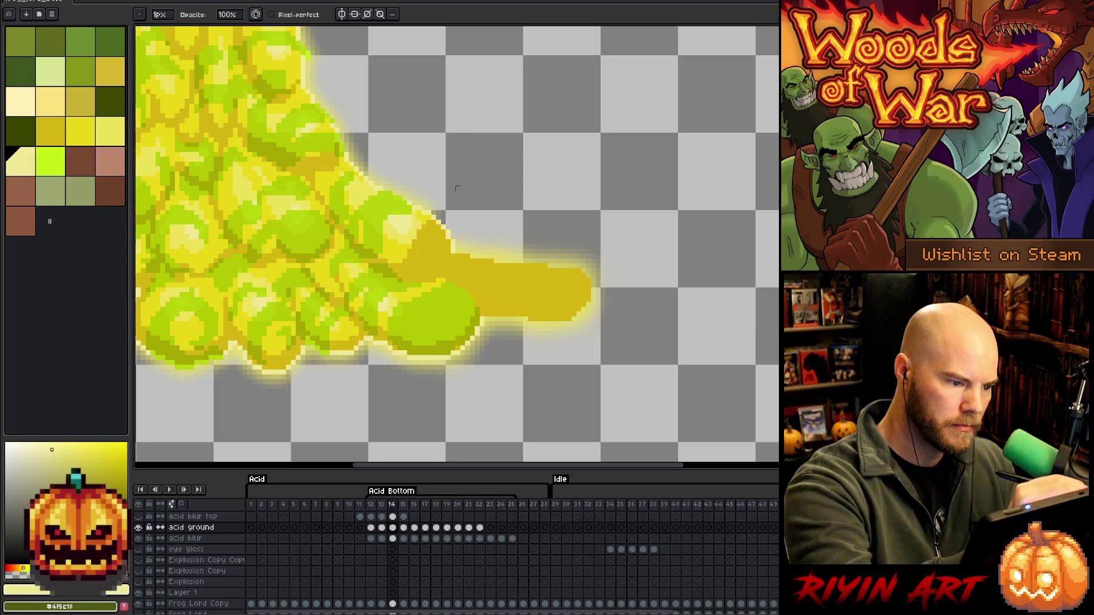
Lasso the yellow acid streak on frame 14 and give it a light outline
mouse_move(457, 262)
left_mouse_down()
mouse_move(484, 228)
mouse_move(550, 362)
mouse_move(481, 319)
left_mouse_up()
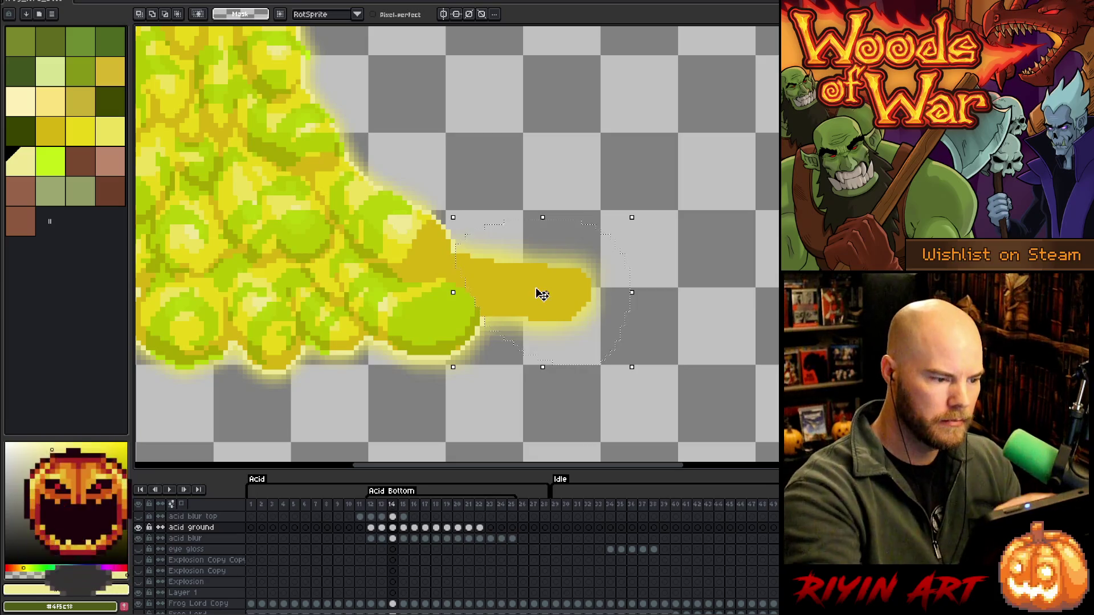
key("b")
key("shift+o")
key("Return")
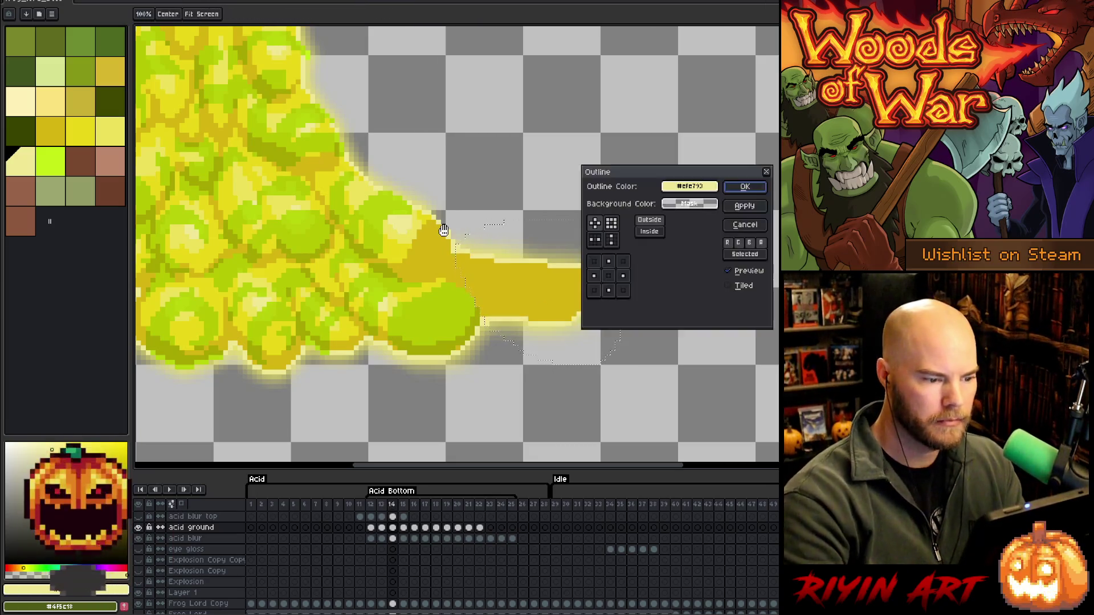
key("ctrl+d")
Pick the acid's yellow and green colours for touching up the streak
key("e")
key("b")
left_click(405, 244, "alt")
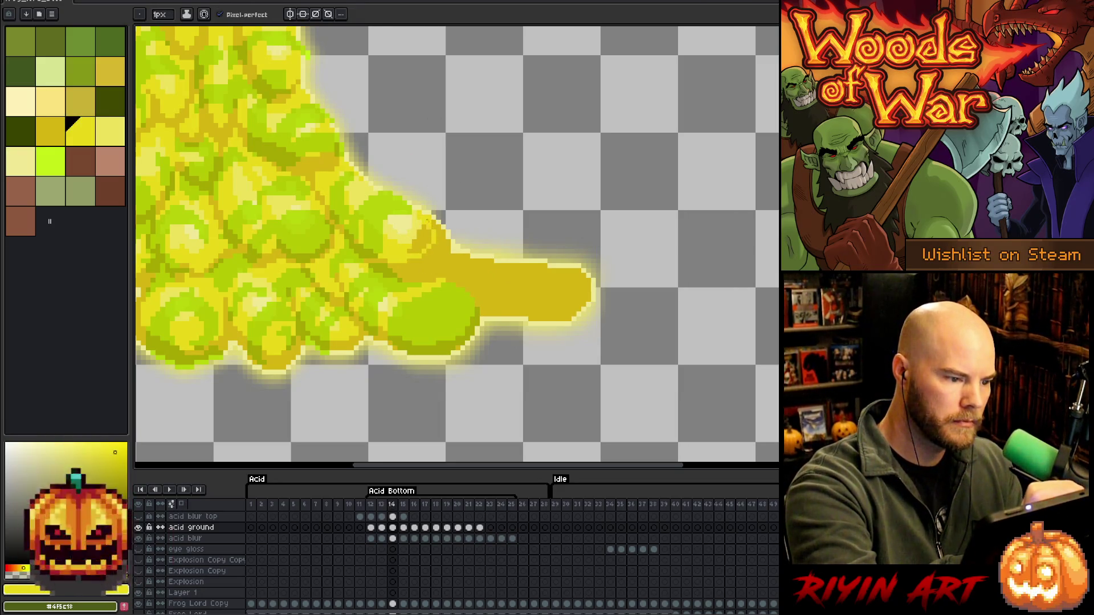
left_click(579, 280, "ctrl")
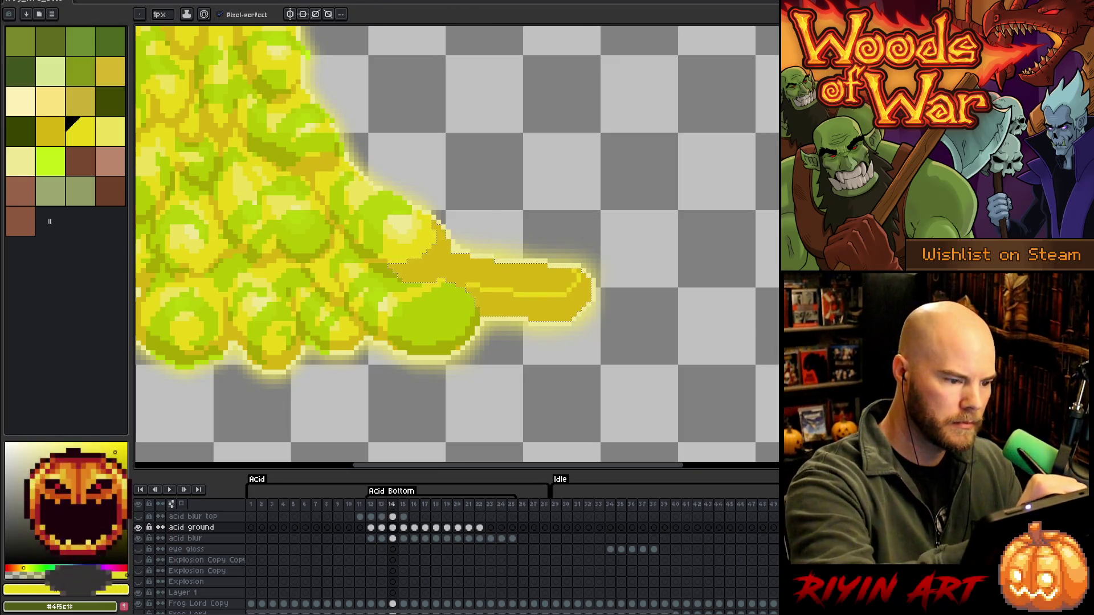
key("alt")
left_click(385, 203)
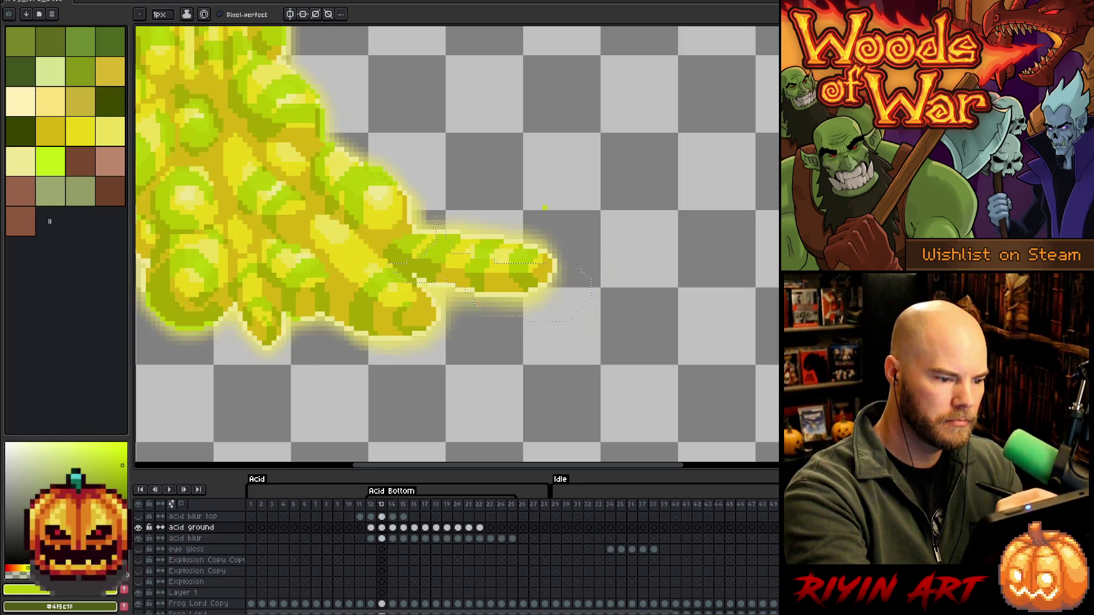
Flip repeatedly between frames 13 and 14 to compare the acid tail
key("comma")
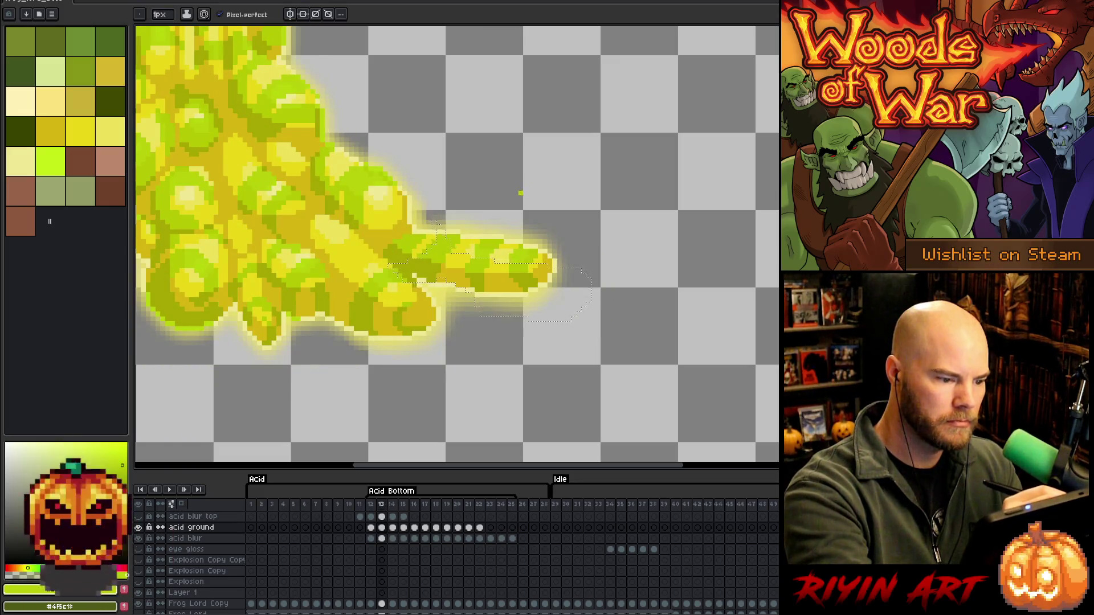
key("period")
key("comma")
key("period")
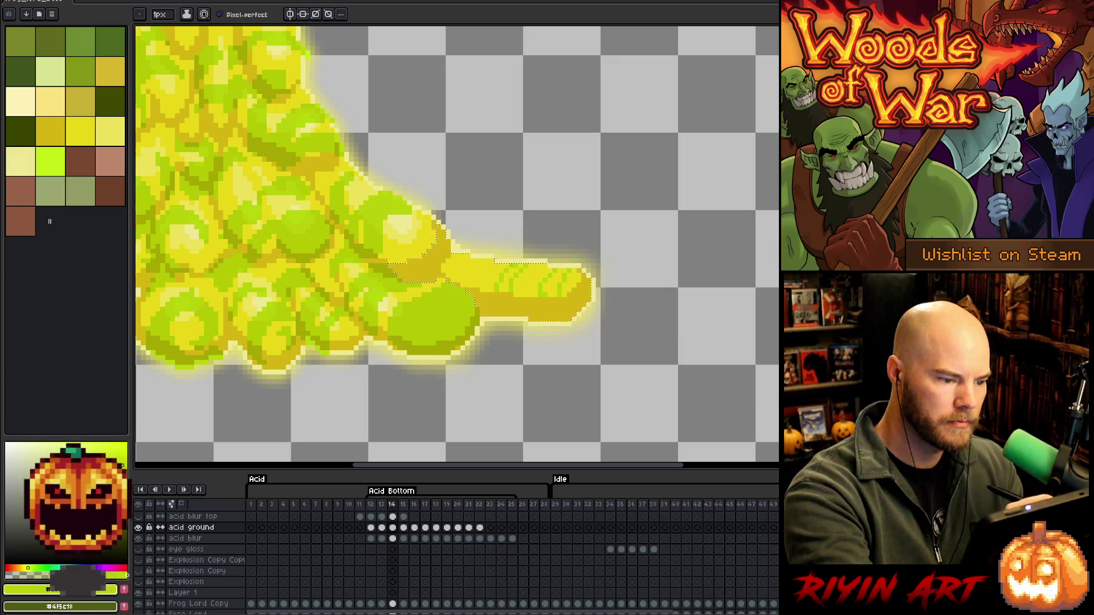
key("comma")
key("period")
key("comma")
key("period")
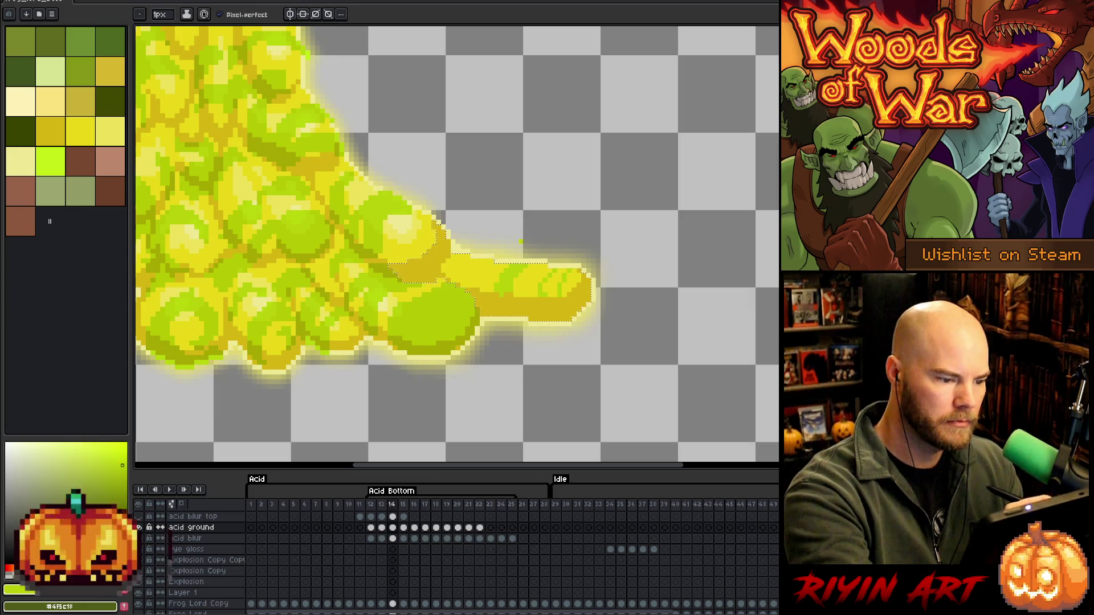
key("comma")
key("period")
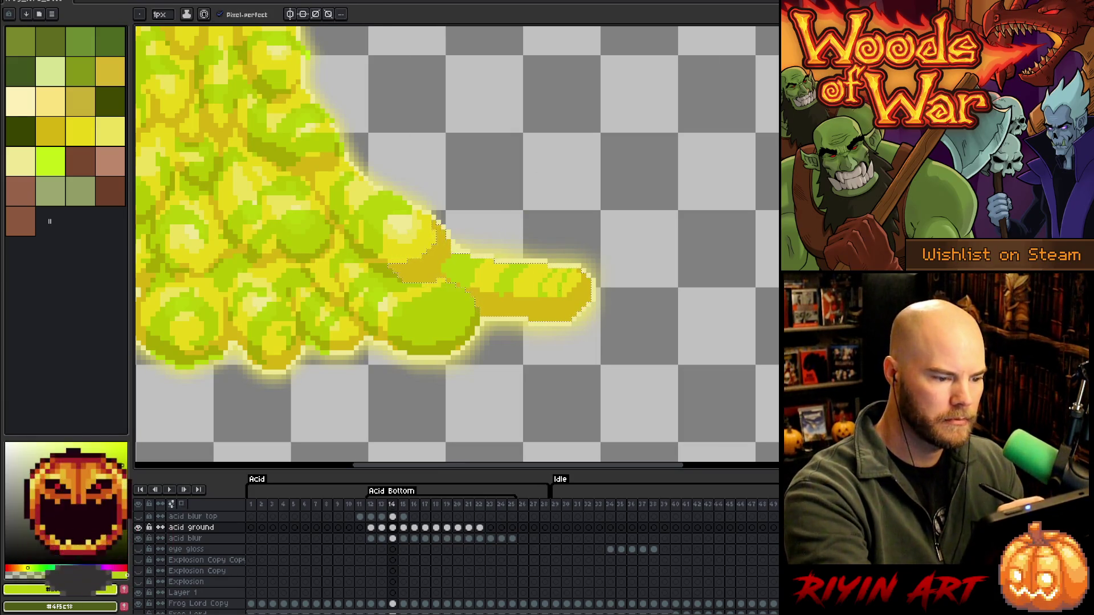
Clear the selection and paint darker olive pixels on the frame 14 acid tail
key("g")
key("comma")
key("period")
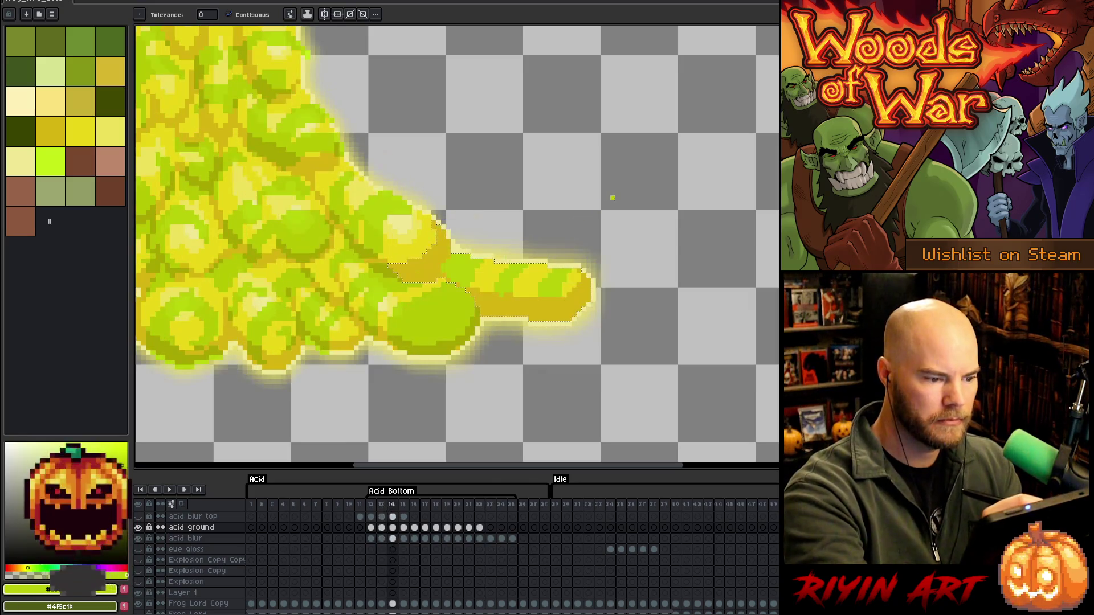
key("b")
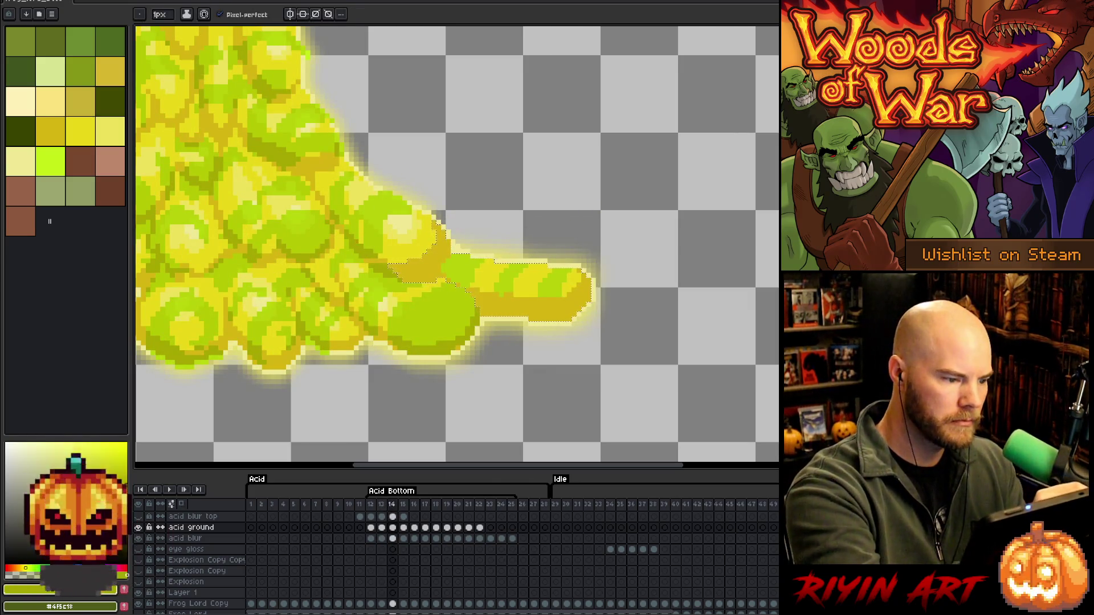
key("ctrl+d")
key("v")
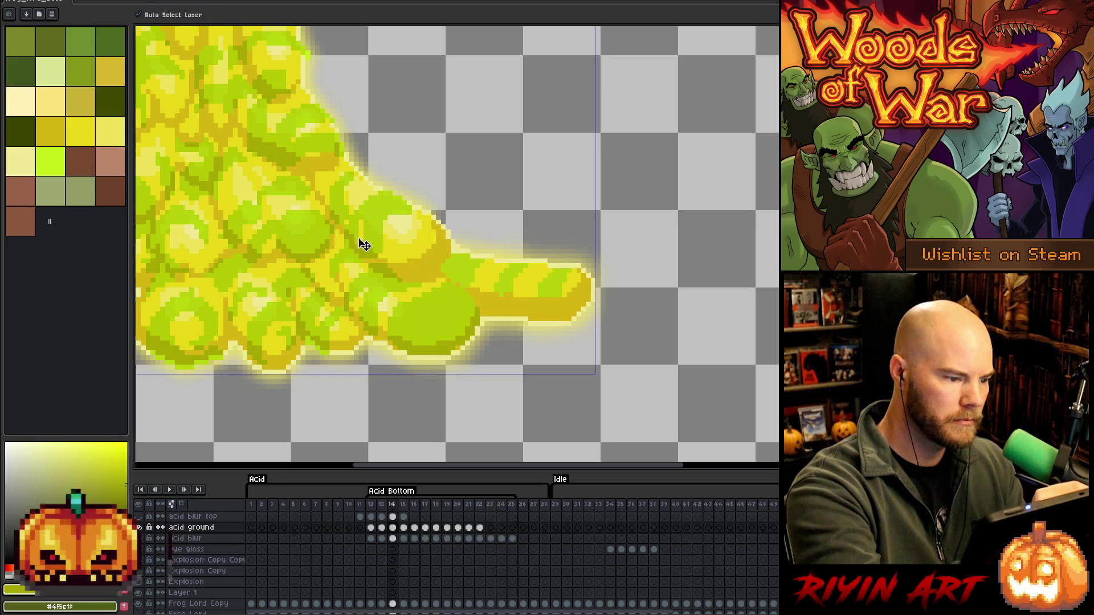
key("b")
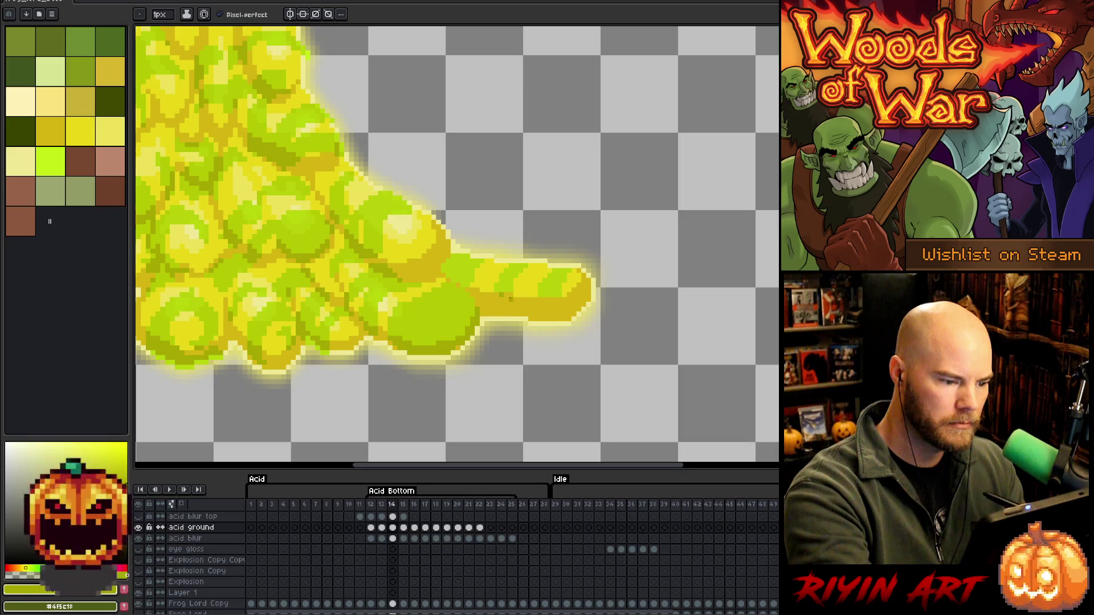
left_click(500, 305)
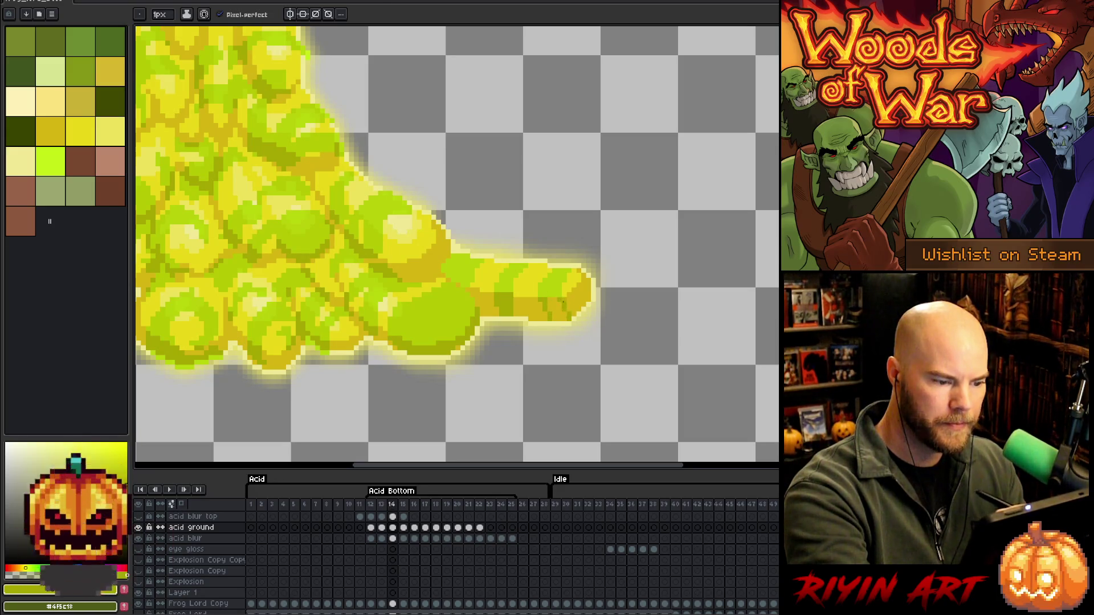
Check against frame 13, then bucket-fill a patch of the tail darker olive
key("g")
key("comma")
key("period")
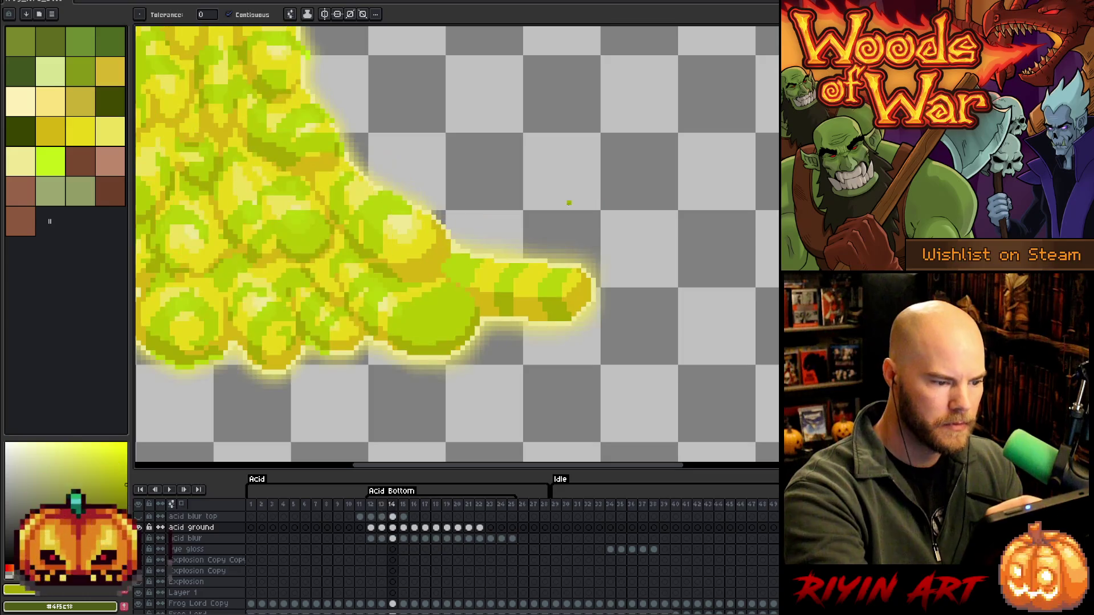
key("comma")
key("period")
left_click(482, 302)
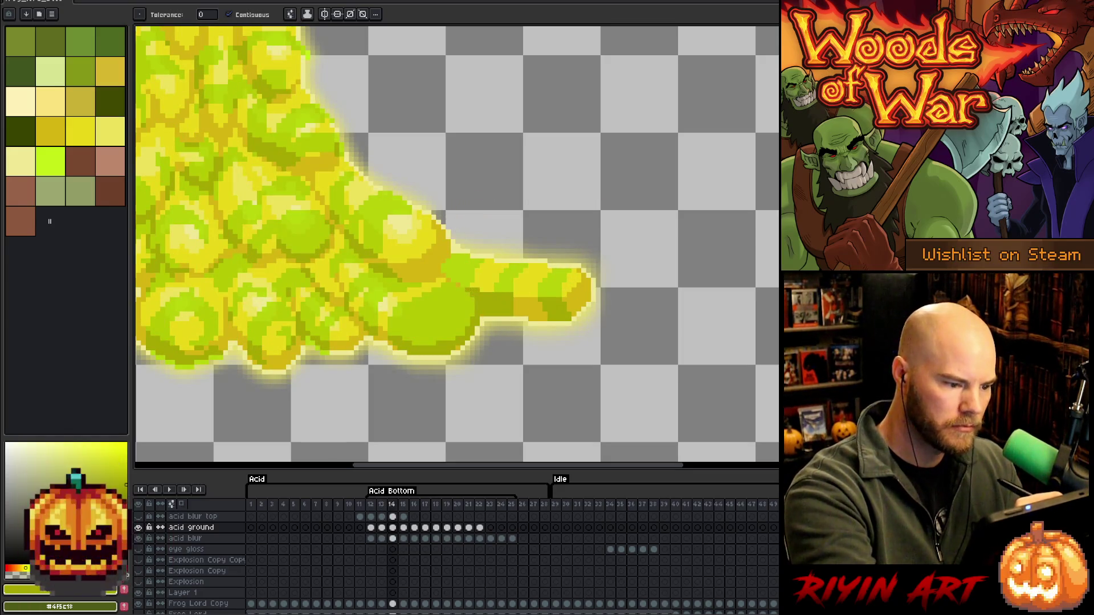
key("b")
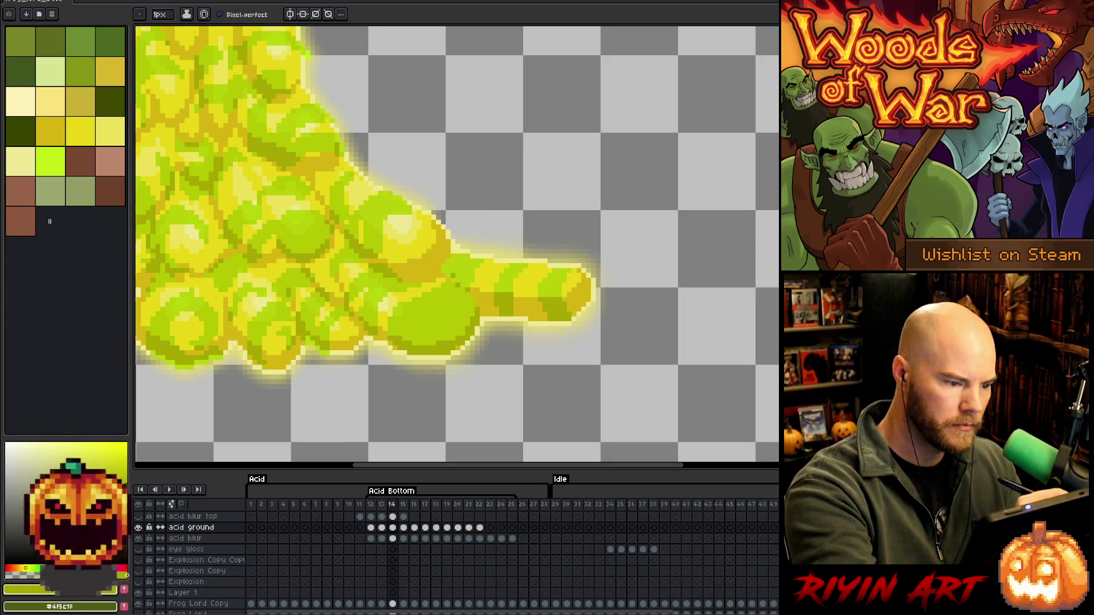
Darken a single tail pixel and pick yellow shades, checking against frame 13
left_click(442, 277)
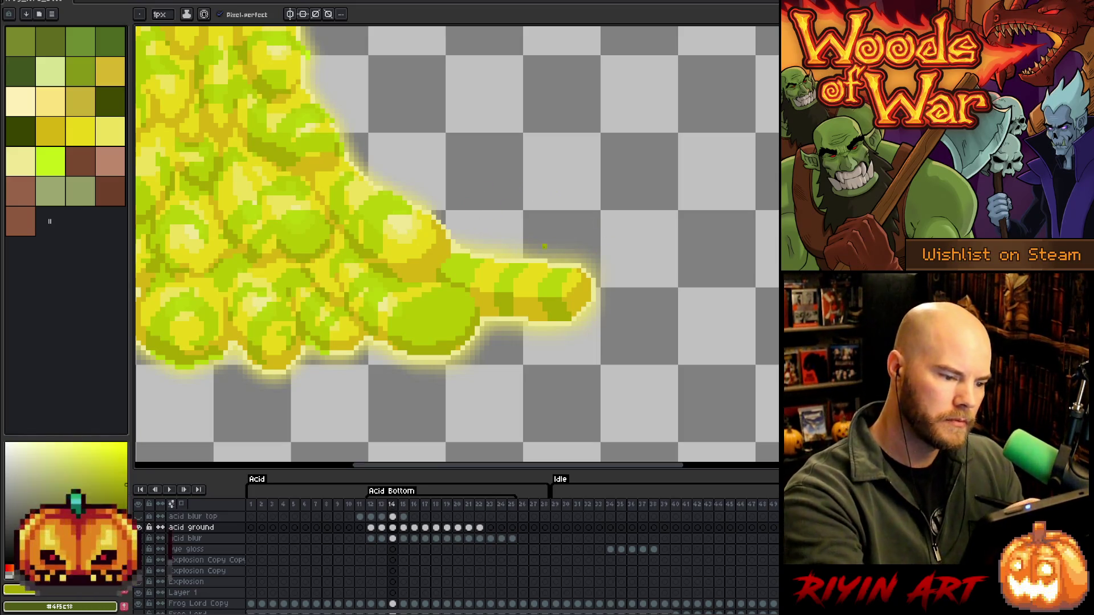
left_click(416, 215, "alt")
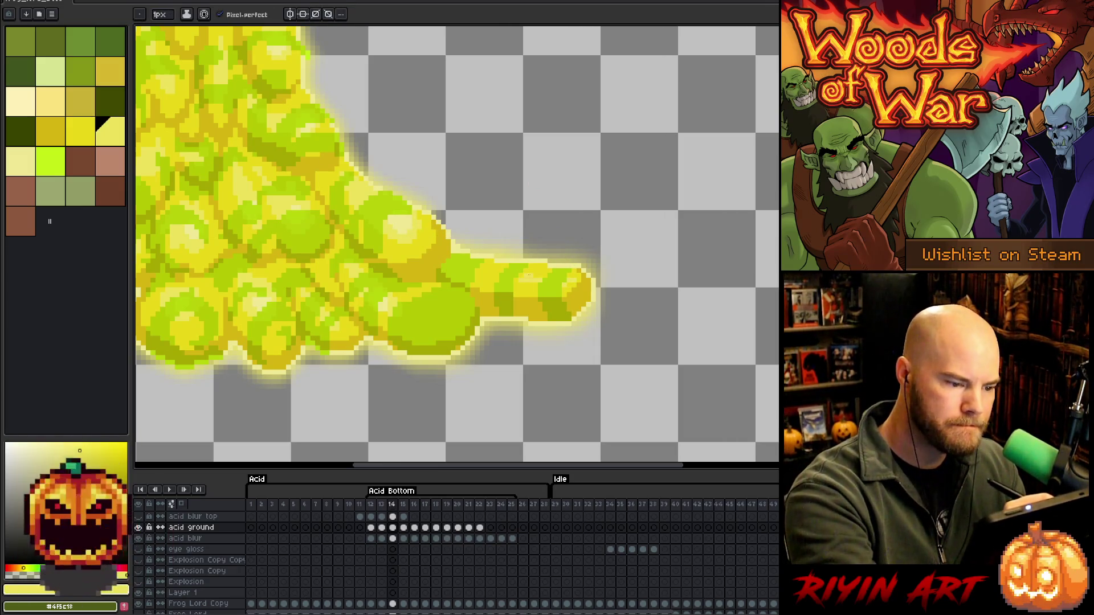
key("Left")
key("m")
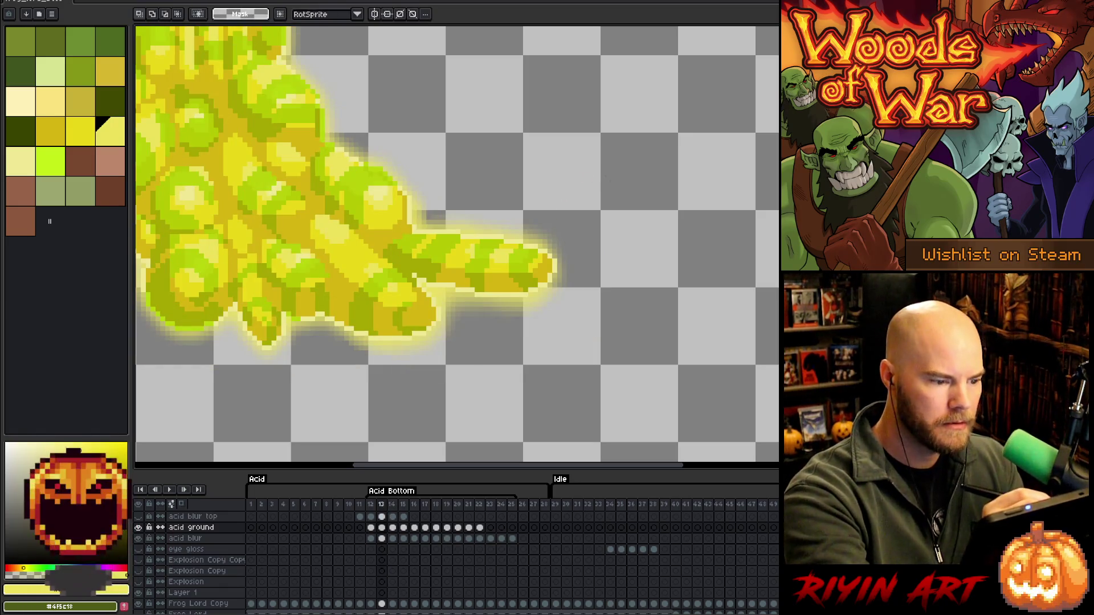
key("Right")
key("b")
left_click(540, 261, "alt")
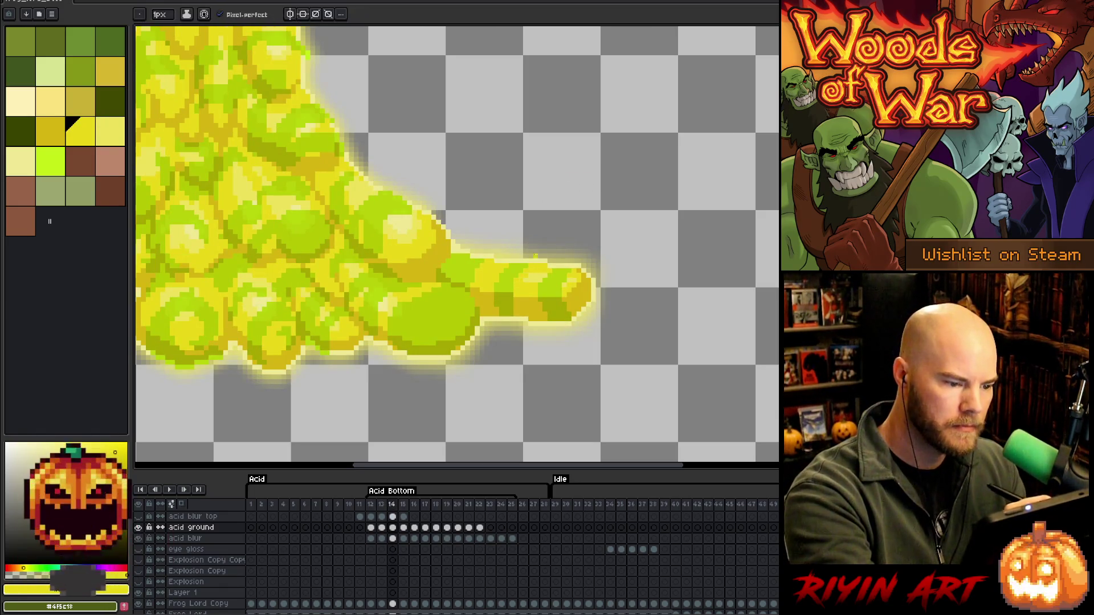
key("Left")
key("Right")
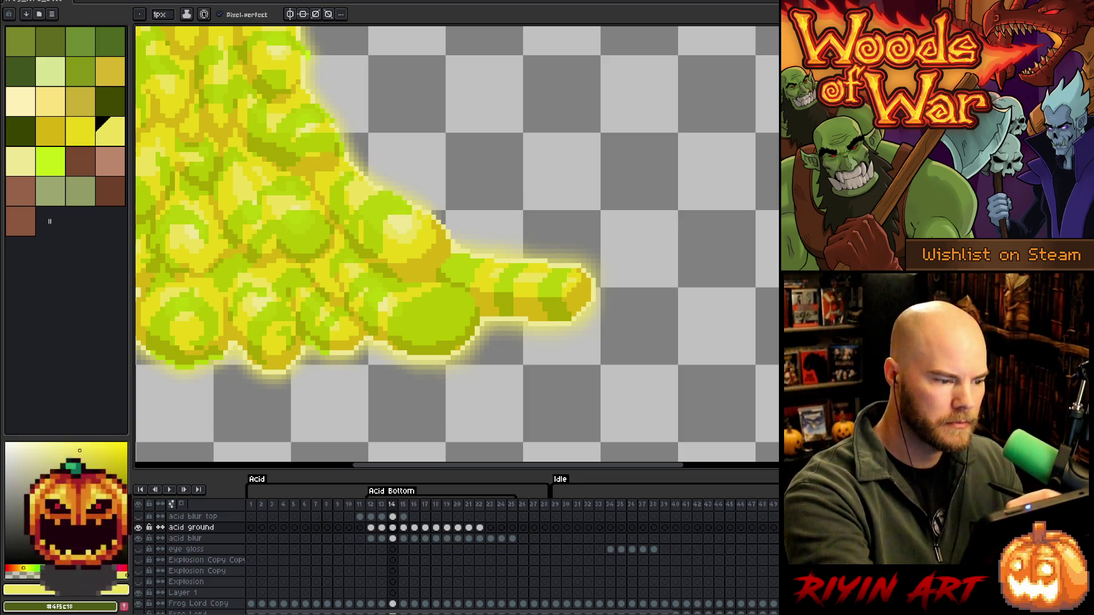
Pick pale yellow and lime green, fill tail yellow, then play the animation from frame 13
left_click(434, 186, "alt")
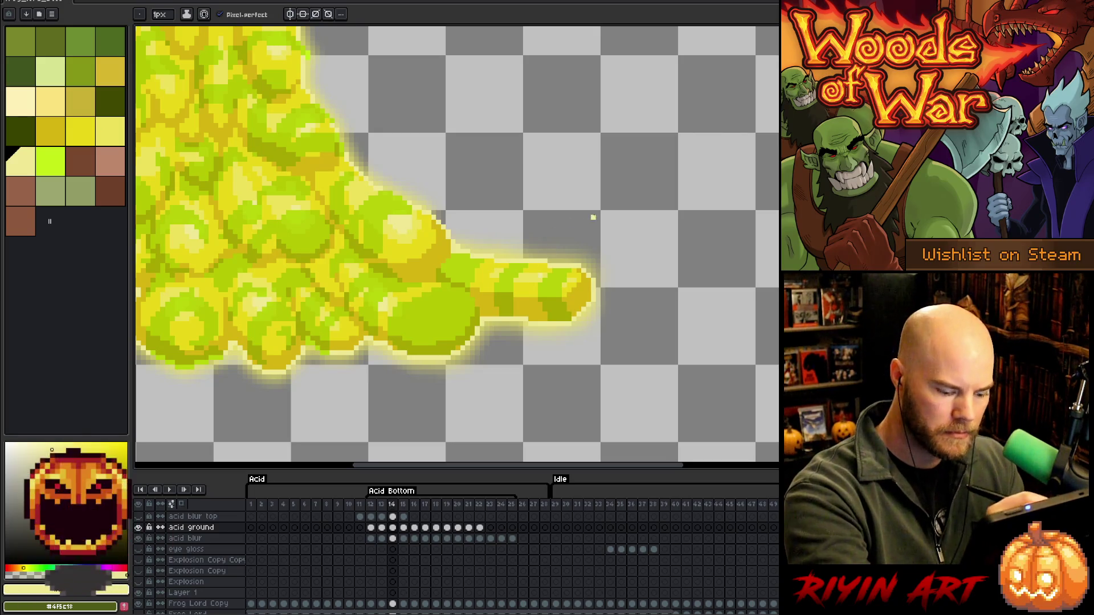
key("Left")
key("Right")
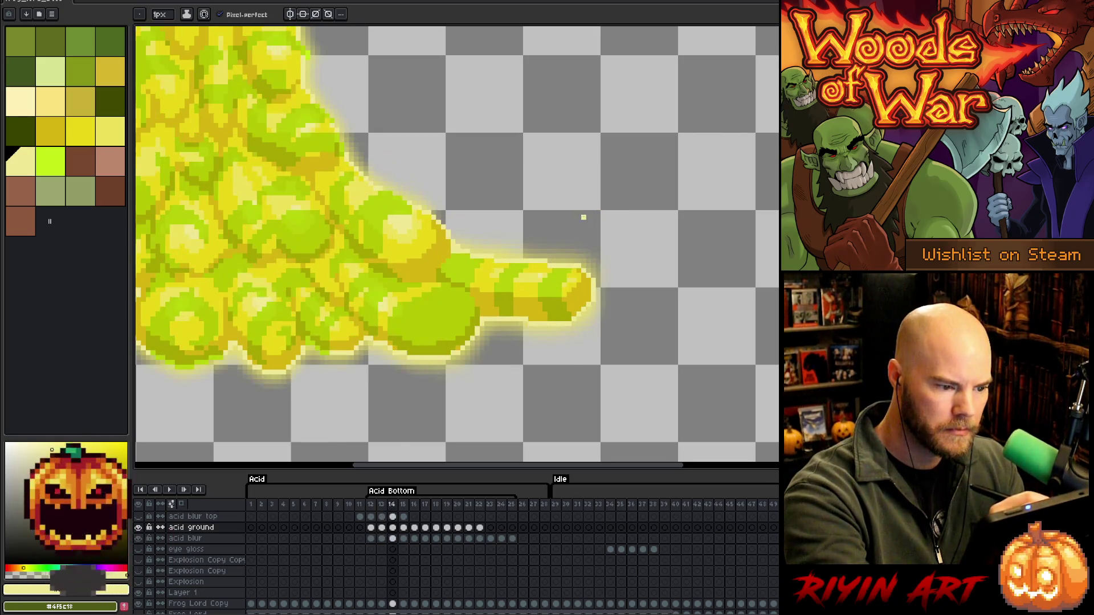
left_click(378, 207, "alt")
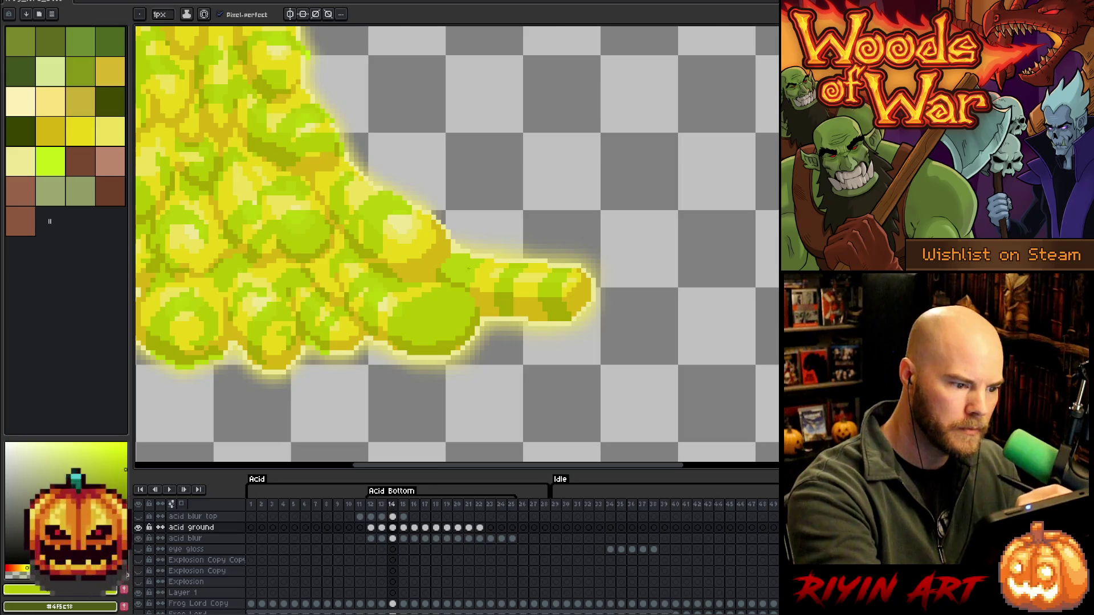
key("g")
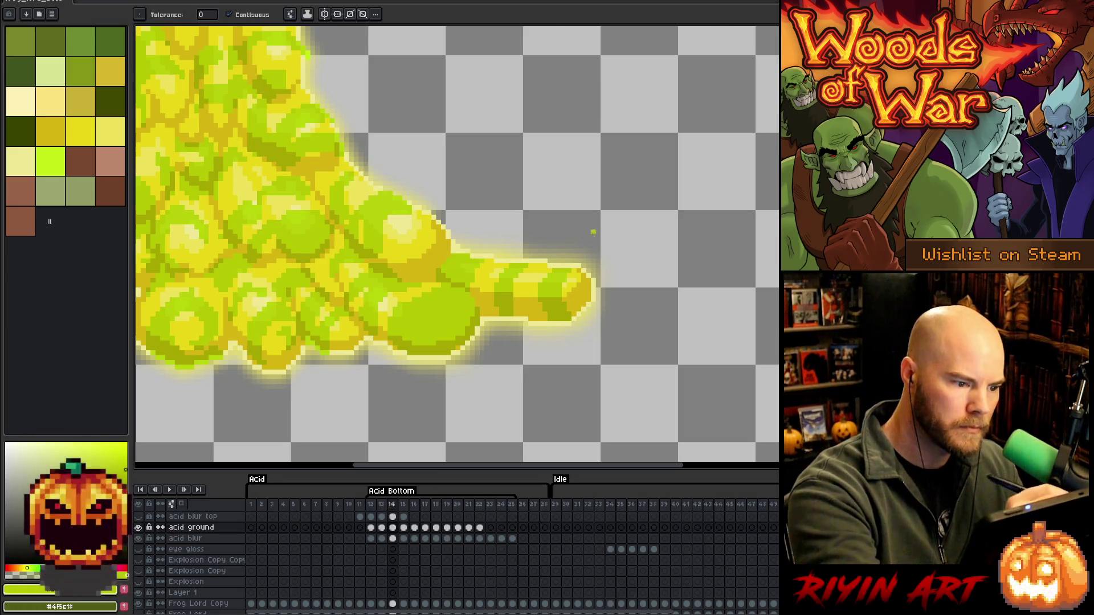
left_click(493, 270, "alt")
key("b")
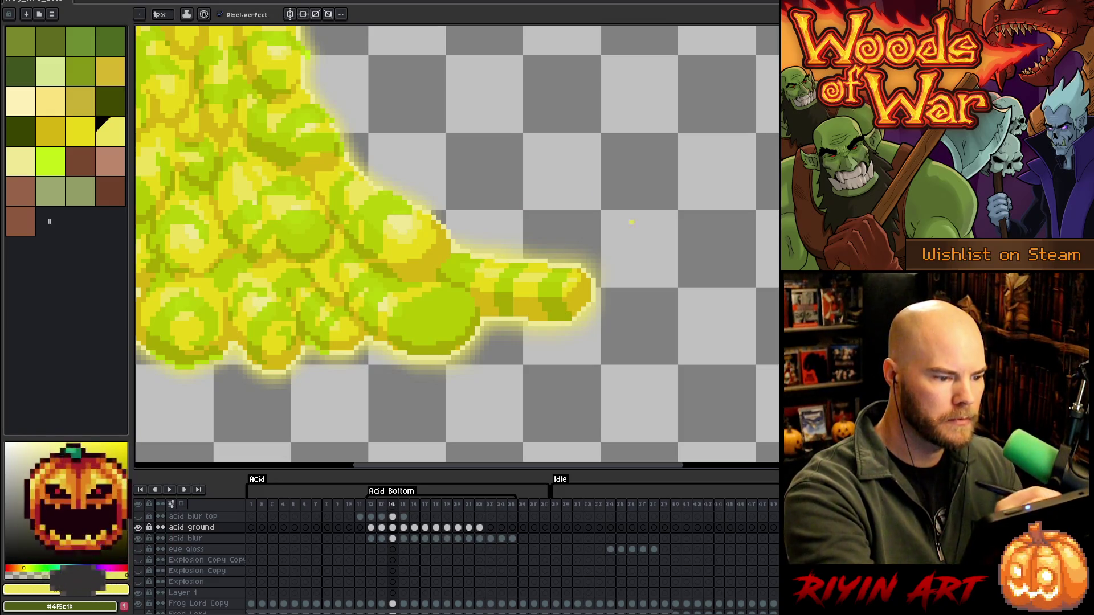
key("comma")
key("Return")
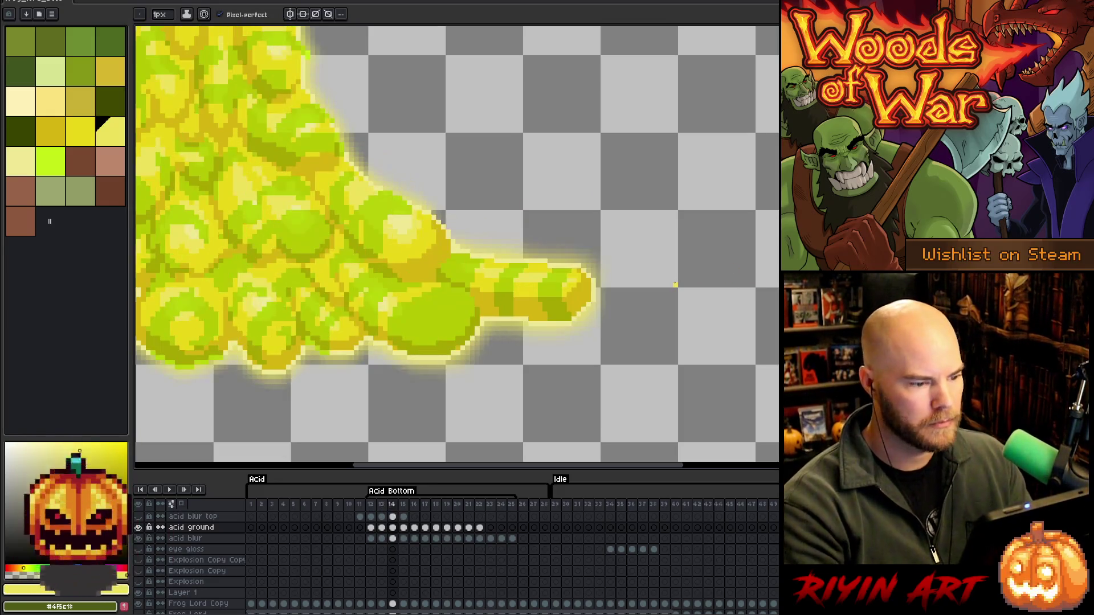
scroll(675, 284, "down", 3)
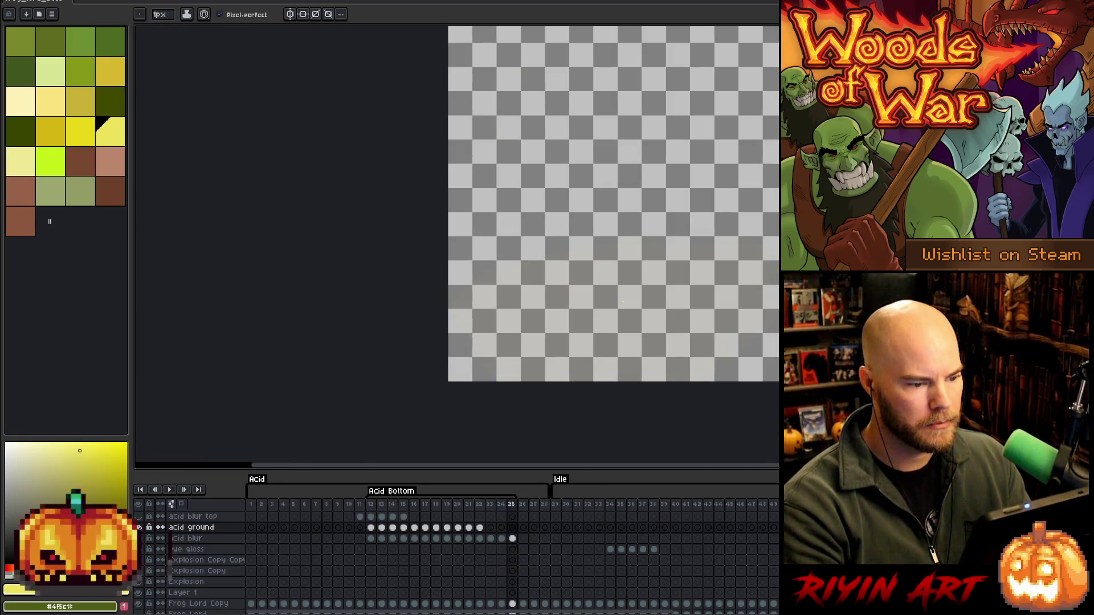
scroll(604, 297, "up", 3)
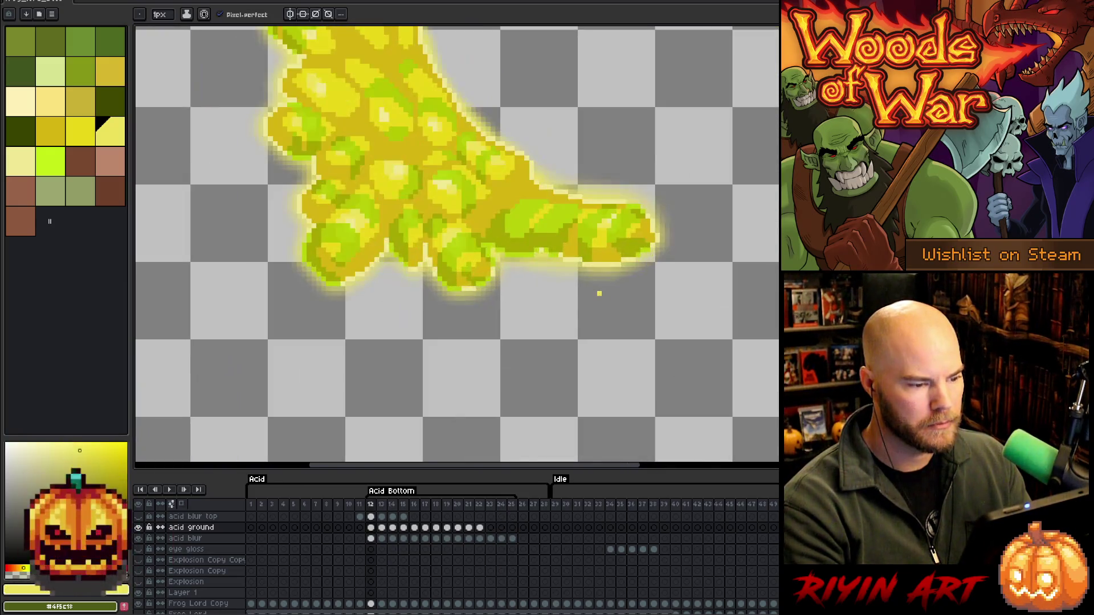
scroll(593, 276, "down", 2)
scroll(593, 277, "up", 2)
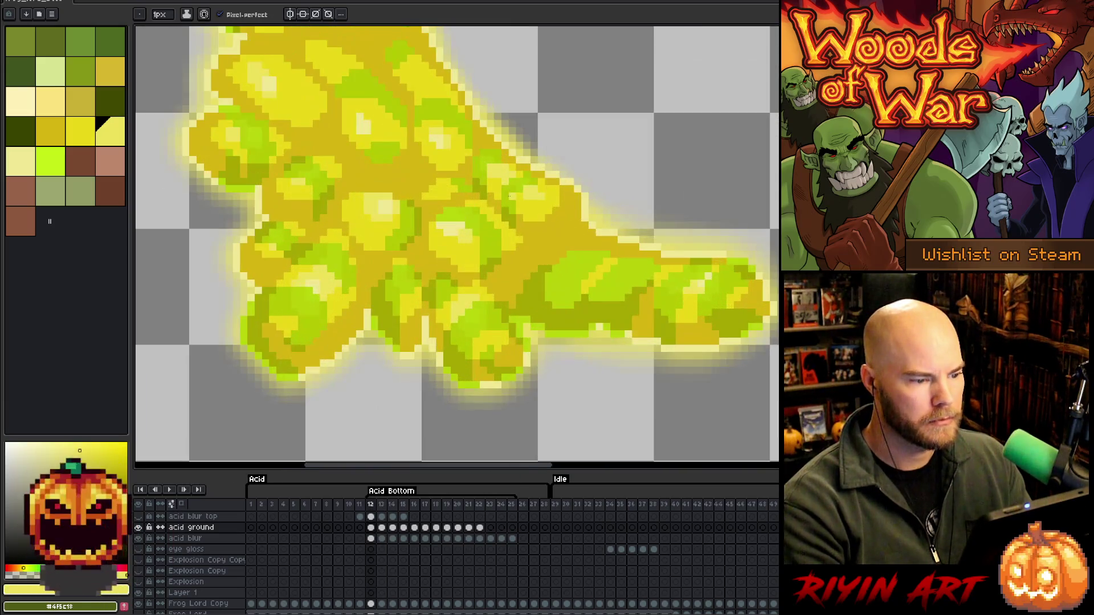
scroll(593, 276, "down", 2)
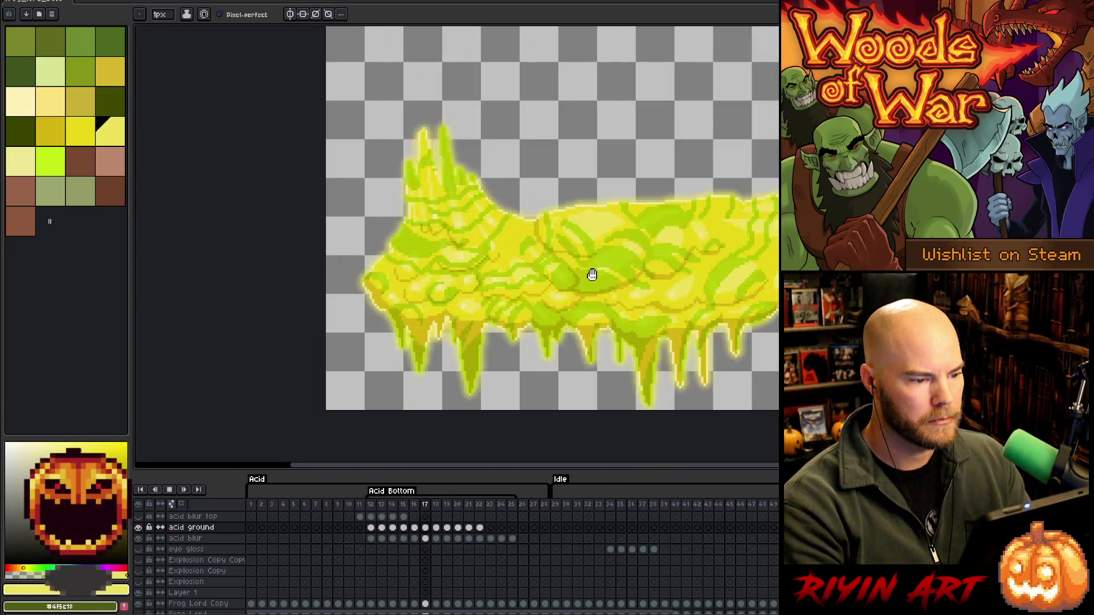
scroll(593, 276, "down", 2)
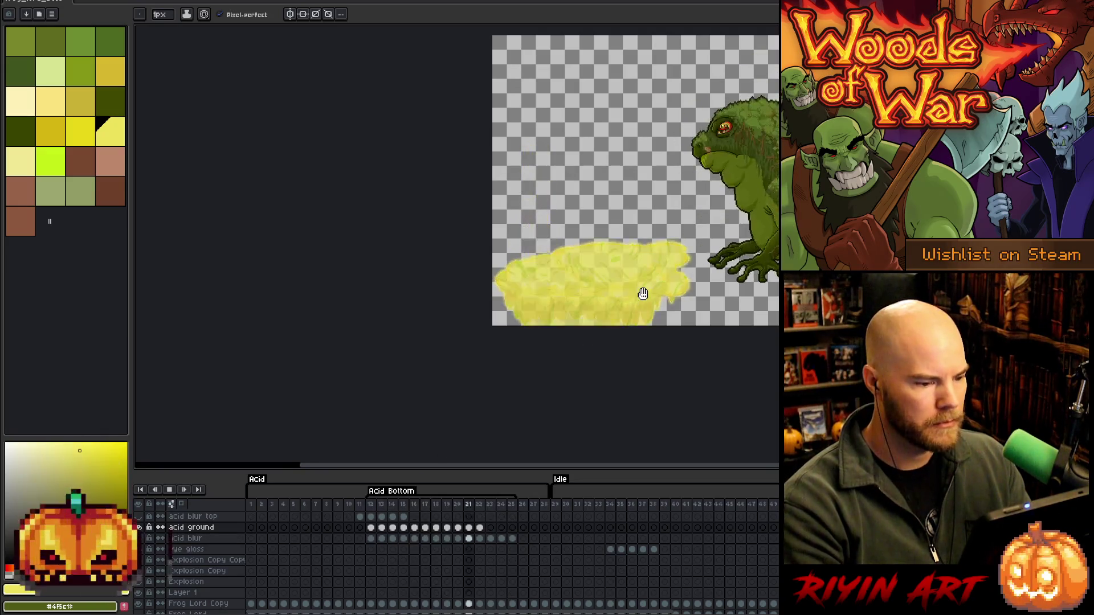
scroll(642, 295, "up", 1)
key("space")
left_click_drag(644, 244, 569, 299)
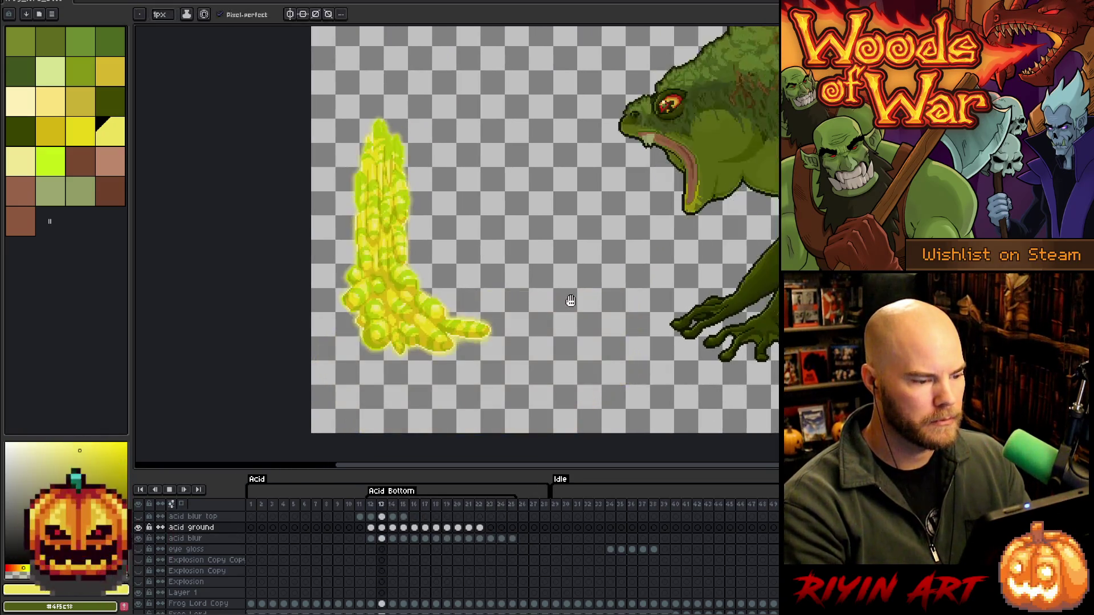
scroll(586, 311, "down", 1)
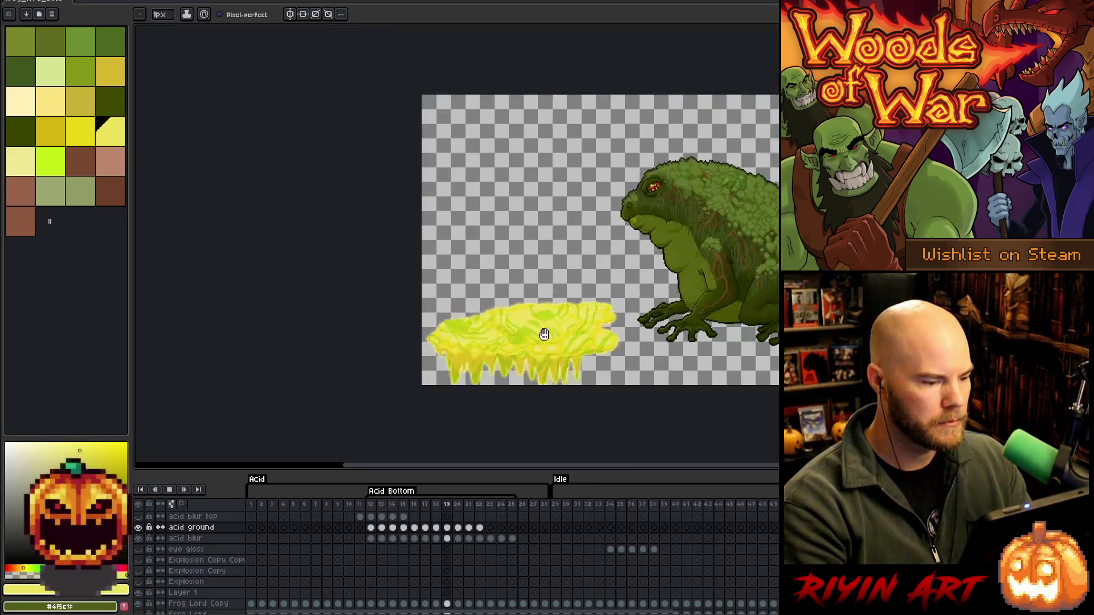
scroll(236, 532, "up", 1)
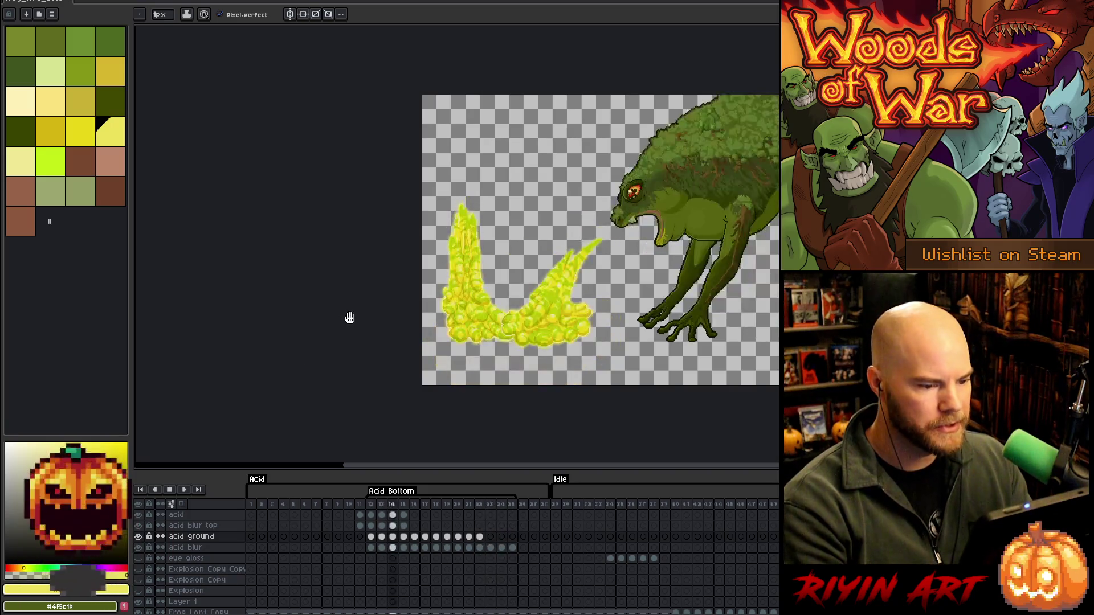
scroll(510, 317, "up", 1)
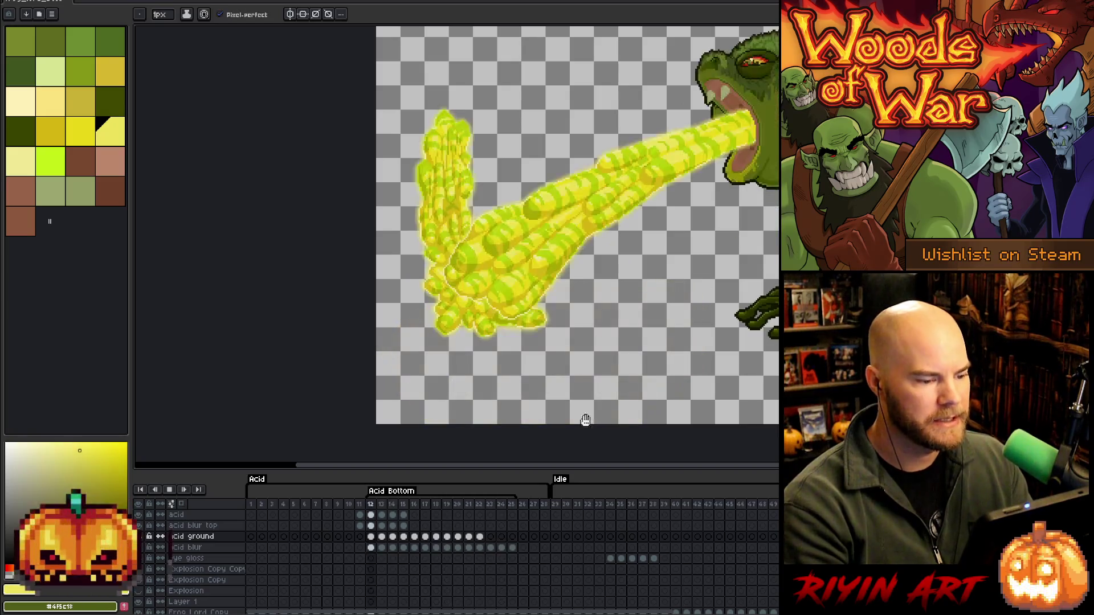
left_click_drag(707, 317, 601, 318)
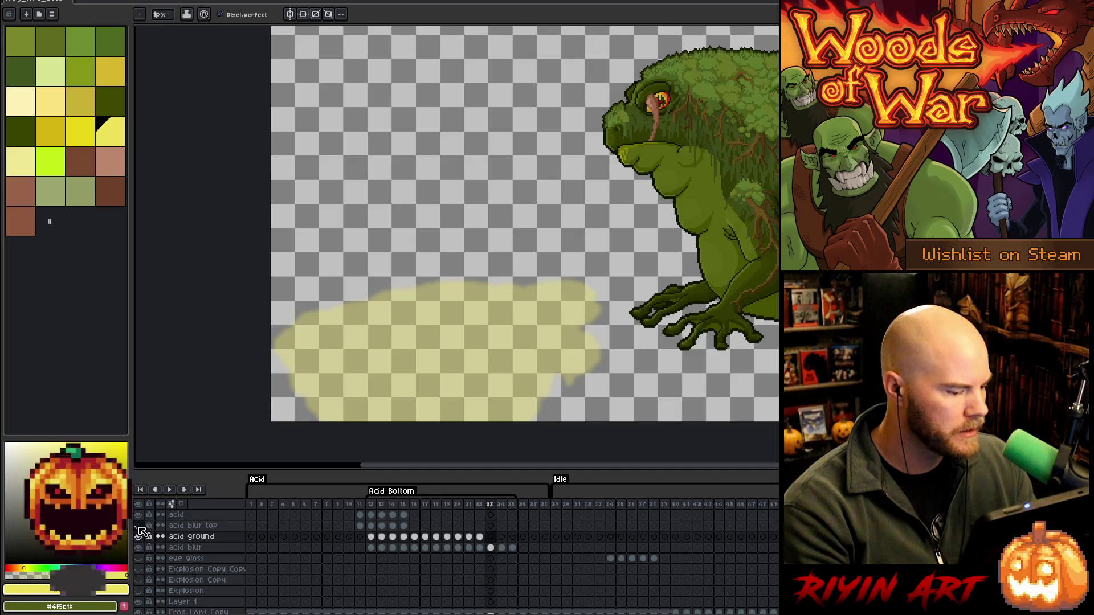
Hide the frog boss layer and preview the acid animation alone
key("Return")
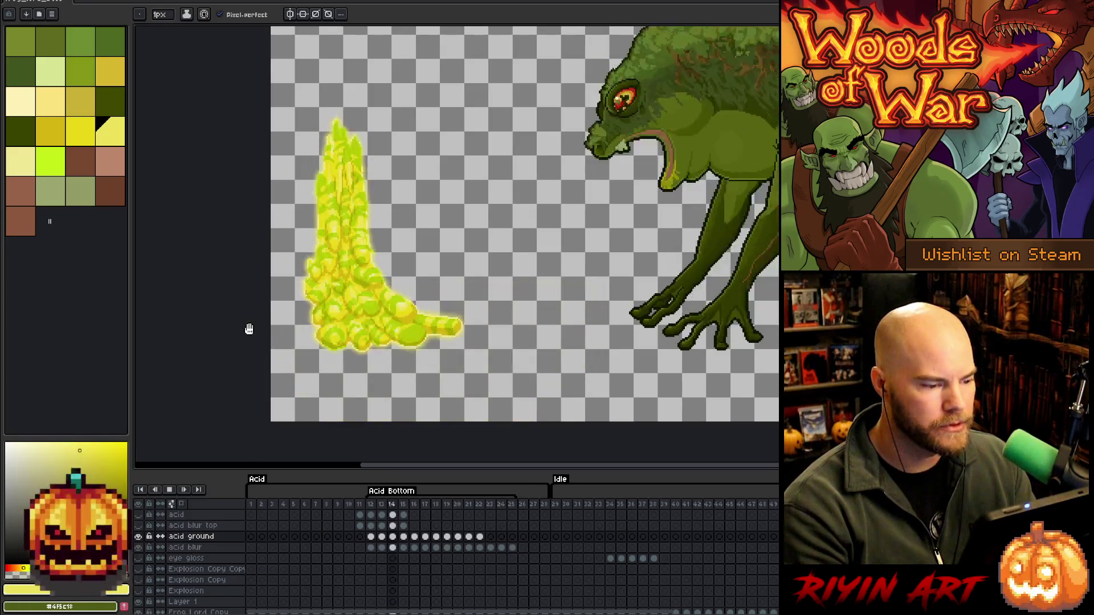
left_click_drag(427, 266, 460, 247)
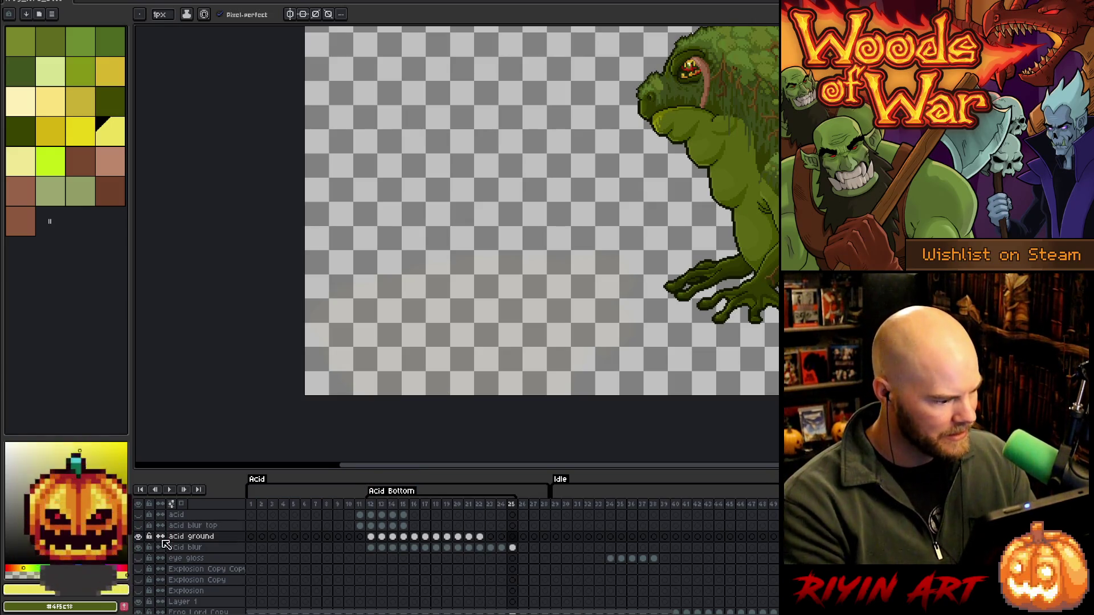
left_click(139, 548)
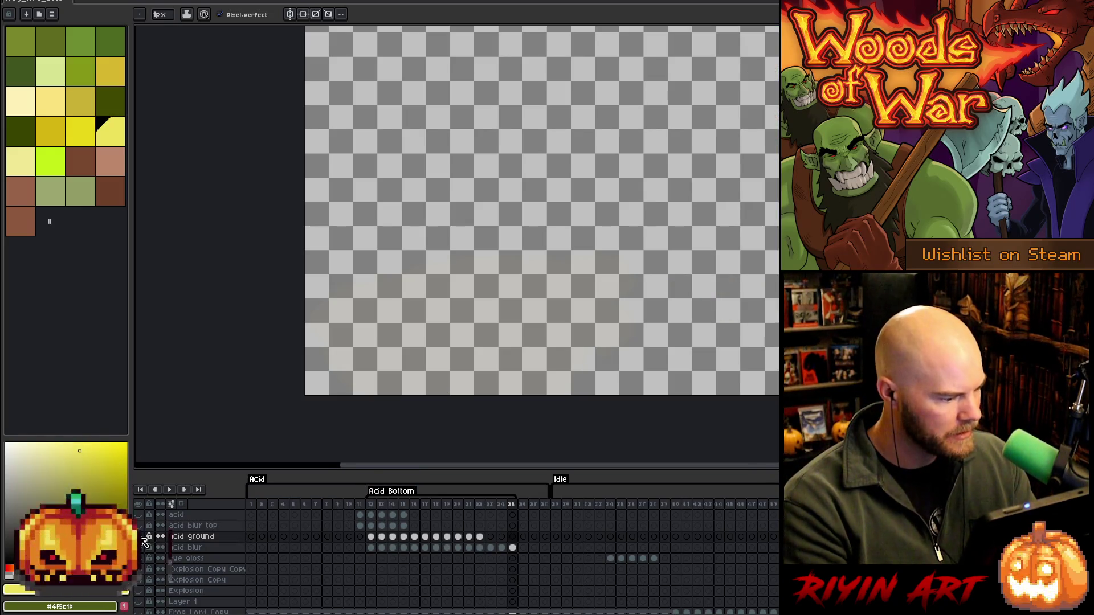
key("Return")
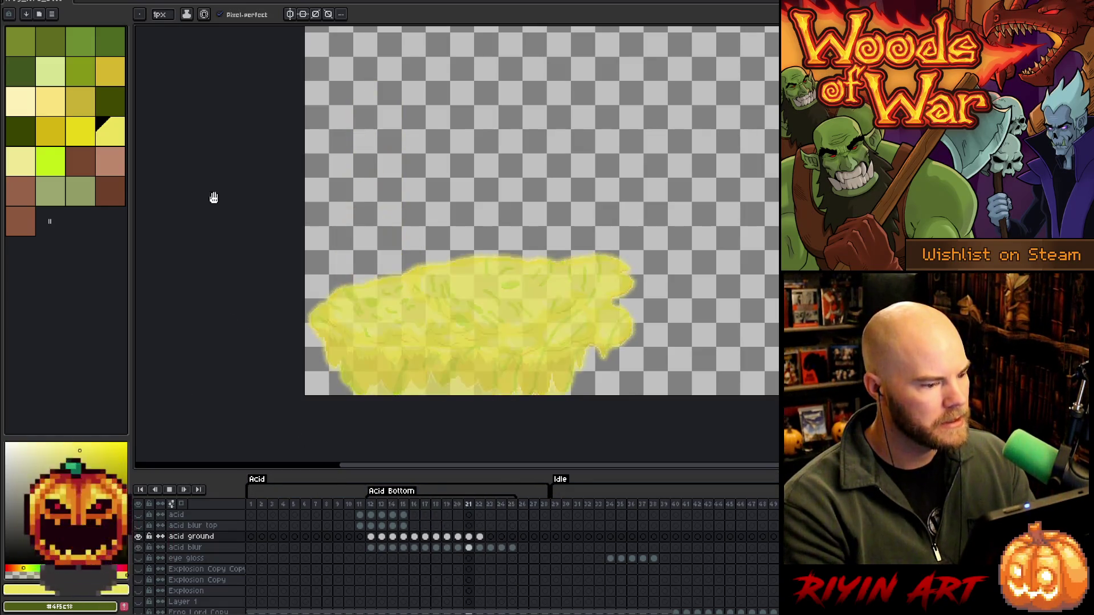
key("Return")
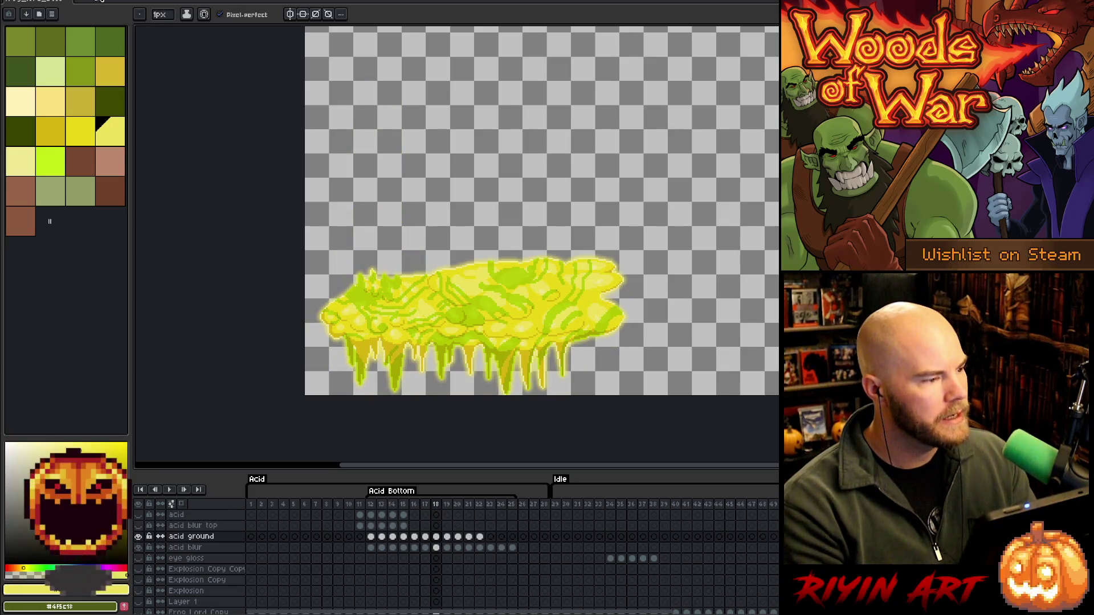
Trim the canvas to the acid artwork with Sprite > Trim and preview it
left_click(63, 0)
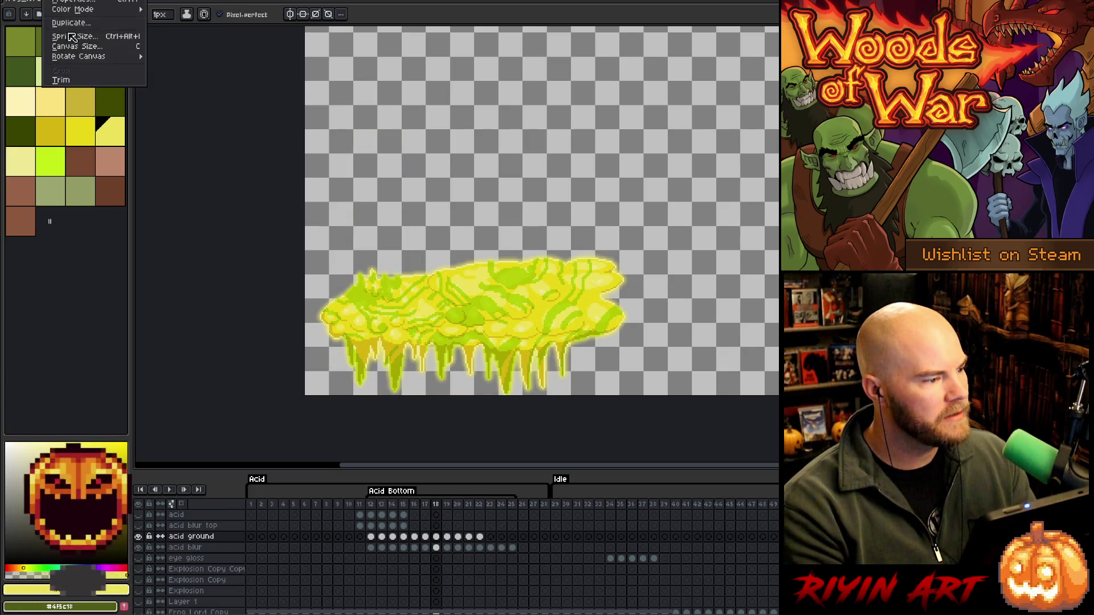
left_click(74, 83)
key("Return")
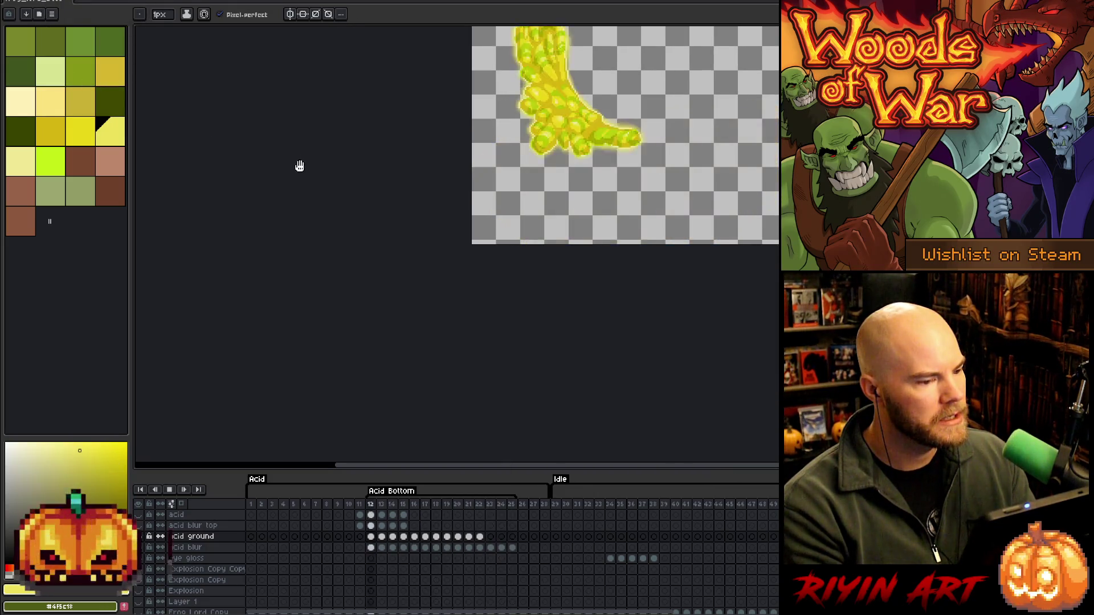
scroll(528, 105, "down", 5)
scroll(527, 105, "up", 5)
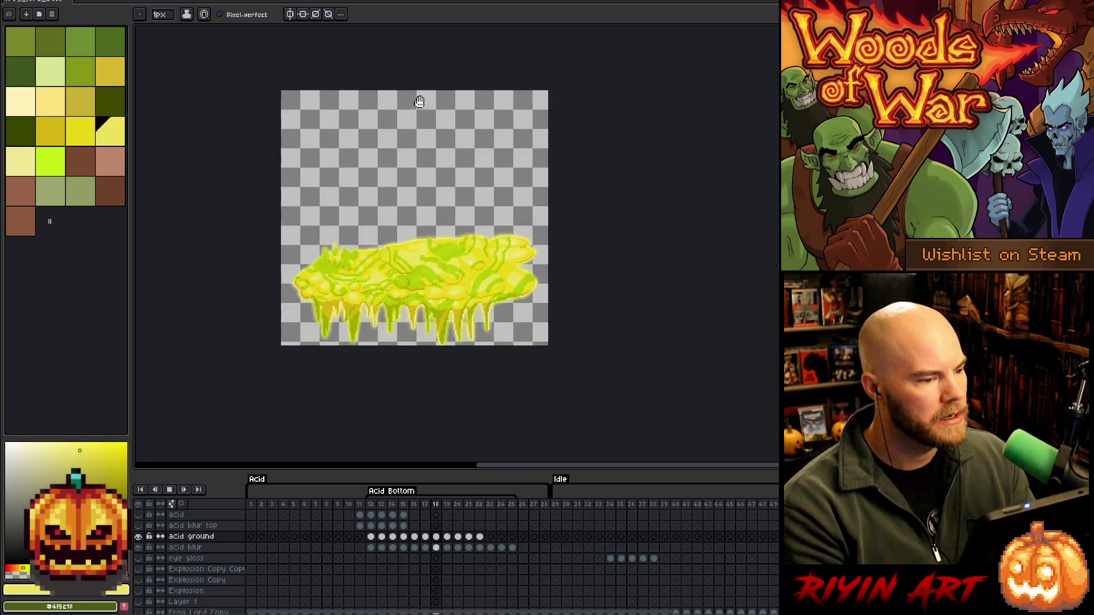
key("Return")
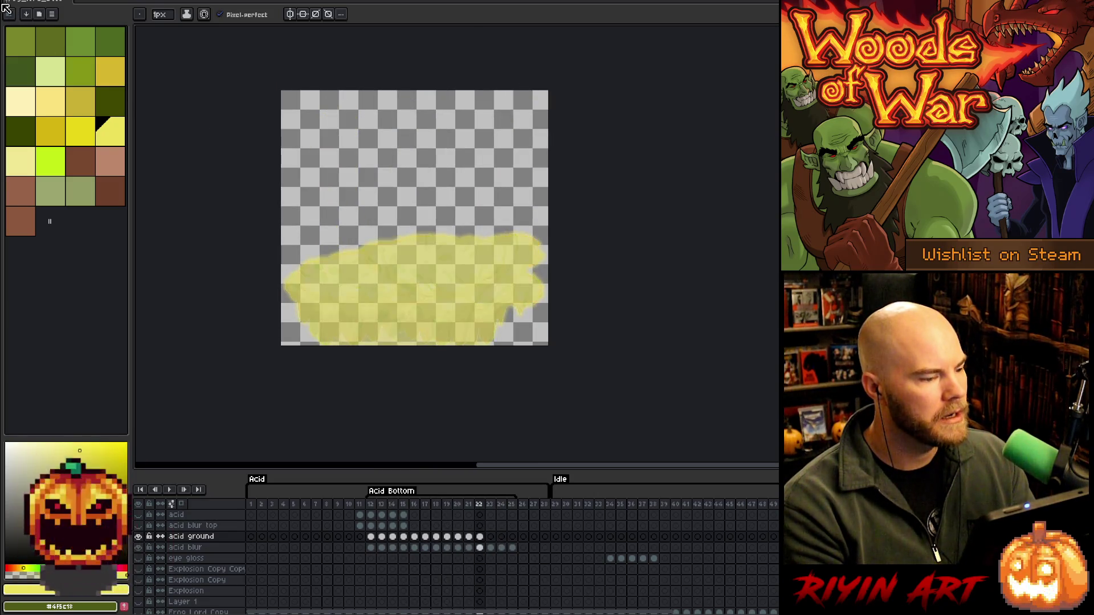
Bring up the File menu to reach the export commands
left_click(9, 2)
key("Escape")
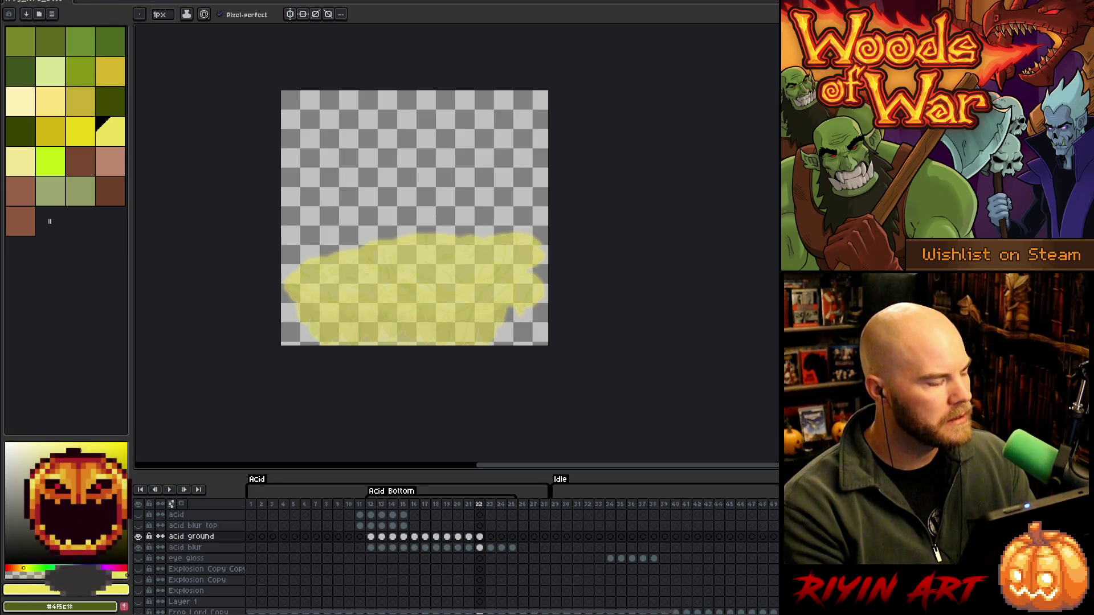
left_click(9, 2)
Open Export Sprite Sheet and set Frames to Tag: Acid Bottom
mouse_move(68, 76)
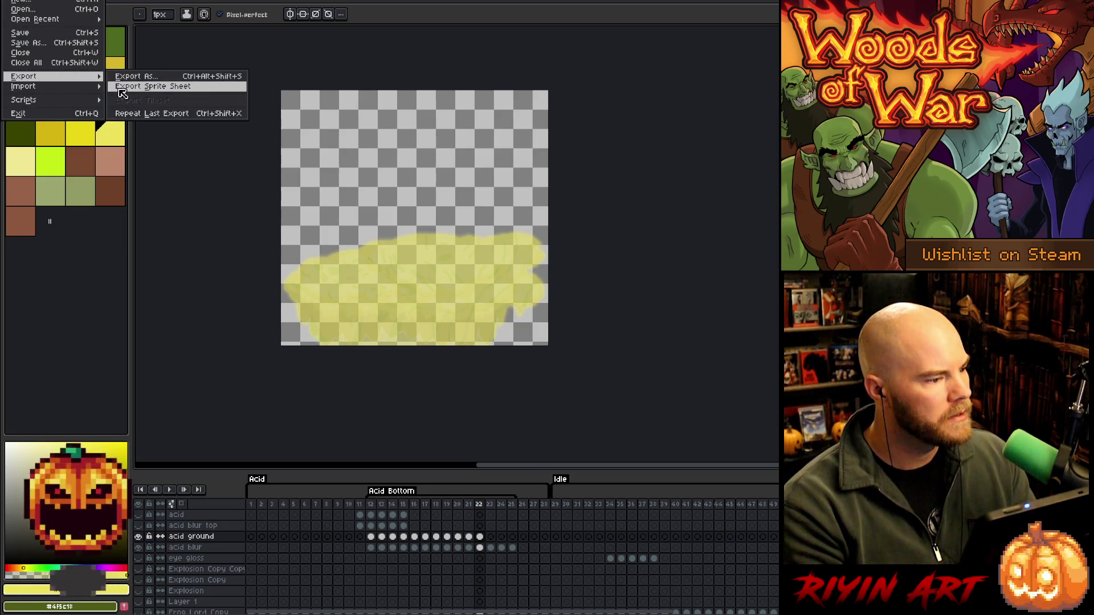
left_click(122, 87)
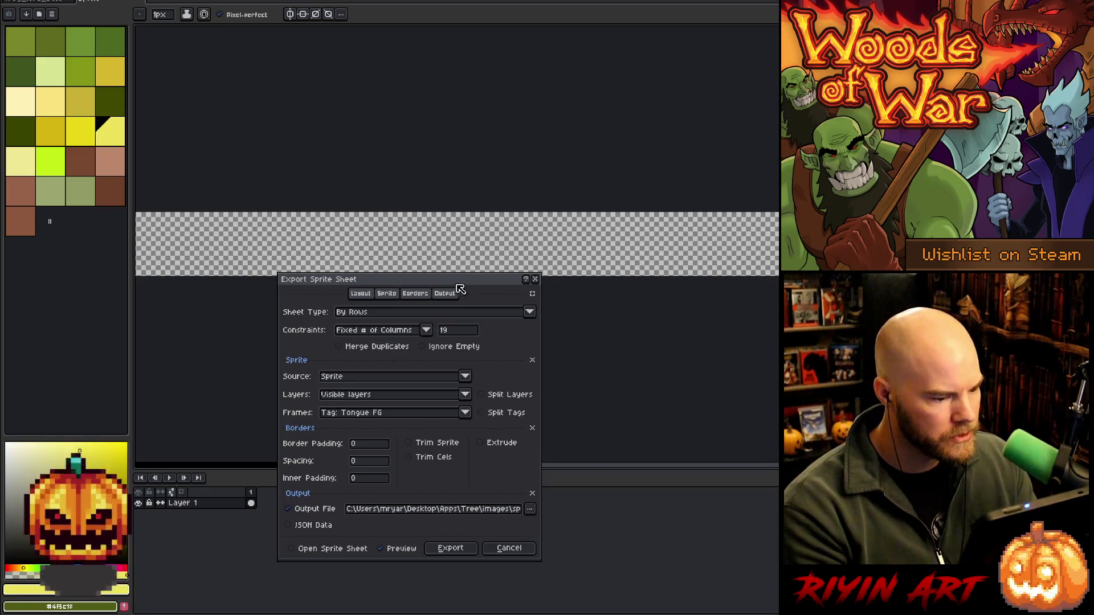
mouse_move(468, 278)
left_mouse_down()
mouse_move(555, 188)
mouse_move(586, 310)
mouse_move(568, 297)
left_mouse_up()
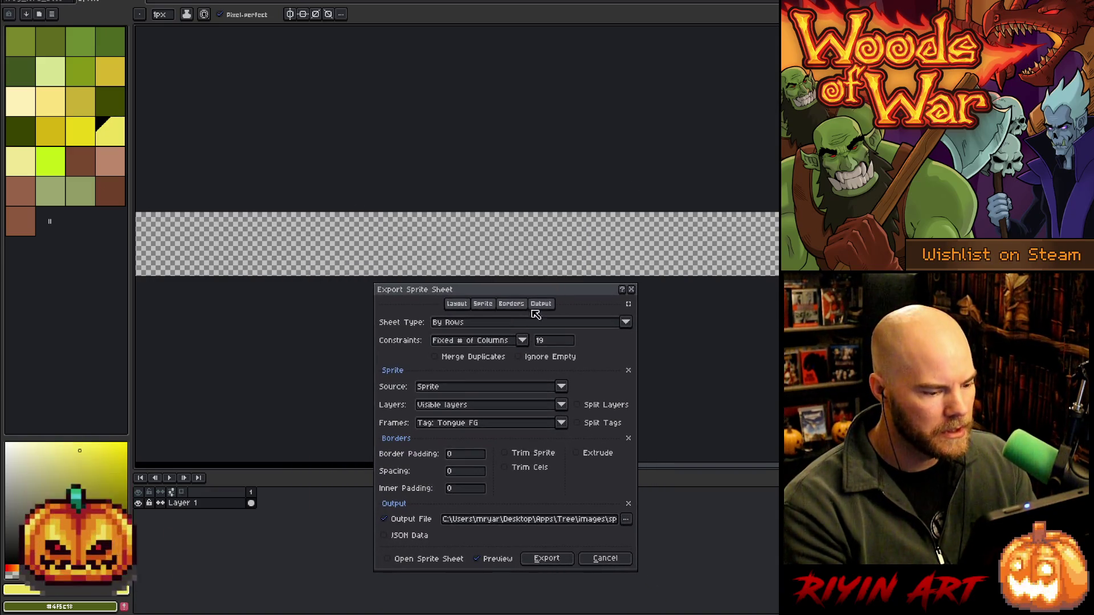
left_click(563, 424)
left_click(483, 468)
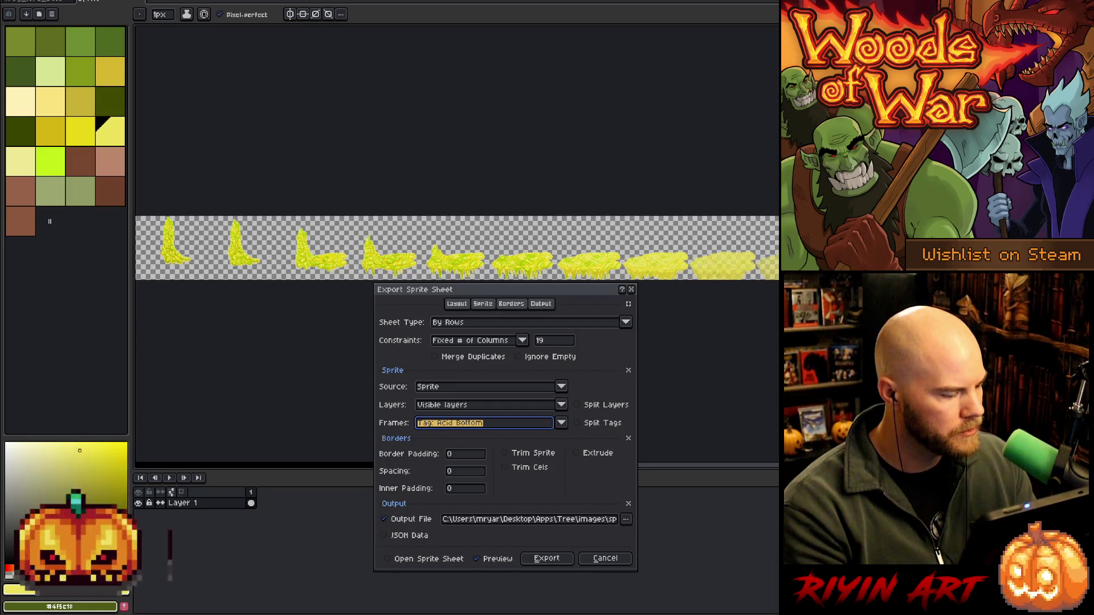
Set the output file to frog_lord_boss_back.png, confirm overwrite, and export
left_click(603, 519)
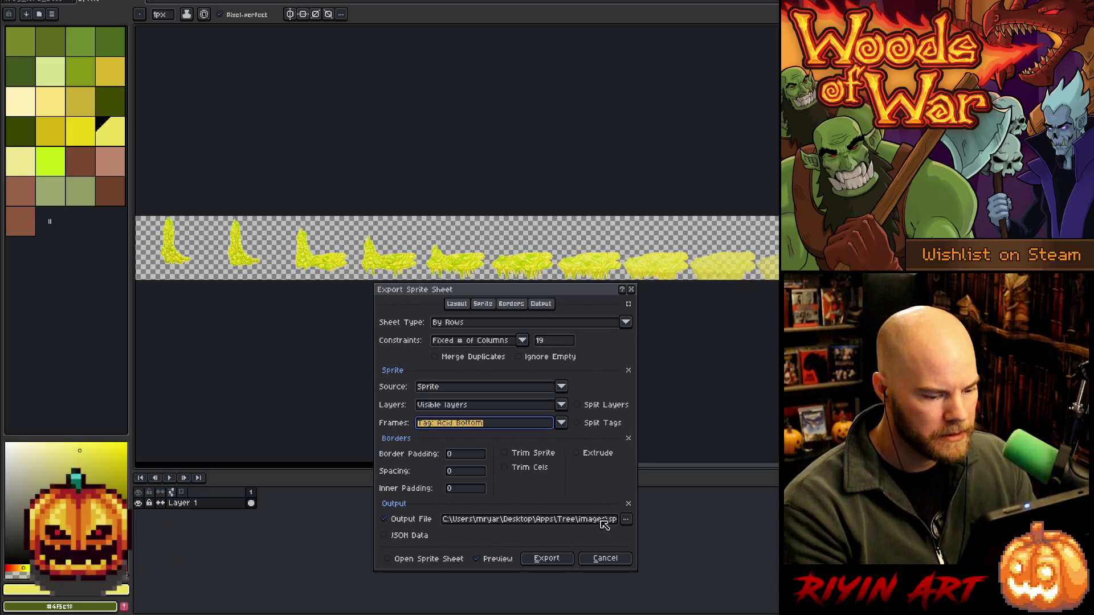
left_click(628, 519)
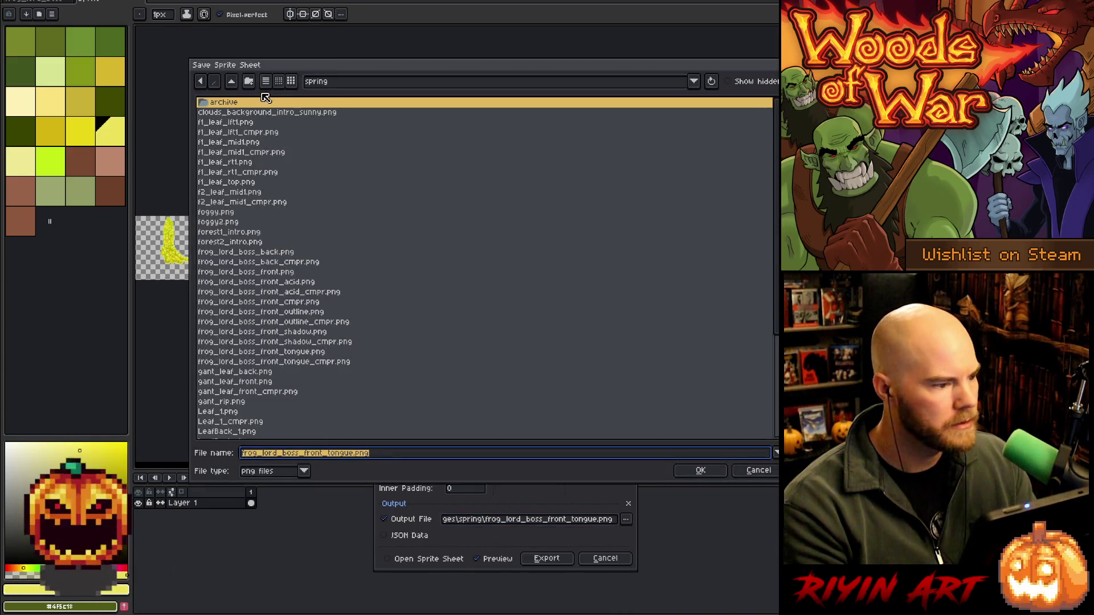
left_click(319, 81)
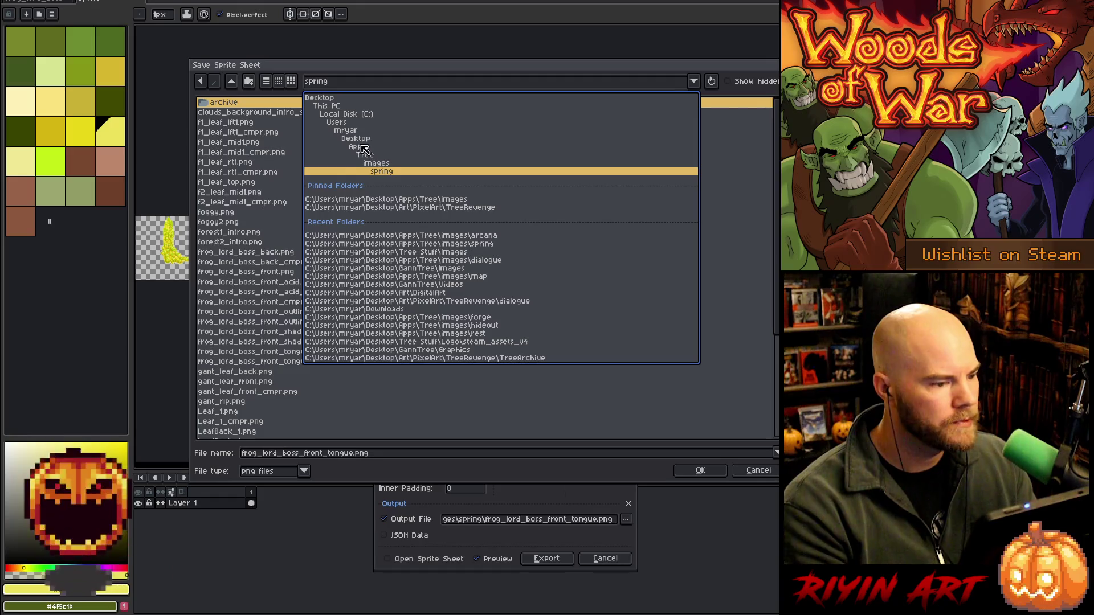
left_click(238, 279)
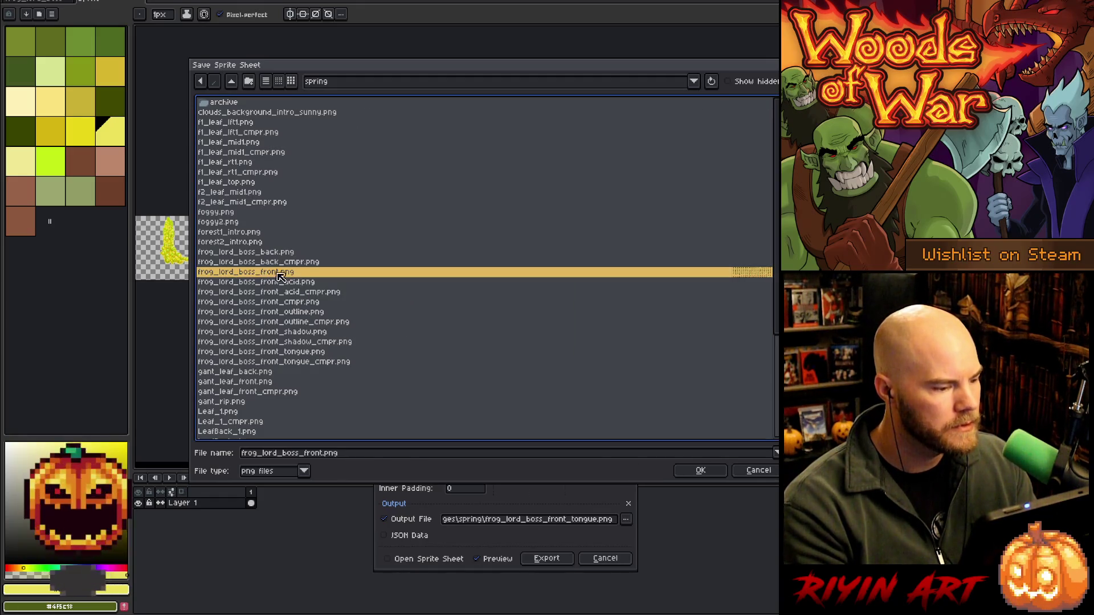
left_click(301, 282)
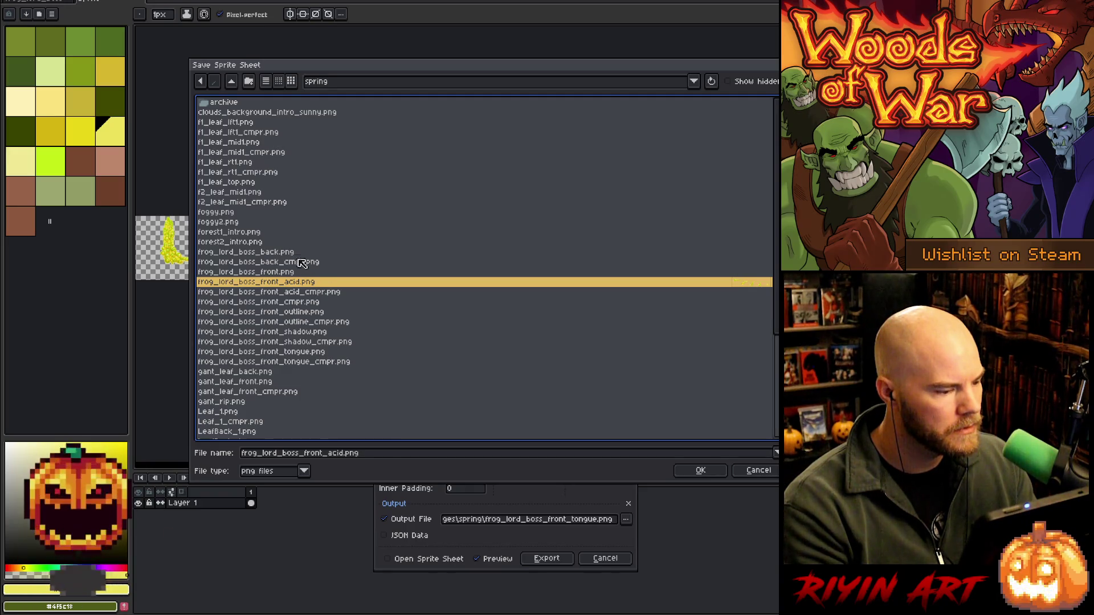
left_click(276, 252)
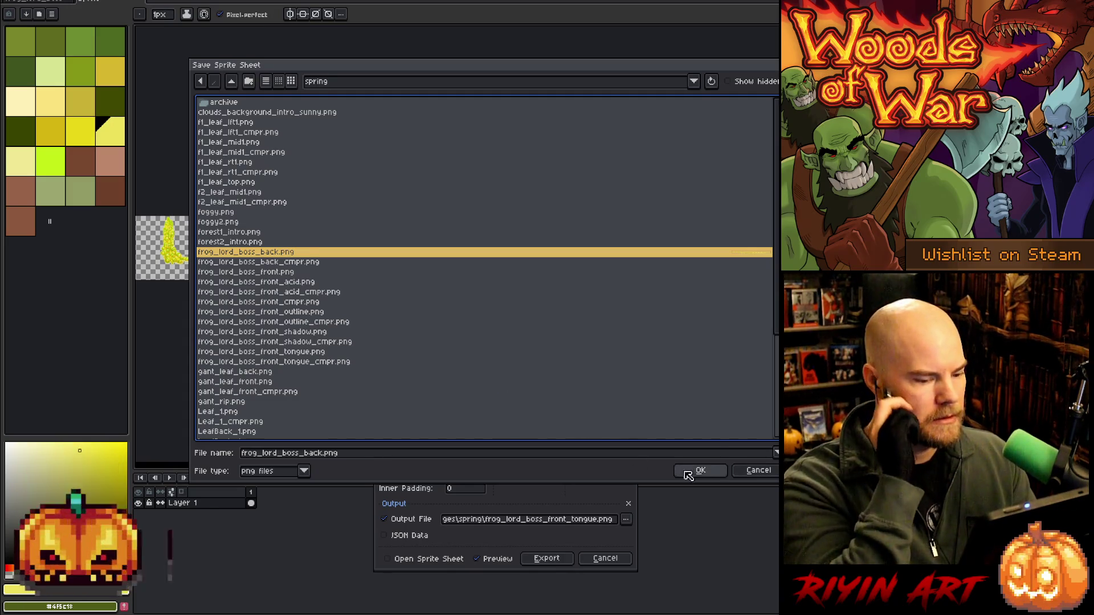
left_click(712, 474)
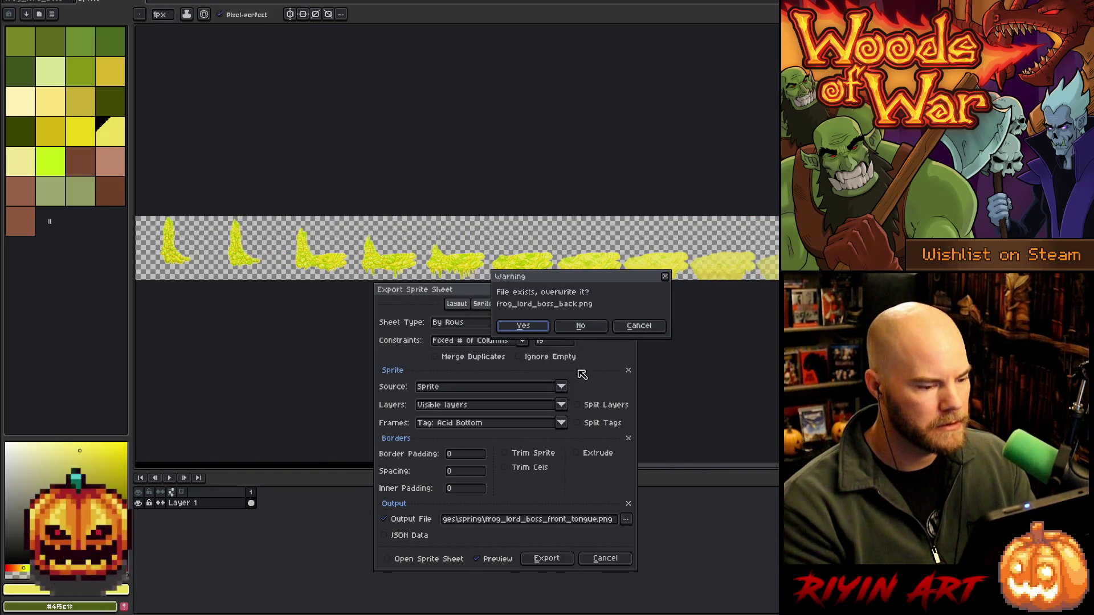
left_click(531, 327)
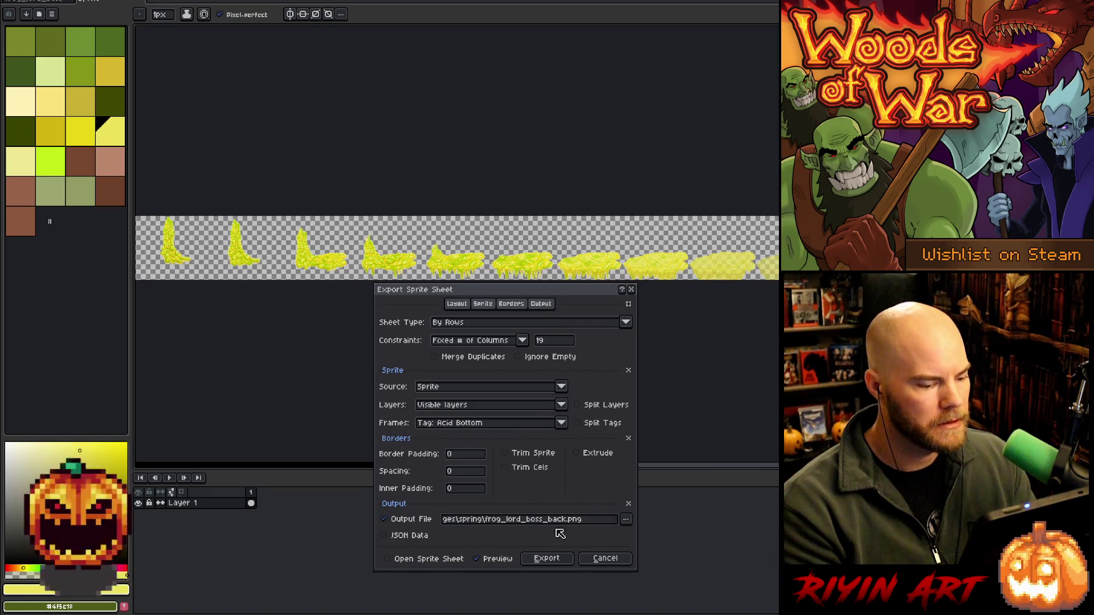
left_click(548, 559)
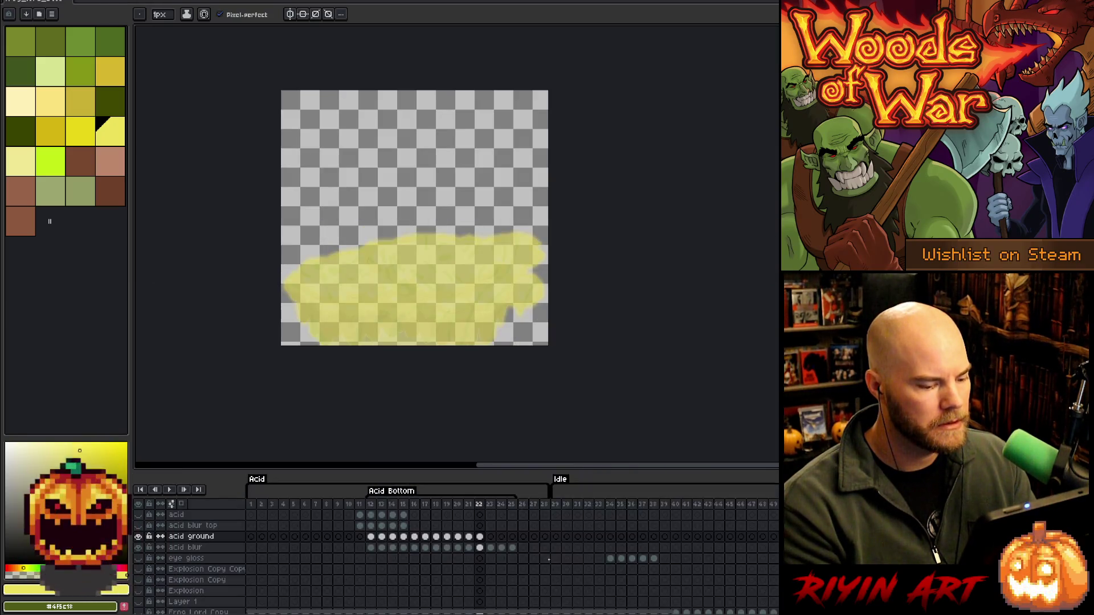
Open frog_lord_boss_back.png in Aseprite
left_click(21, 11)
left_click(21, 13)
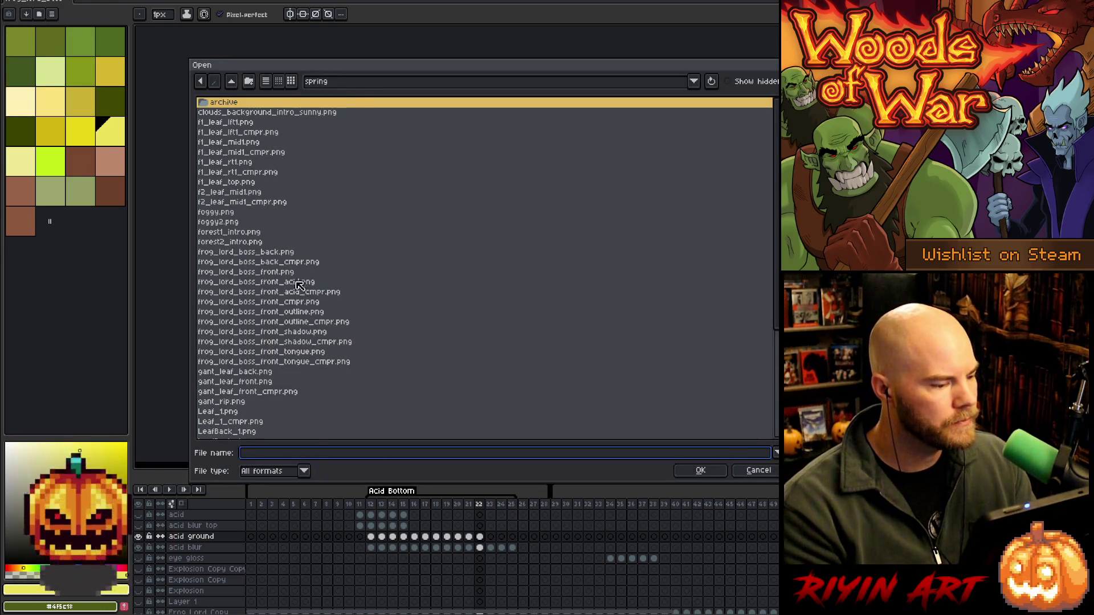
left_click(295, 264)
key("Up")
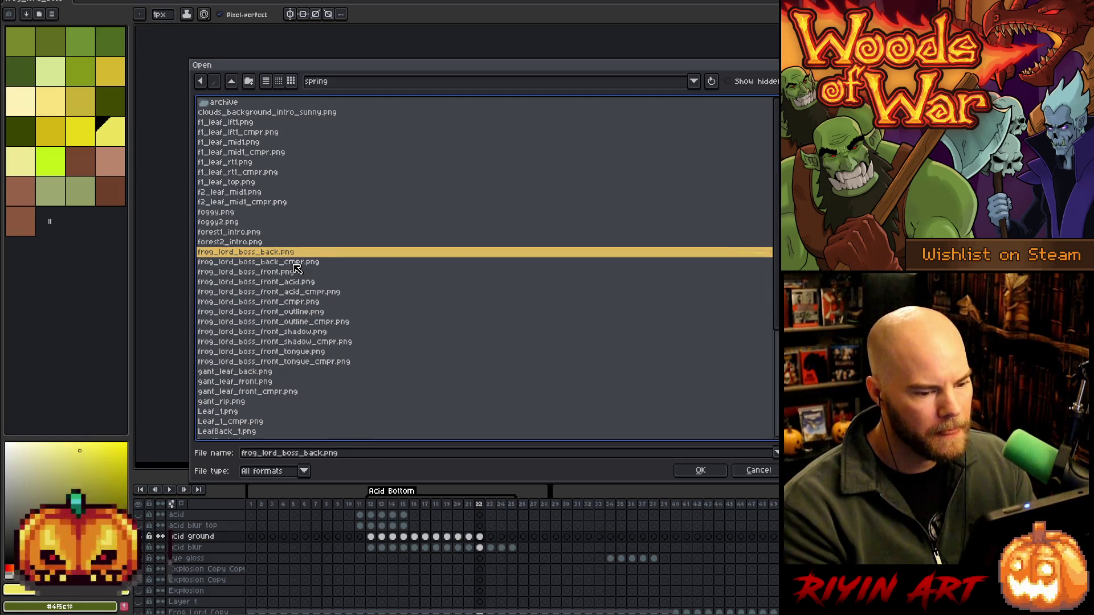
key("Down")
left_click(714, 472)
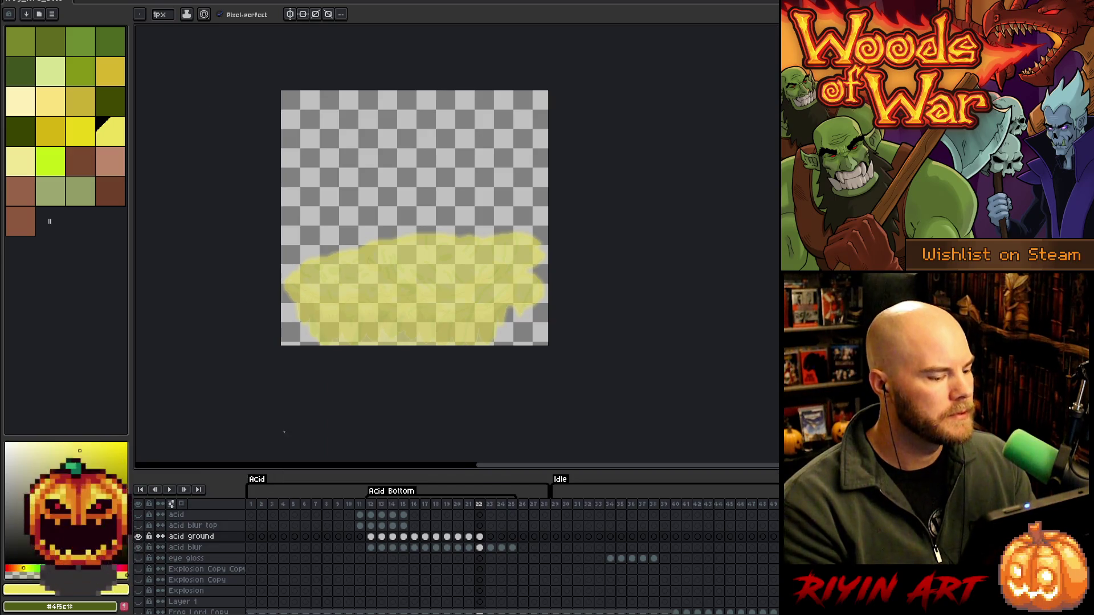
In the frog lord document, unhide the frog layer and play the acid animation beside it
key("ctrl+Tab")
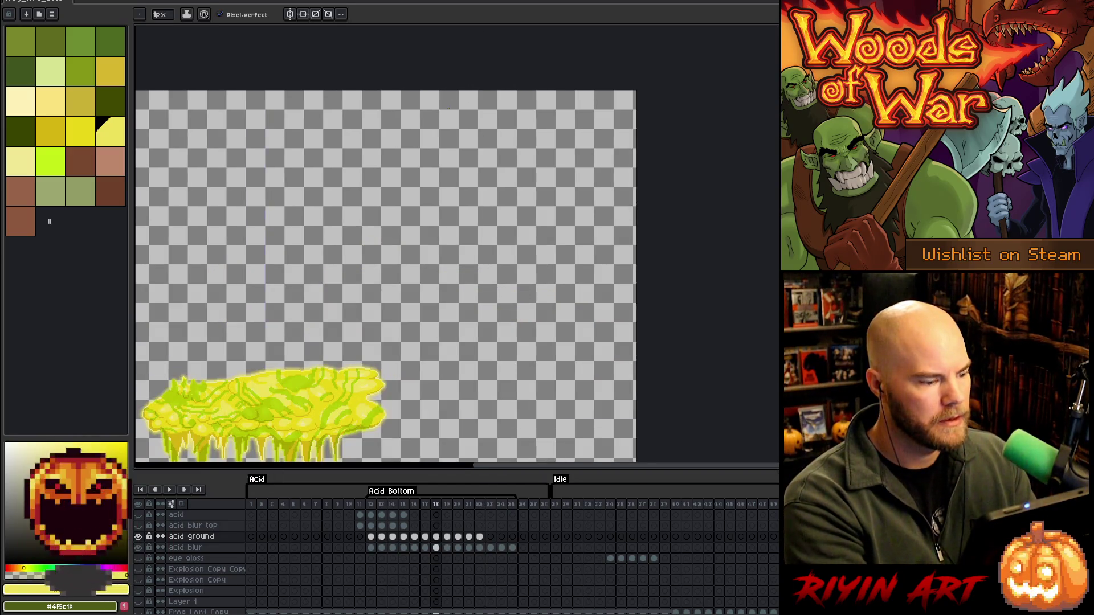
scroll(404, 158, "down", 3)
left_click(138, 547)
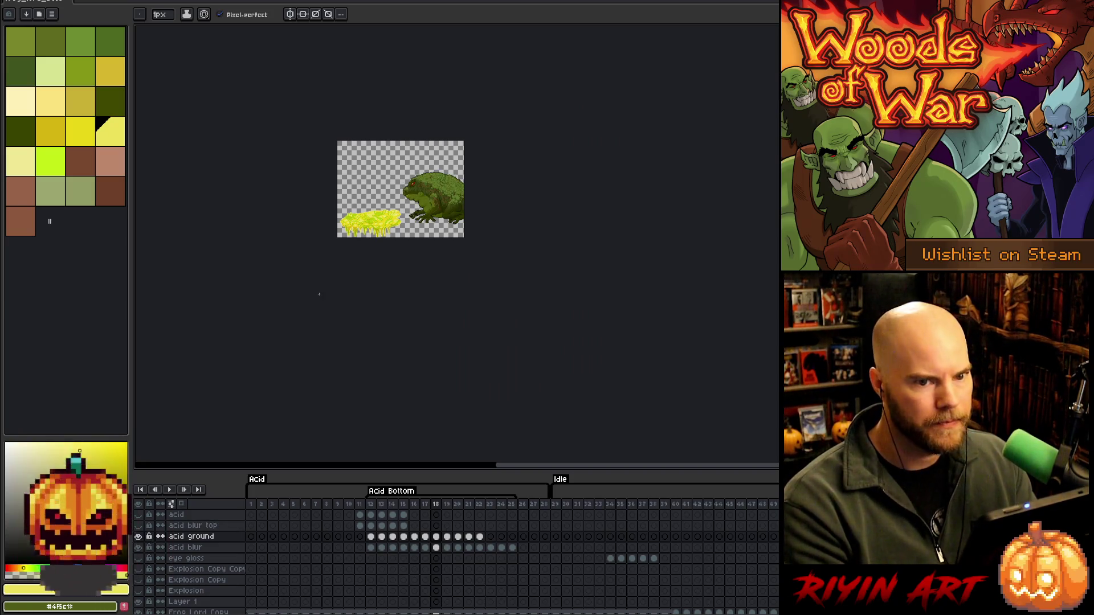
scroll(317, 263, "up", 3)
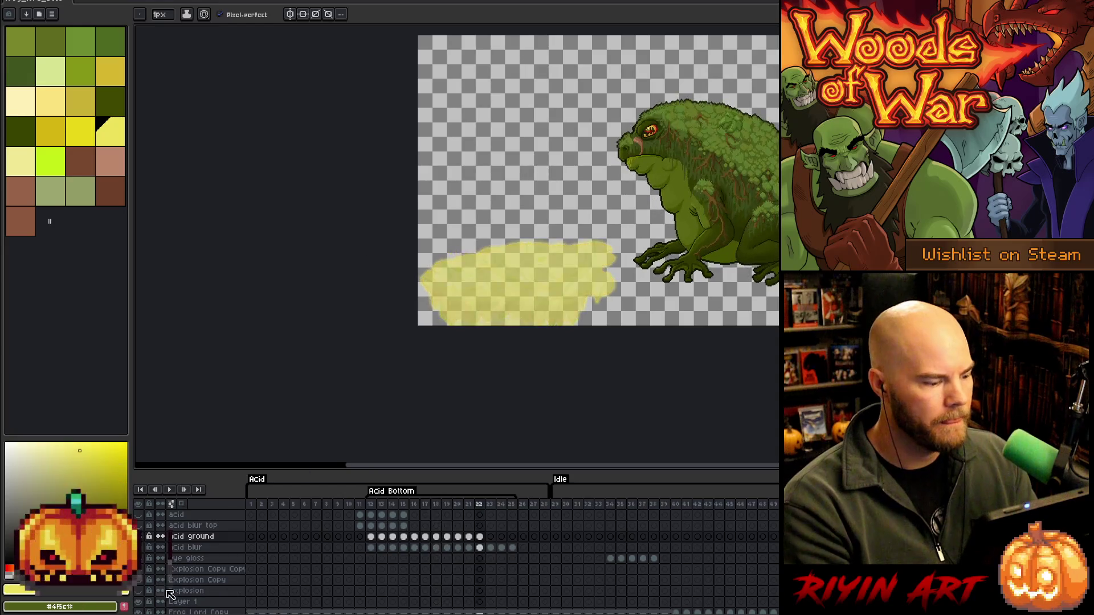
key("Return")
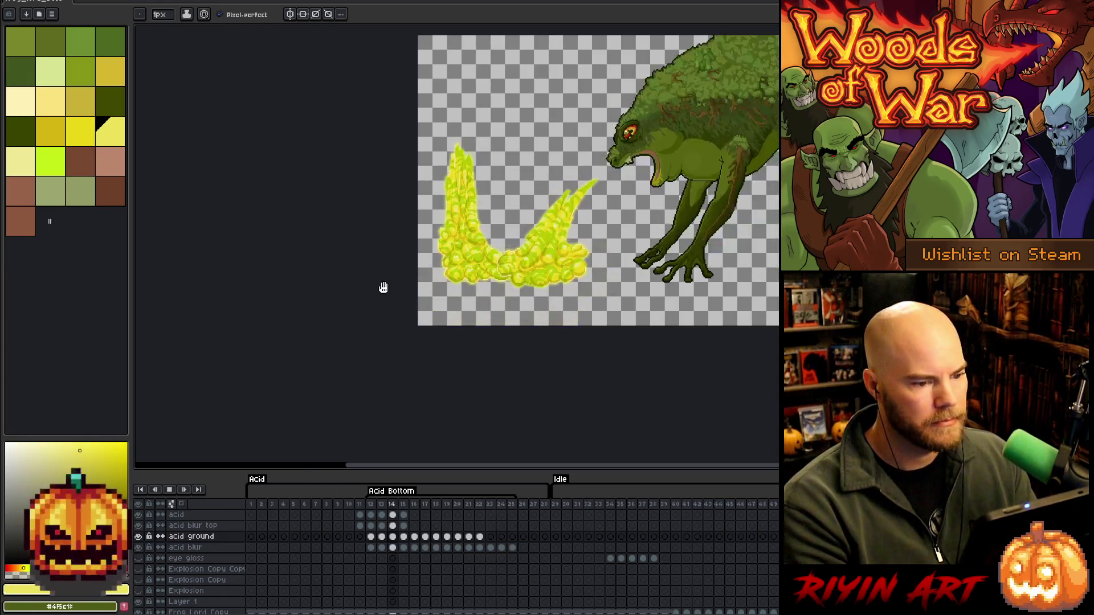
left_click_drag(384, 287, 339, 338)
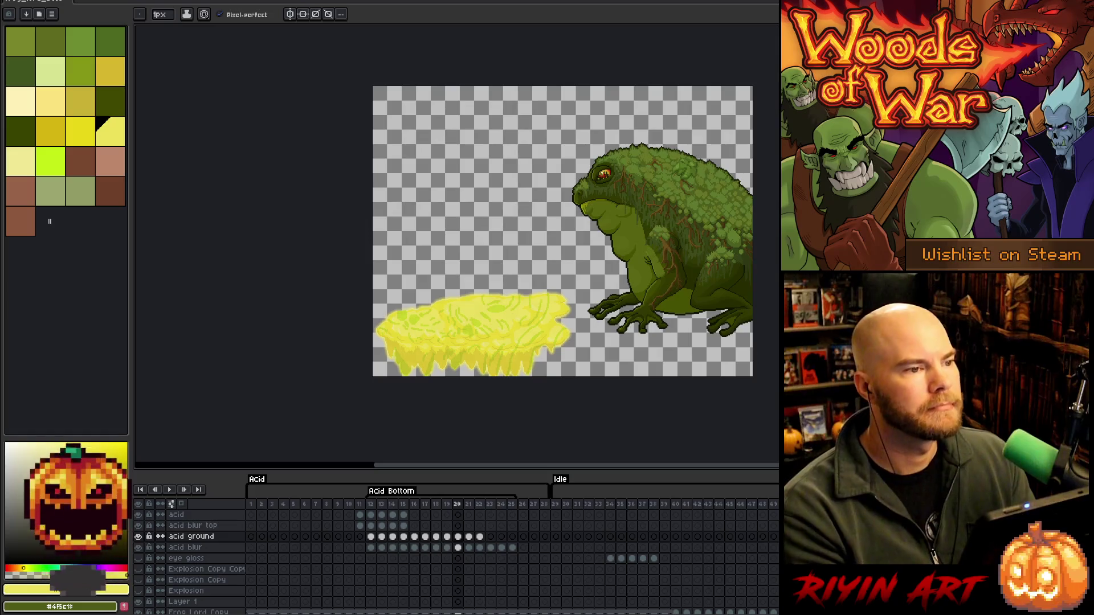
key("alt+Tab")
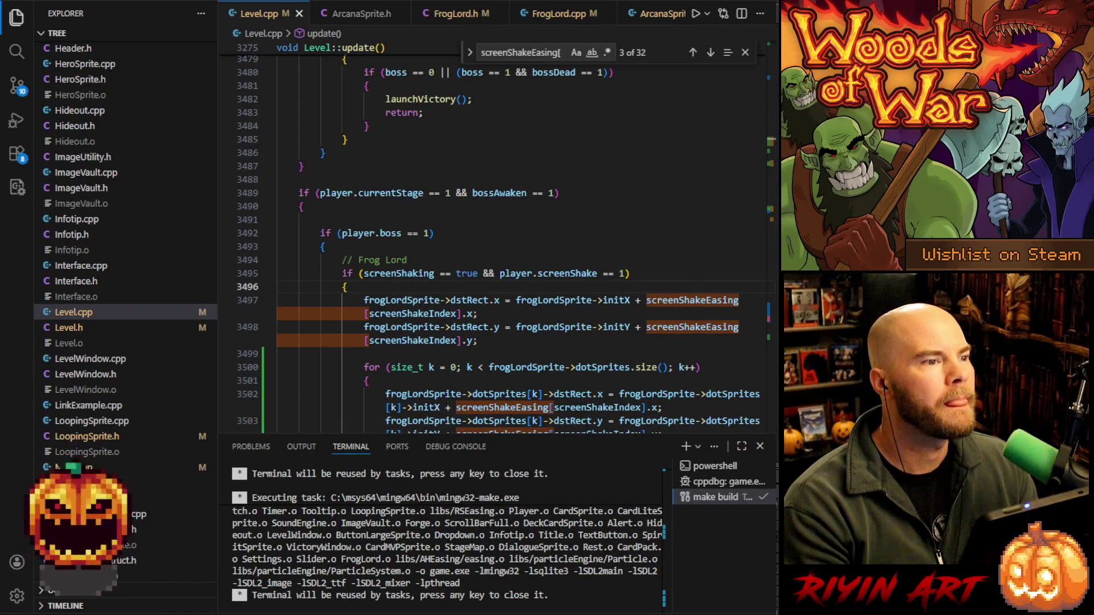
In FrogLord.cpp, search for 'back_cmpr' and jump to the match on line 196
left_click(465, 262)
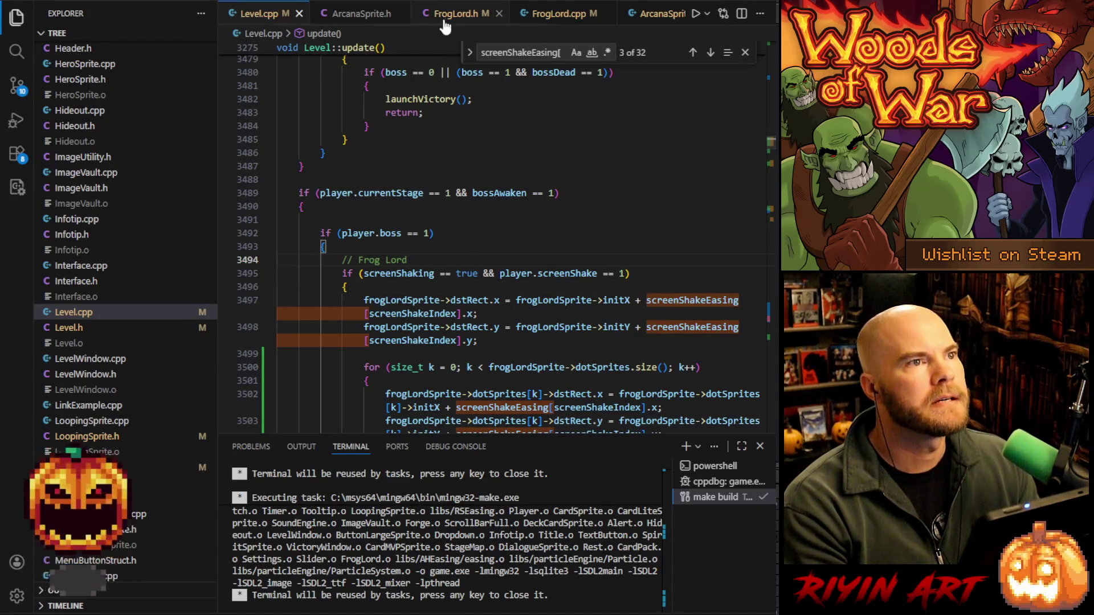
left_click(556, 16)
left_click(580, 171)
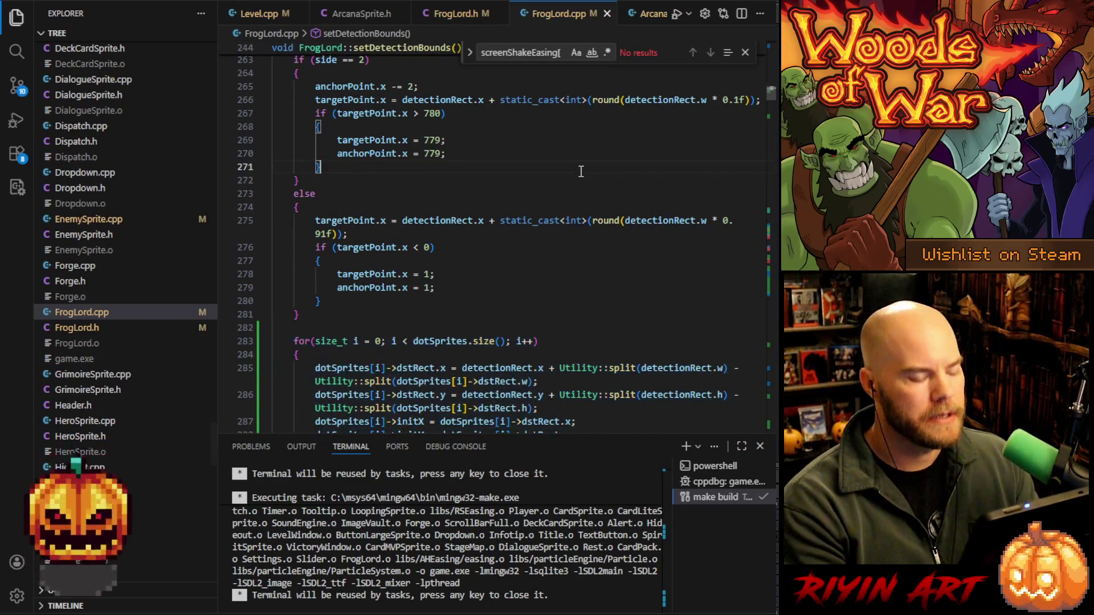
key("ctrl+f")
type("back.p")
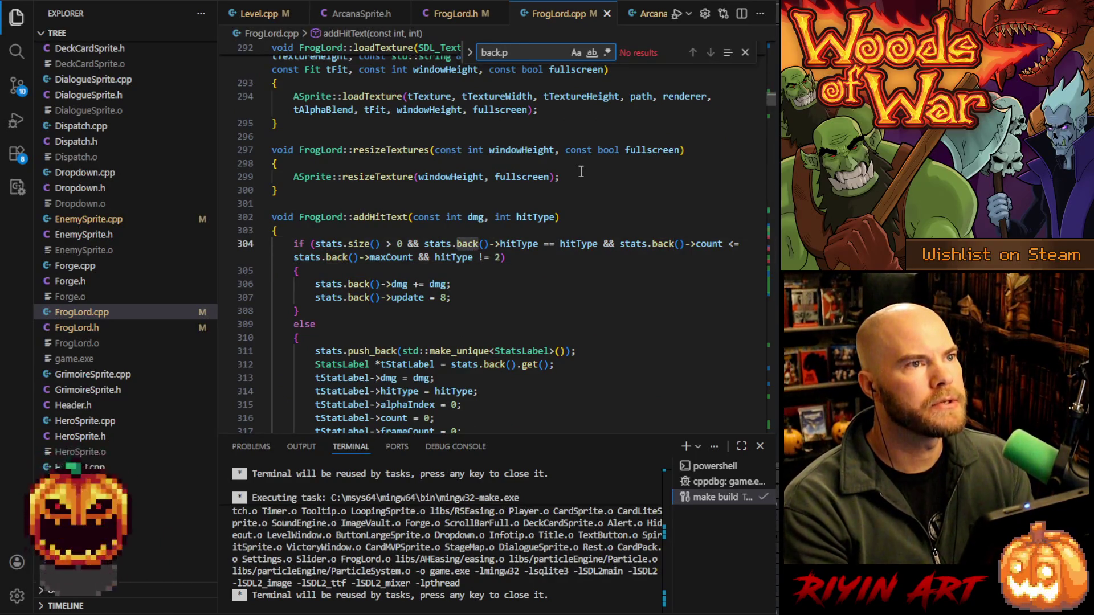
key("BackSpace")
key("BackSpace")
type("_cmpr")
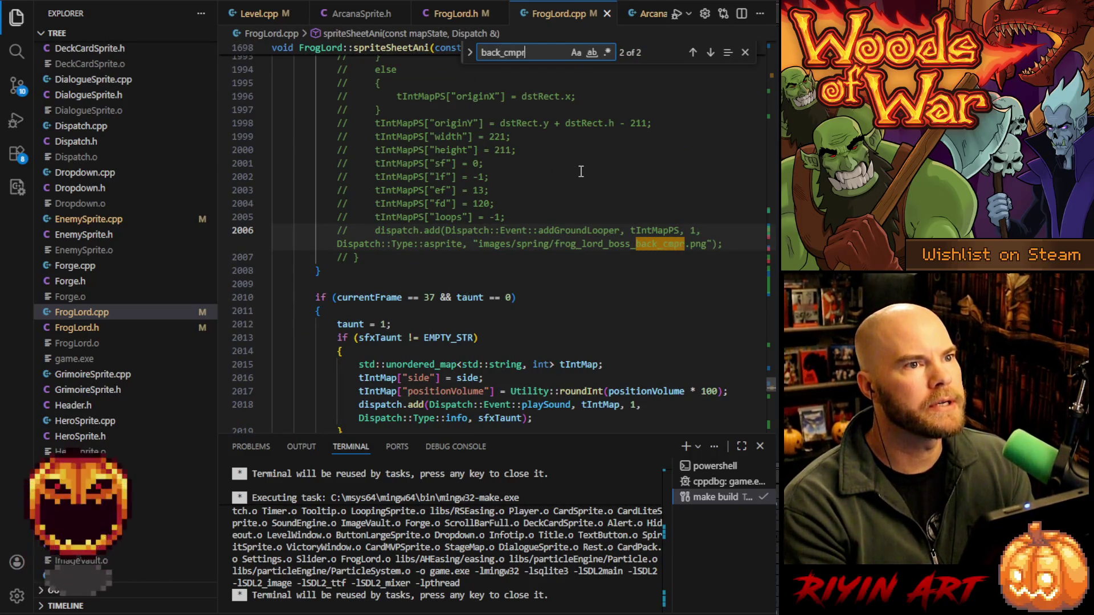
key("Return")
Delete '_cmpr' so it loads frog_lord_boss_back.png, and save FrogLord.cpp
left_click(657, 244)
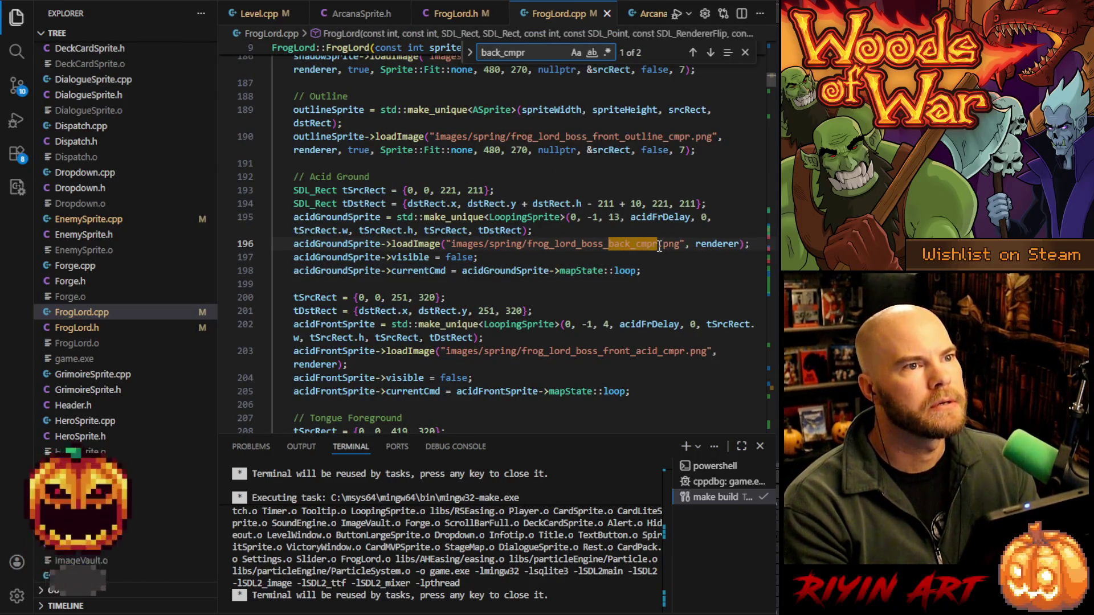
key("BackSpace")
key("BackSpace")
key("BackSpace")
key("ctrl+s")
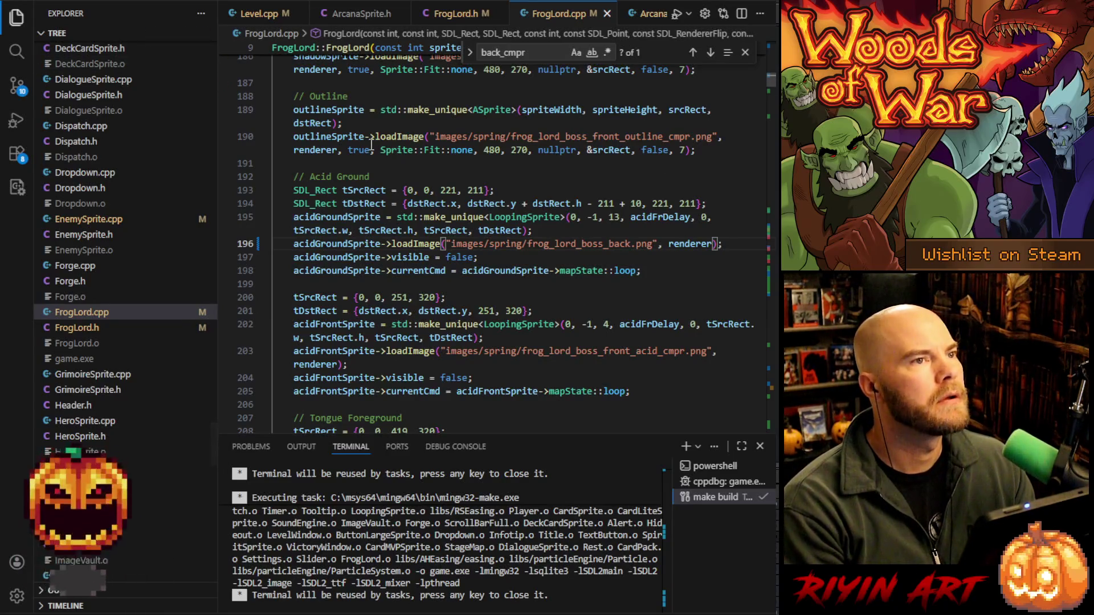
key("ctrl+Left")
key("ctrl+Left")
key("ctrl+Left")
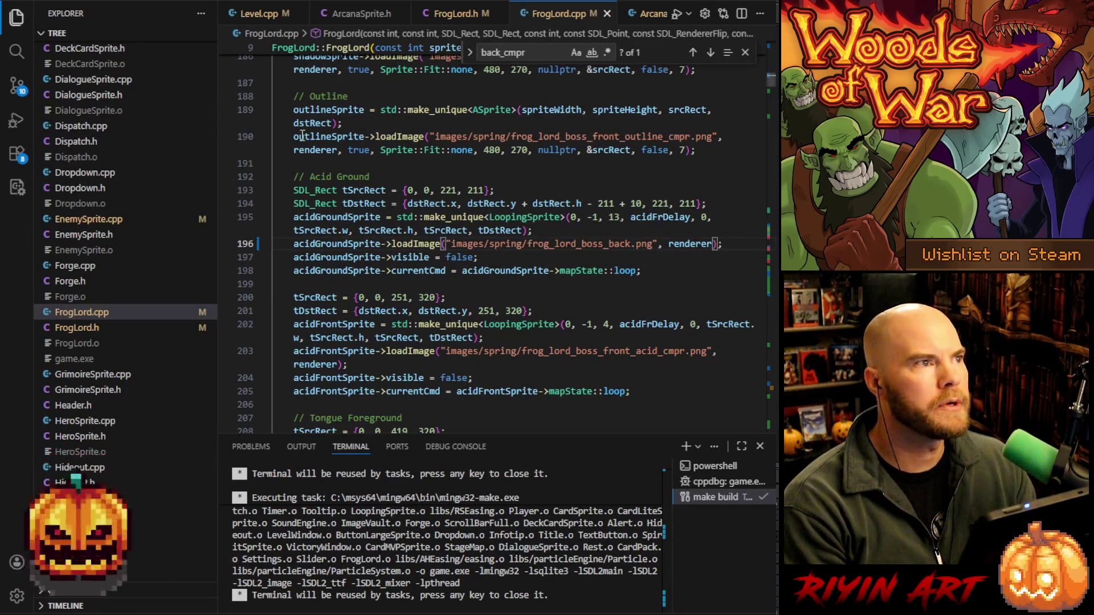
left_click(16, 119)
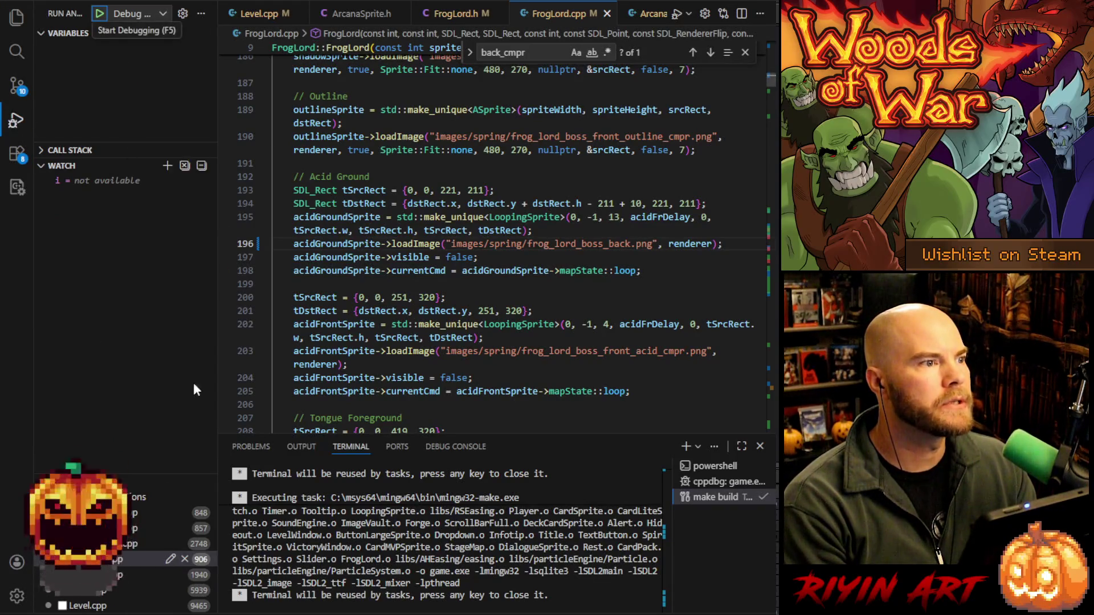
Go to the line-906 breakpoint, rebuild the game, and start debugging it
left_click(63, 560)
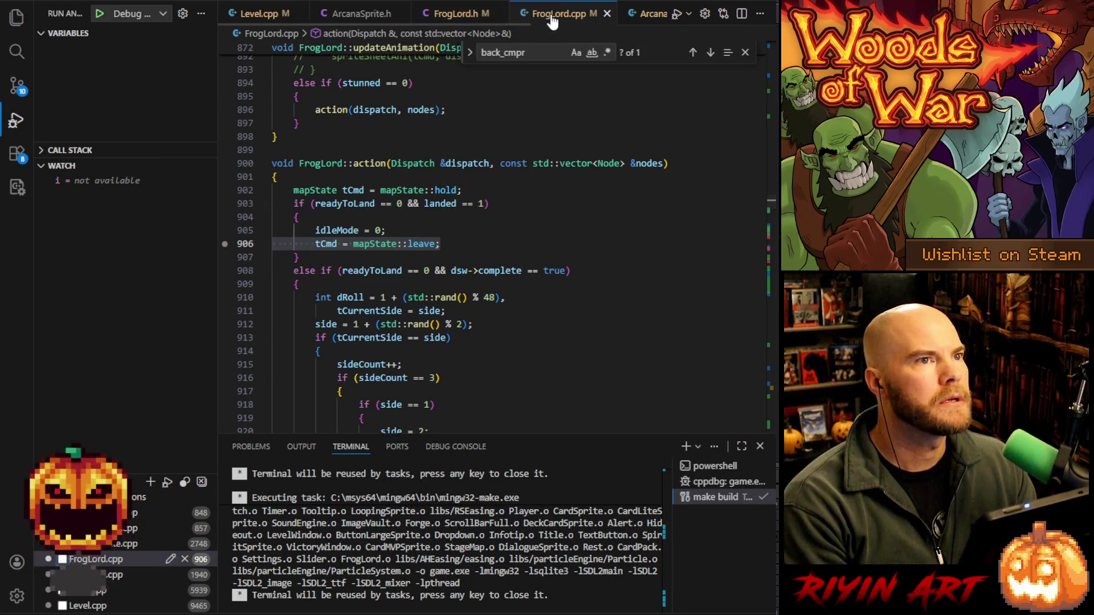
left_click(538, 211)
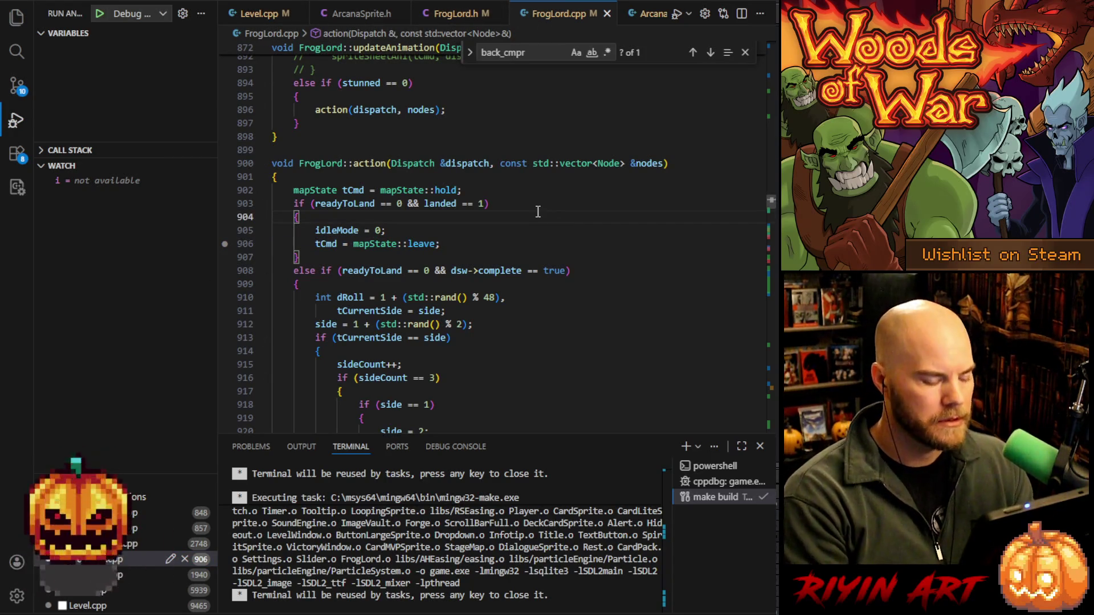
key("F5")
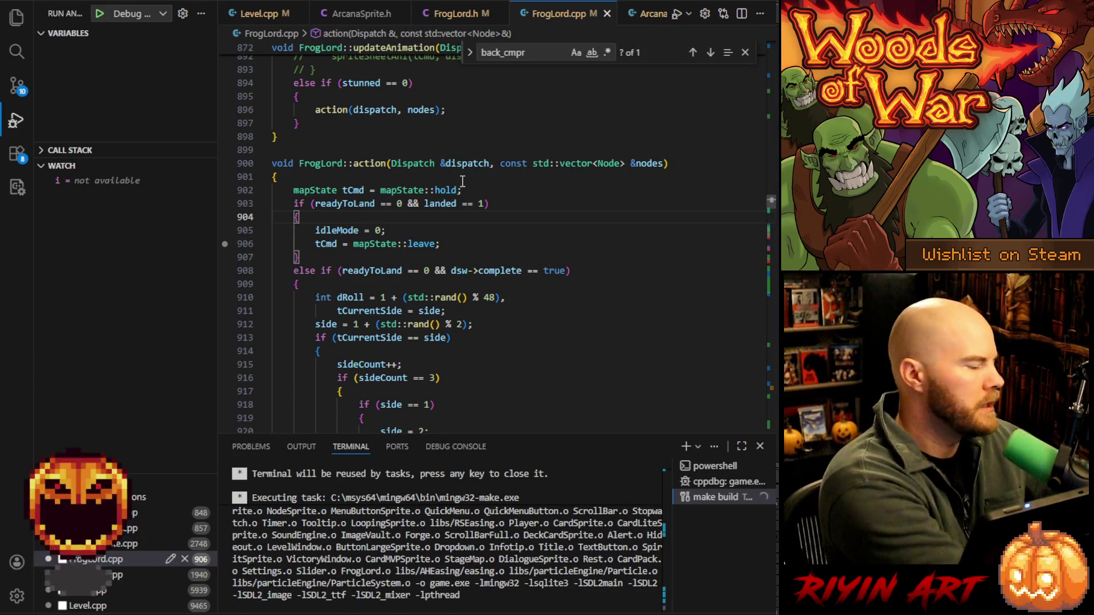
left_click(99, 13)
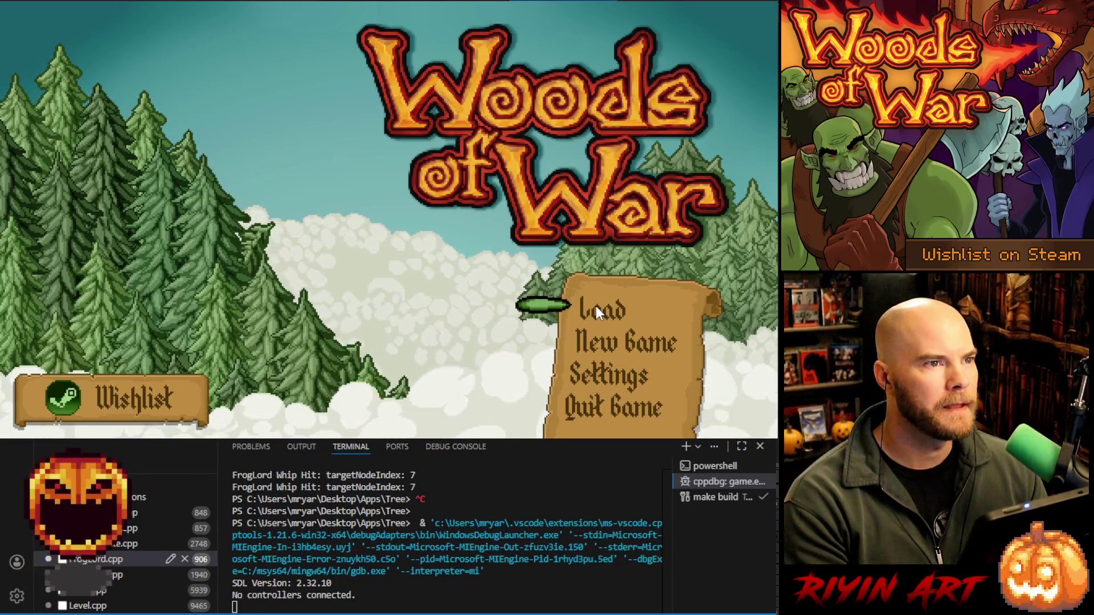
Load the save, add Barricade and Spike Shot cards, and buy three extra deck slots
left_click(596, 306)
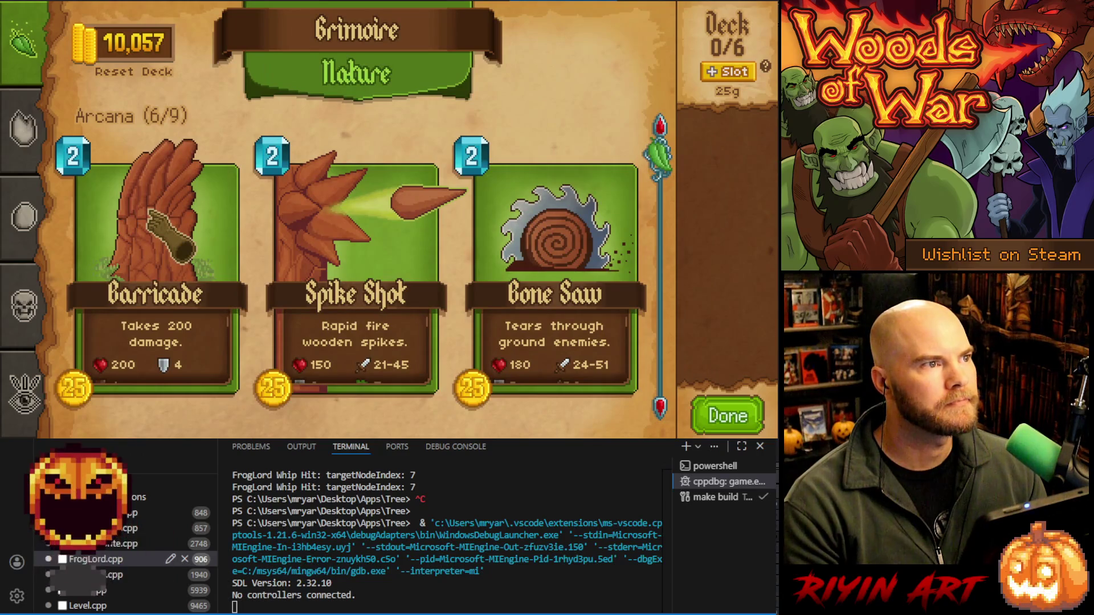
left_click(151, 215)
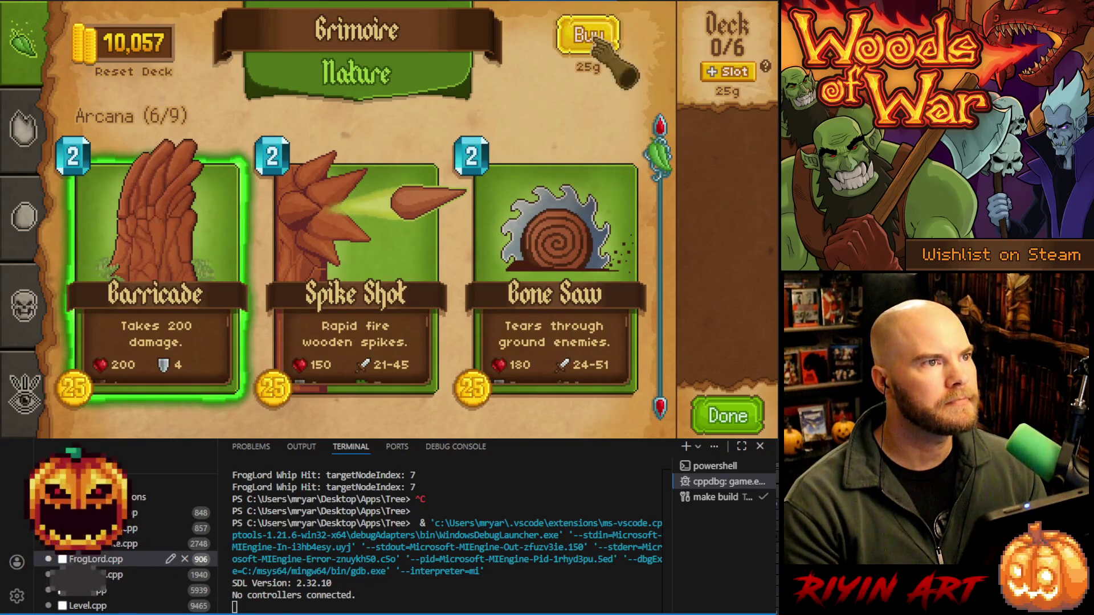
left_click(349, 216)
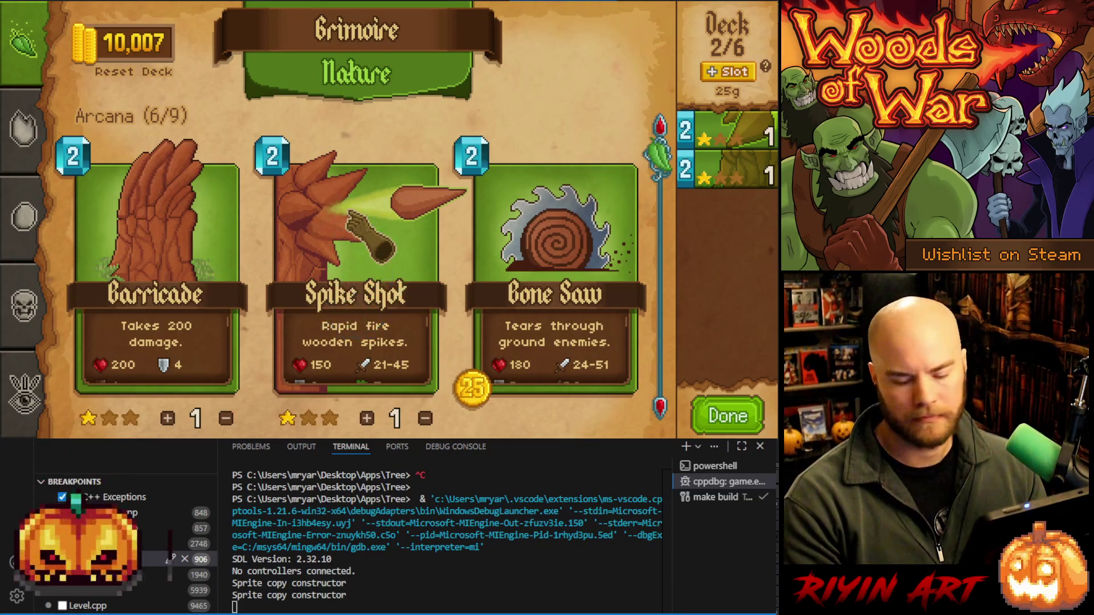
left_click(735, 77)
left_click(734, 77)
left_click(735, 77)
left_click(735, 77)
left_click(735, 77)
left_click(735, 77)
left_click(735, 77)
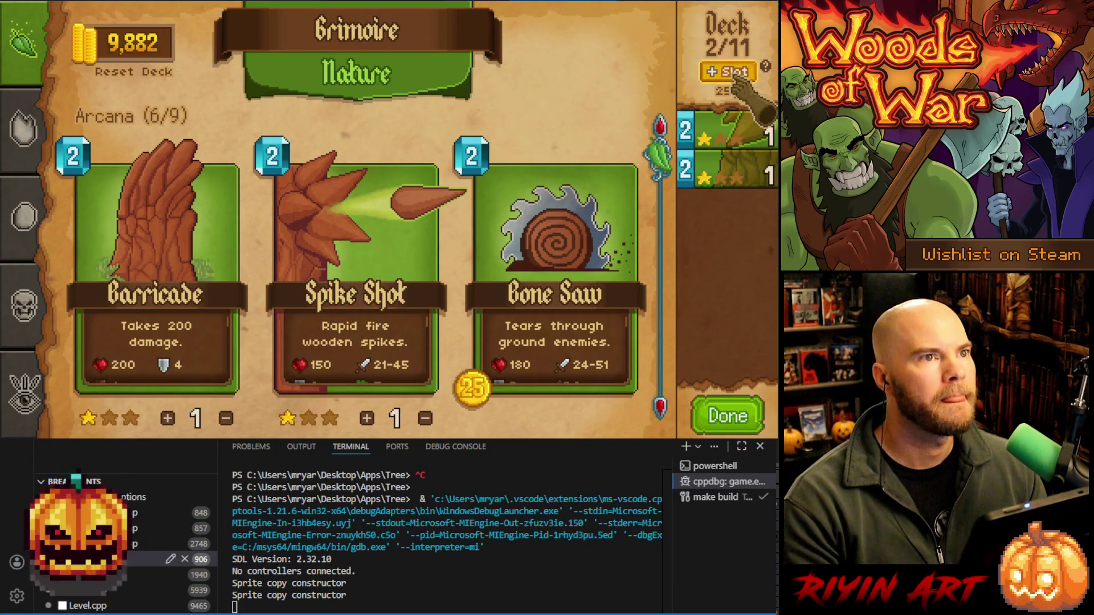
Raise Spike Shot and Barricade to six copies each and finish the deck
left_click(691, 137)
left_click(690, 136)
left_click(690, 137)
left_click(690, 137)
left_click(690, 137)
left_click(689, 174)
left_click(690, 174)
left_click(690, 174)
left_click(689, 173)
left_click(689, 174)
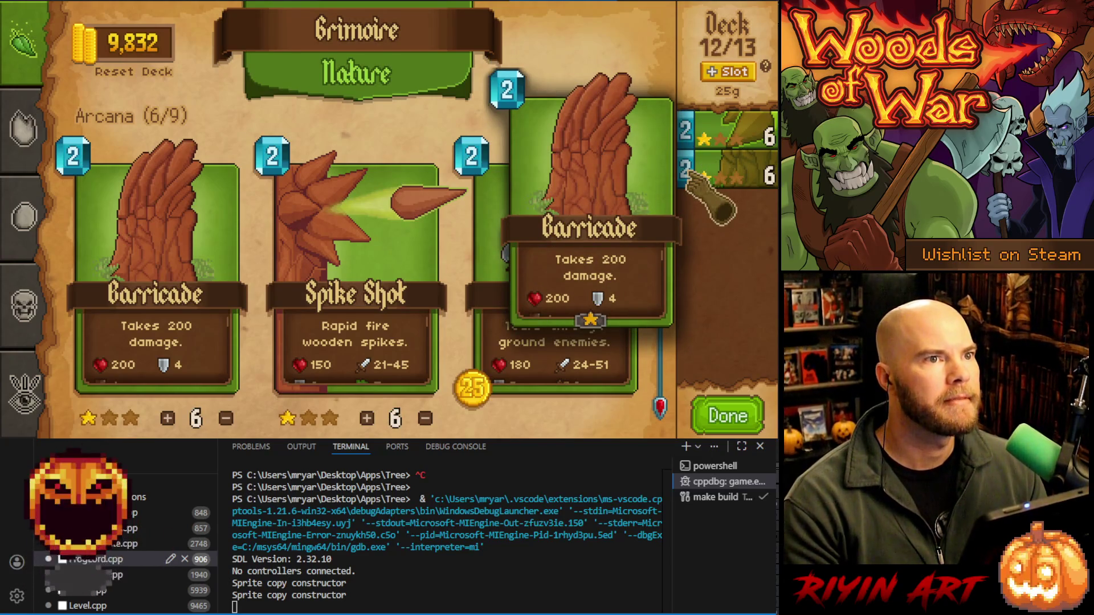
left_click(727, 416)
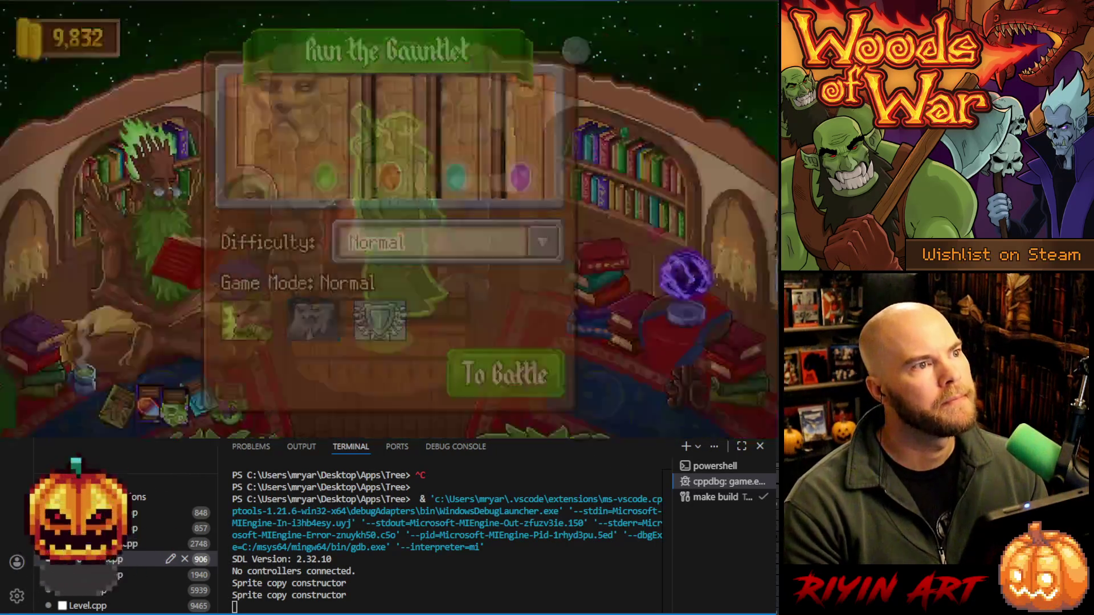
Dismiss the Run the Gauntlet dialog, keep the three Spike Shots, and cast them onto the tree
key("Escape")
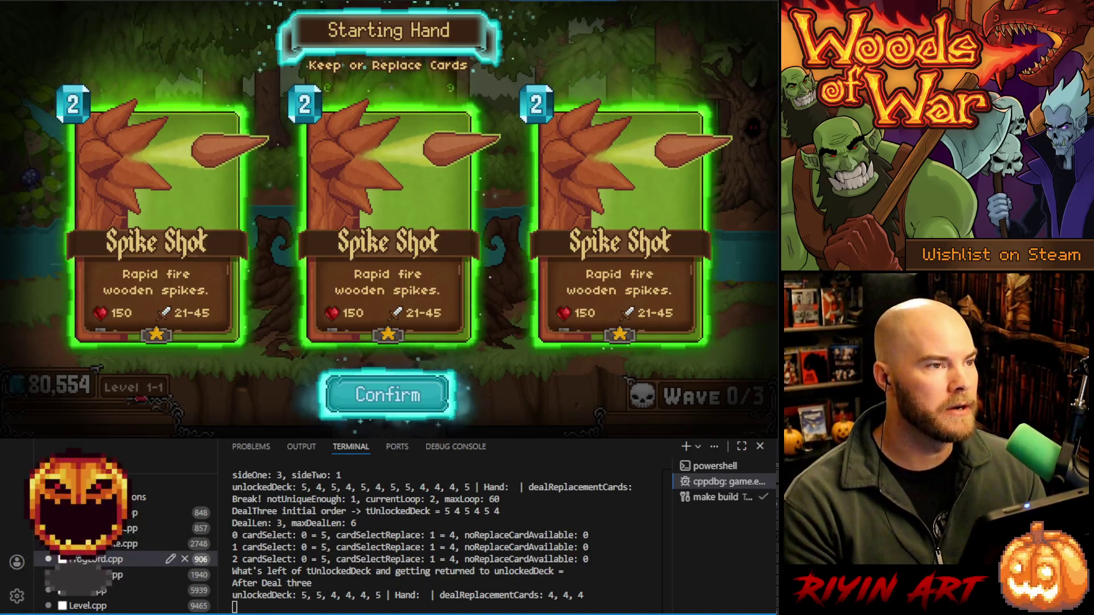
left_click(438, 397)
mouse_move(404, 376)
left_mouse_down()
mouse_move(410, 256)
mouse_move(450, 176)
mouse_move(339, 242)
mouse_move(320, 98)
left_mouse_up()
mouse_move(366, 385)
left_mouse_down()
mouse_move(293, 207)
mouse_move(302, 199)
left_mouse_up()
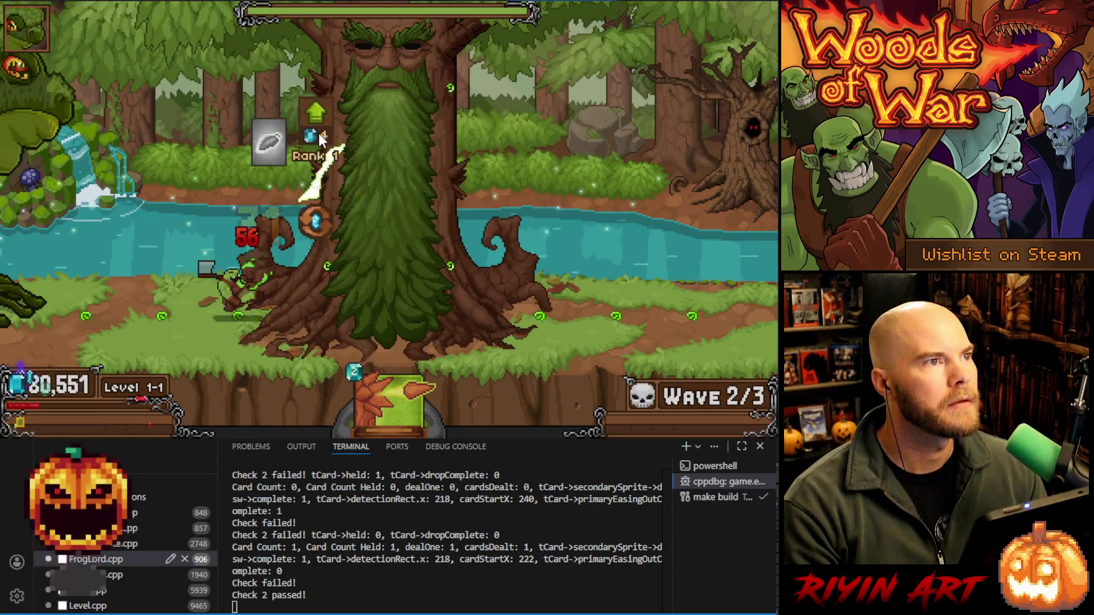
Upgrade the Spike Shot tower to Rank 2 and buy further tower upgrades with gems
left_click(321, 94)
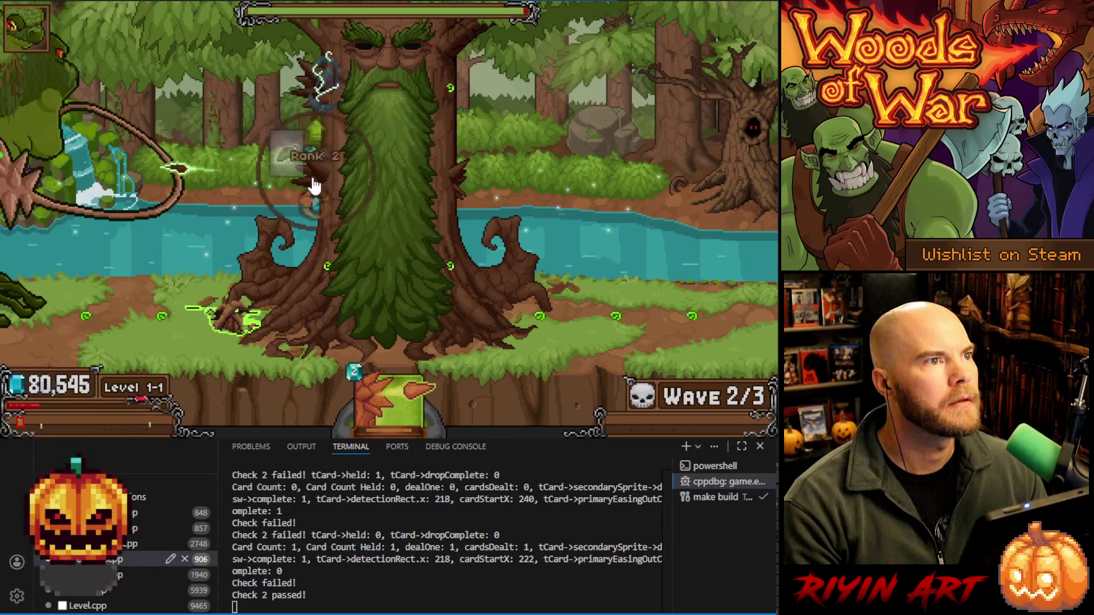
left_click(316, 130)
left_click(317, 69)
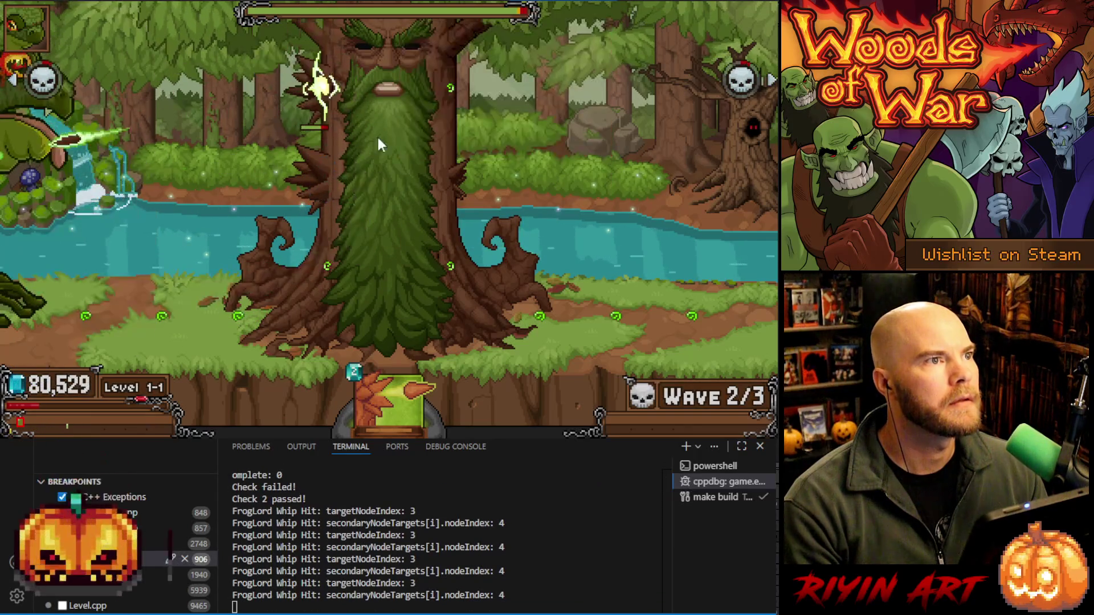
left_click(452, 176)
left_click(470, 188)
left_click(470, 188)
left_click(452, 150)
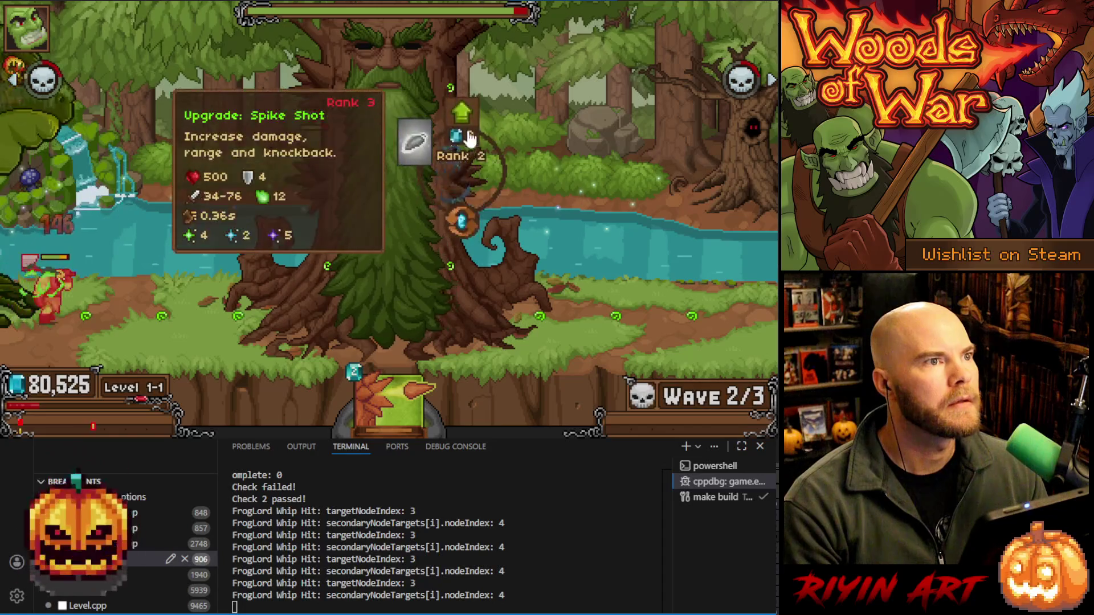
Play another Spike Shot card onto the field, check the left tree tower, then quit the game
mouse_move(391, 388)
left_mouse_down()
mouse_move(458, 154)
mouse_move(461, 165)
left_mouse_up()
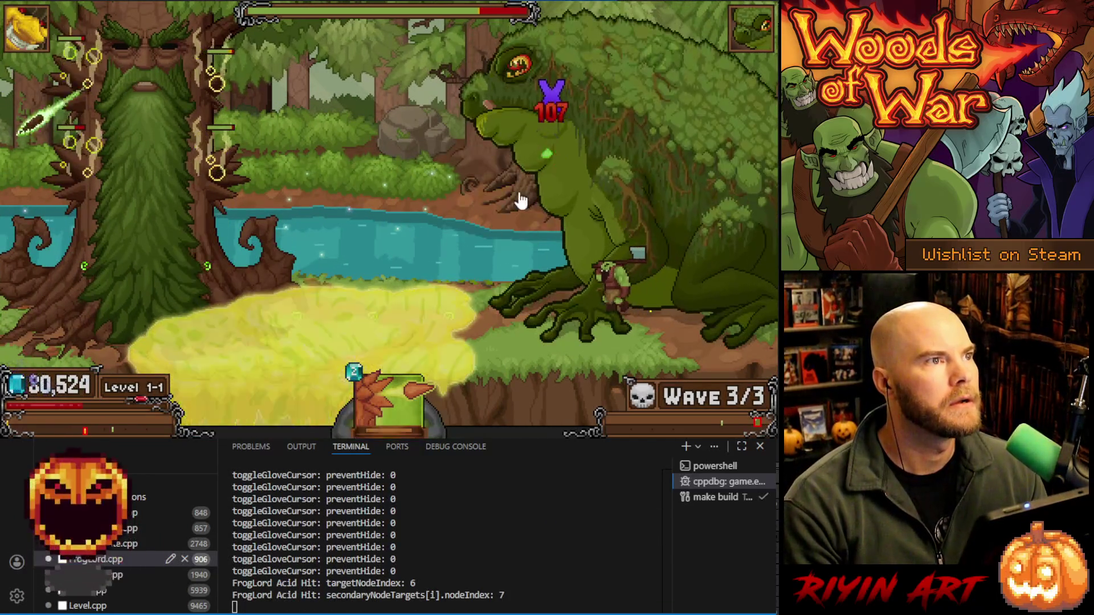
left_click(214, 83)
left_click(317, 163)
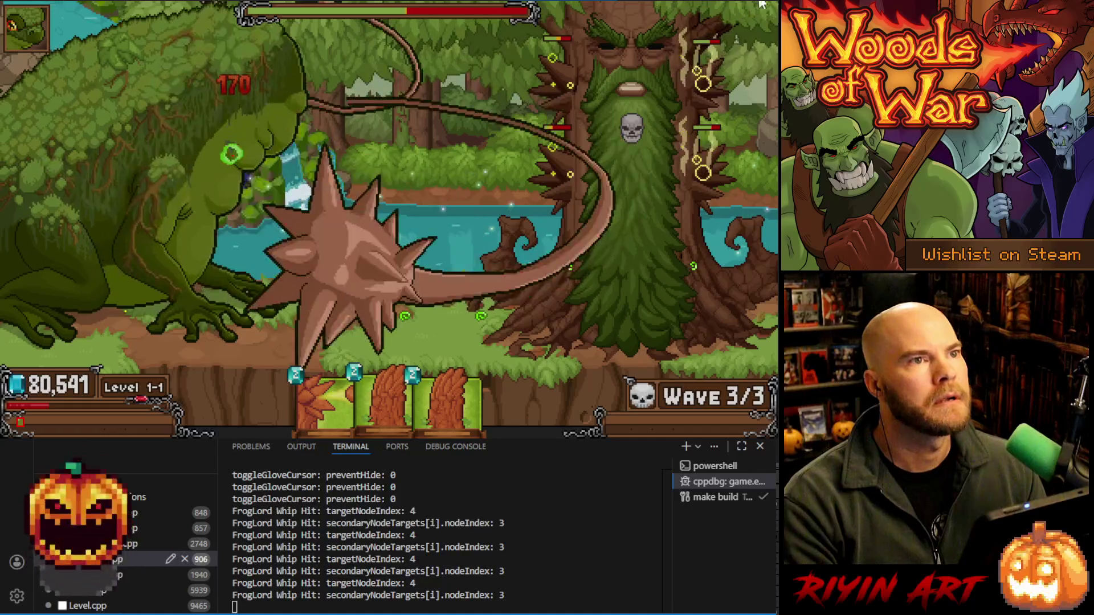
key("Escape")
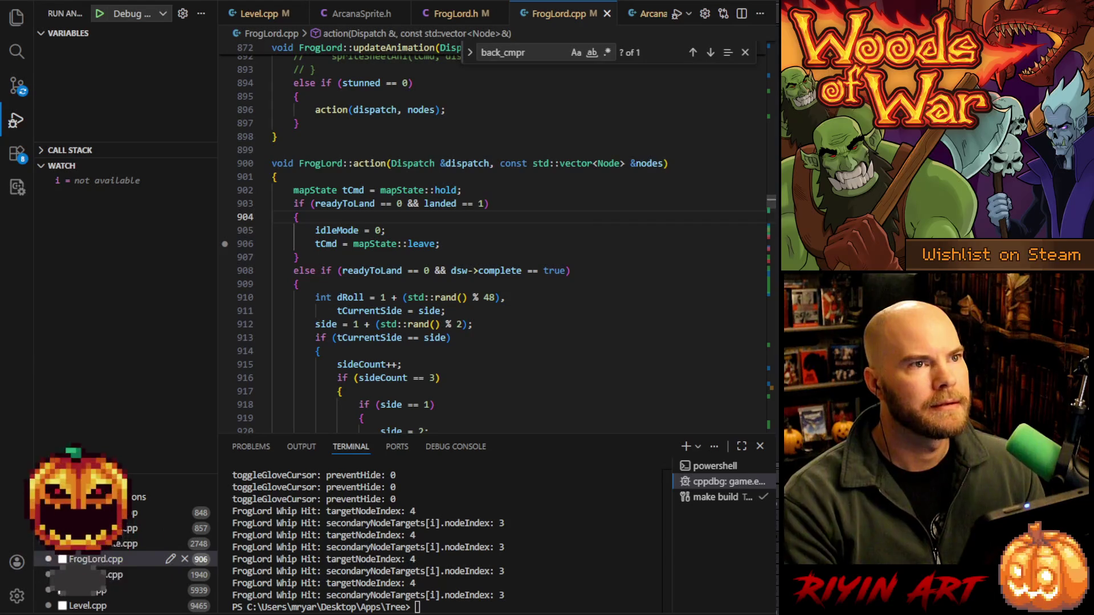
Switch to Aseprite and go to the pinned TreeRevenge folder in the Open dialog
key("alt+Tab")
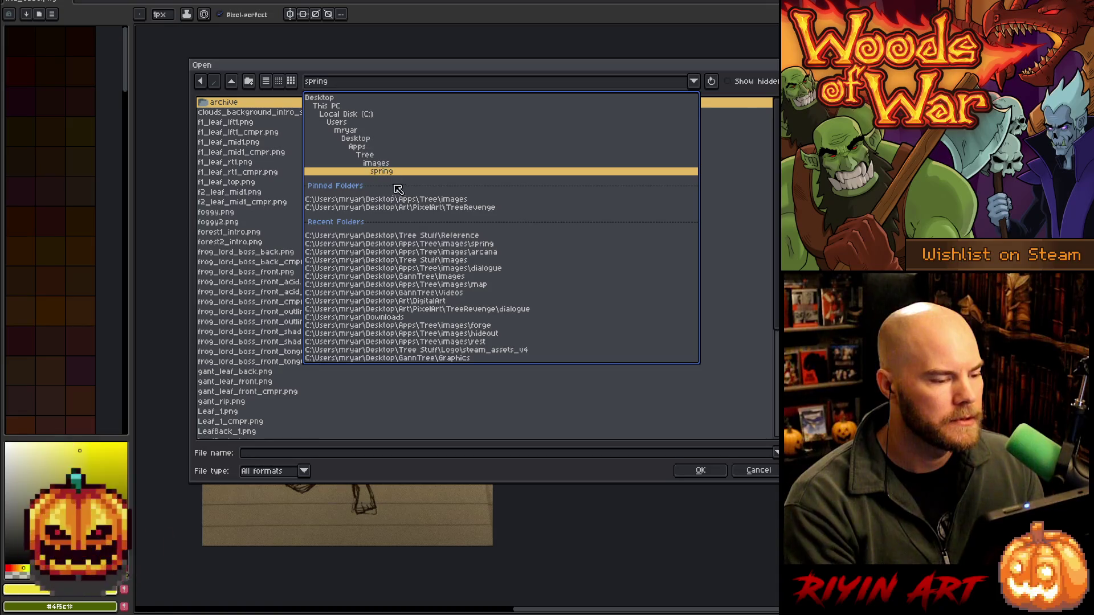
left_click(400, 208)
Open the Caster_v17 sprite from the TreeRevenge folder
scroll(401, 233, "down", 10)
scroll(399, 253, "down", 15)
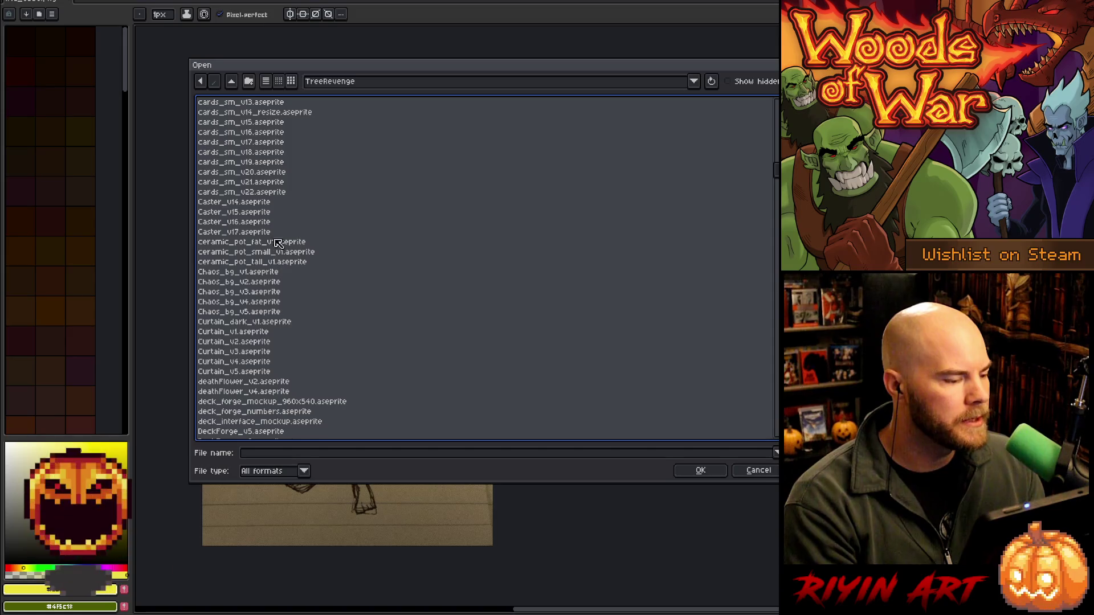
double_click(248, 233)
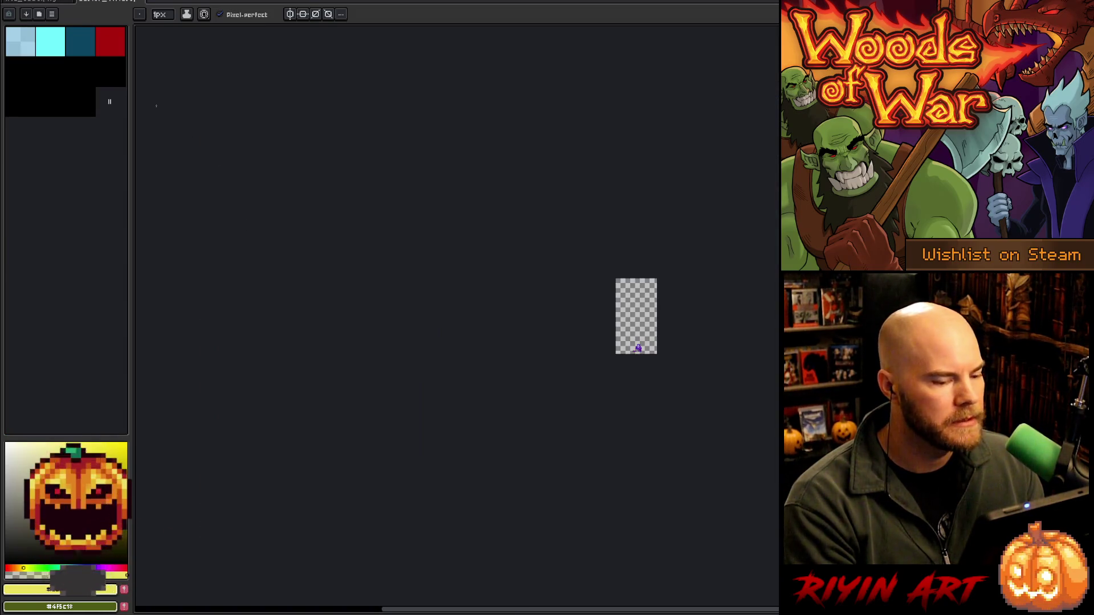
Search the file list for 'orc' and open the OrcBig_v12 sprite
left_click(11, 2)
left_click(25, 12)
left_click(354, 275)
type("orc_death_v5.aseprite")
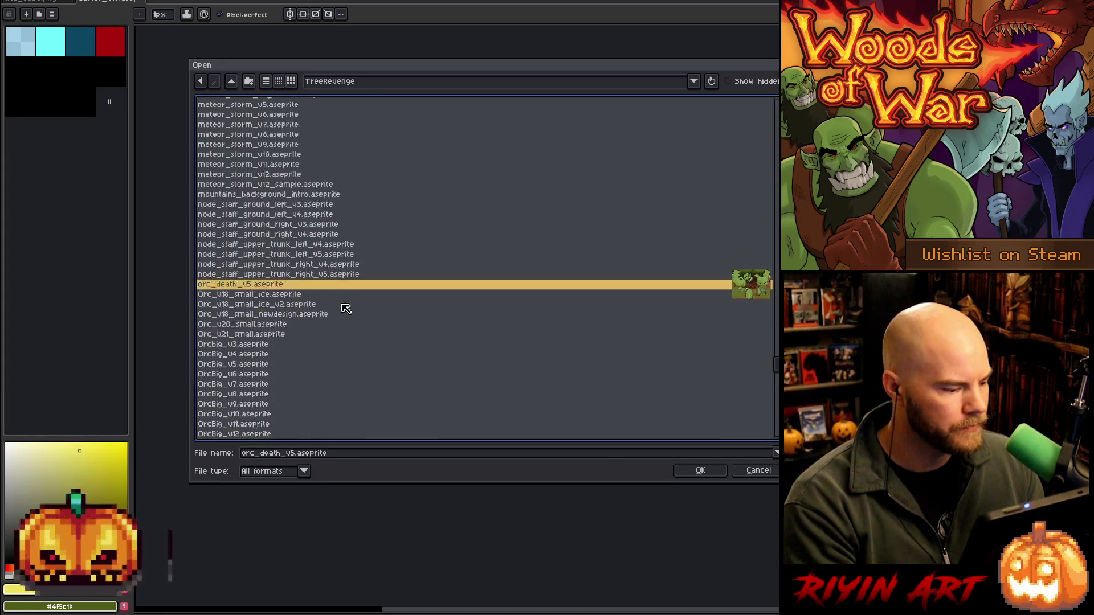
scroll(346, 308, "down", 3)
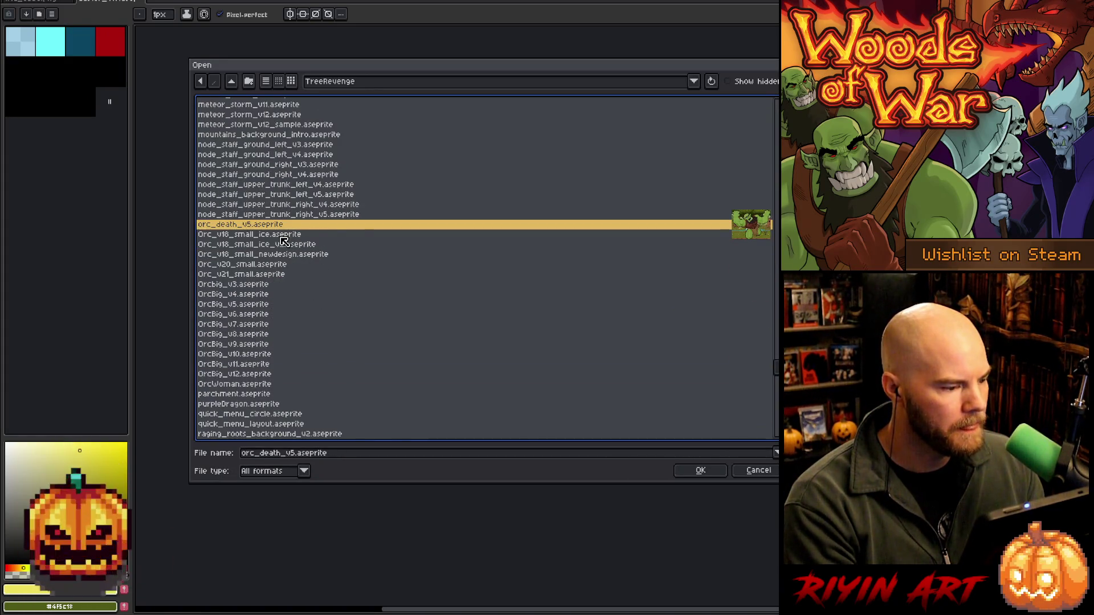
left_click(279, 275)
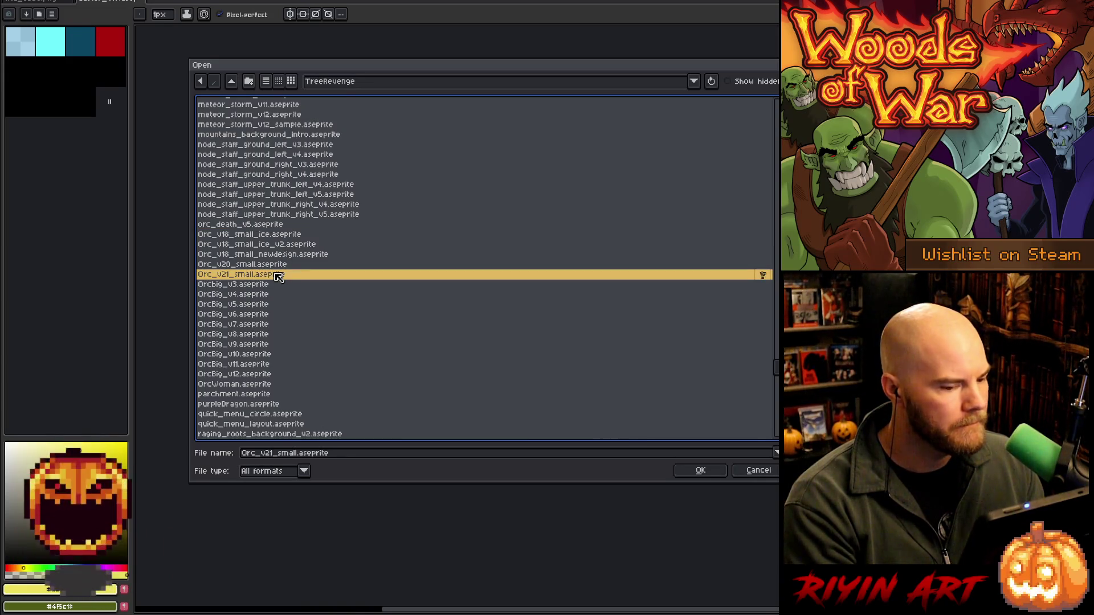
double_click(268, 375)
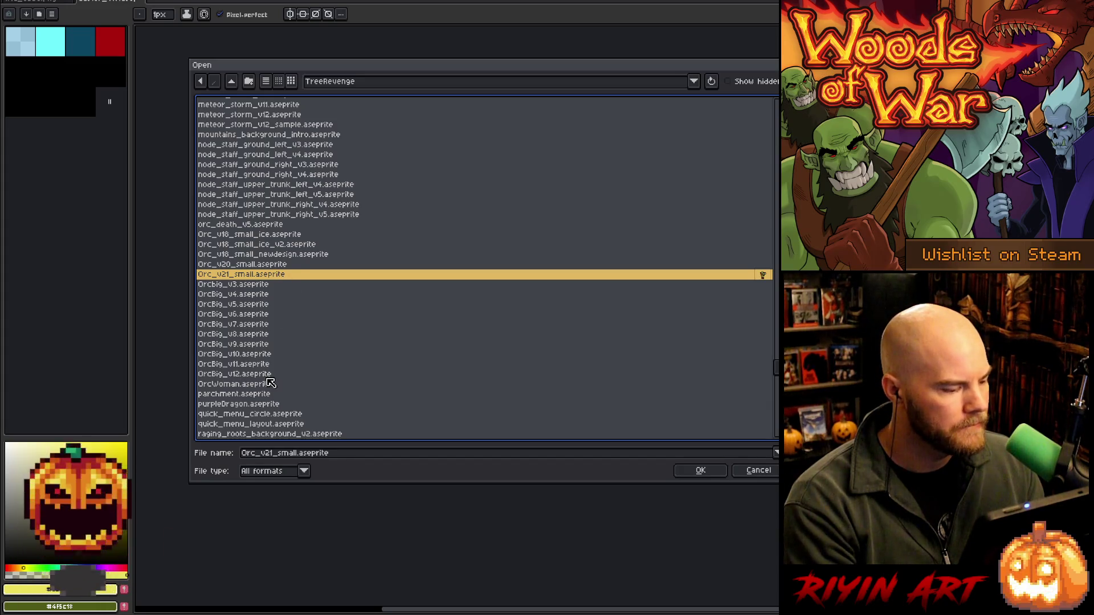
Open OrcWoman.aseprite from the same folder
scroll(638, 317, "up", 5)
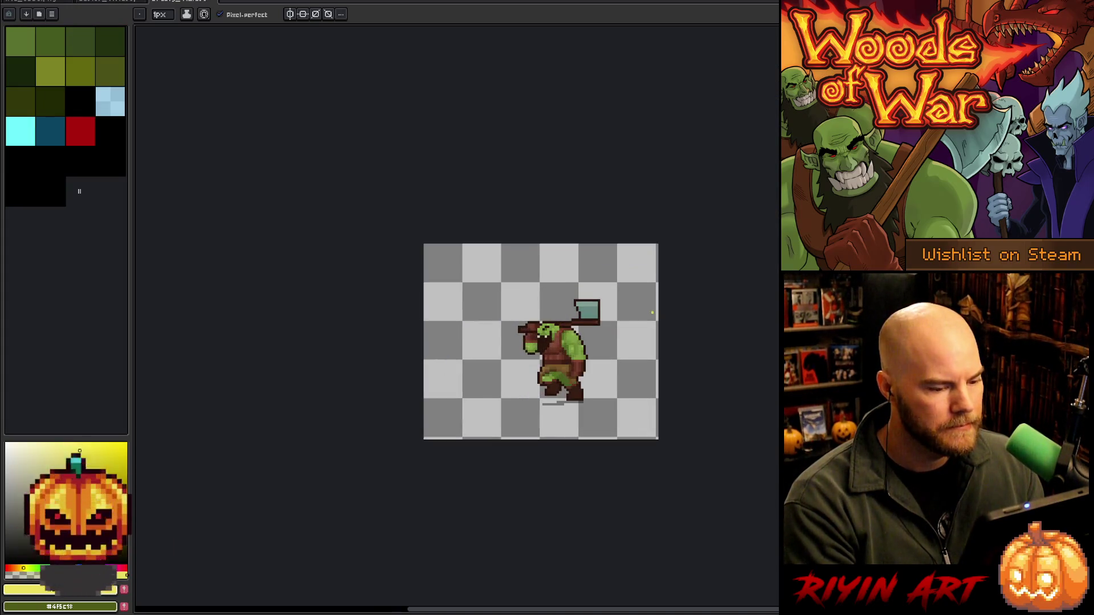
scroll(637, 318, "down", 1)
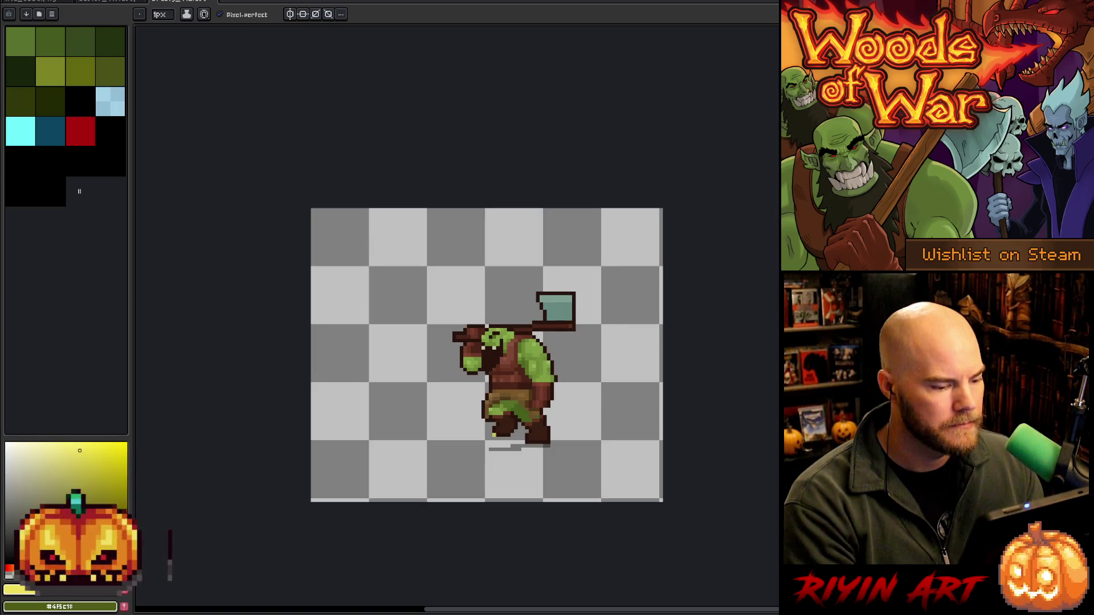
left_click(14, 3)
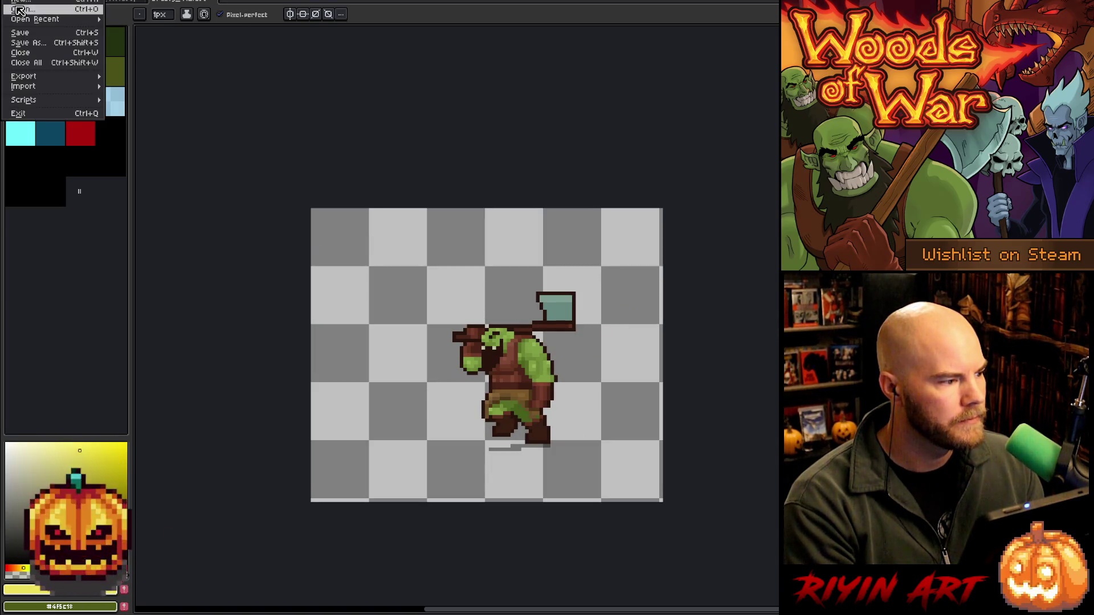
left_click(23, 9)
scroll(303, 357, "down", 10)
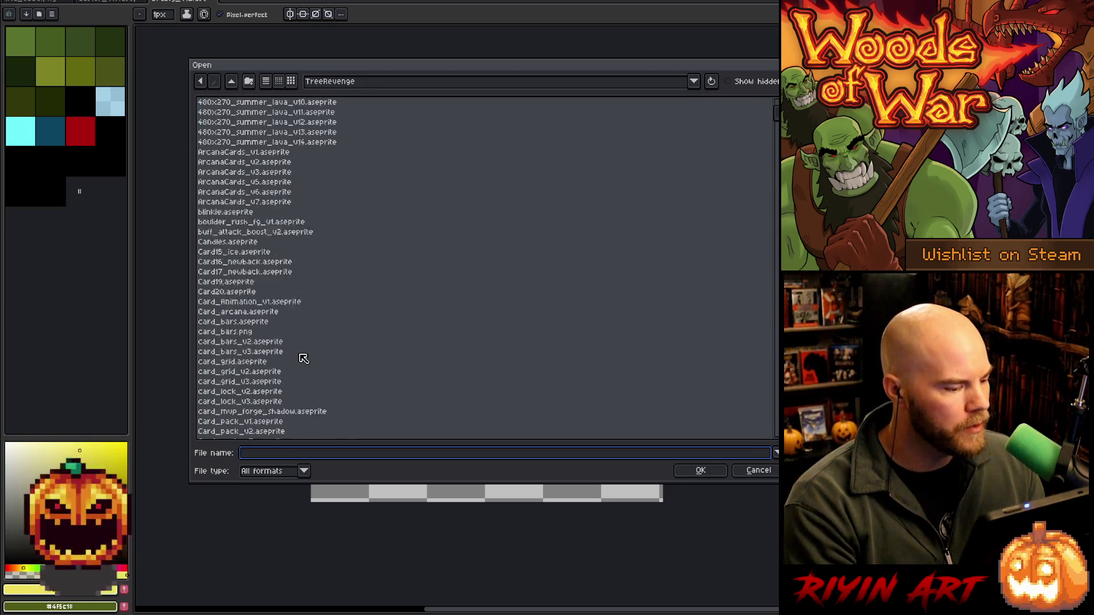
type("orc_death_v5.aseprite")
scroll(303, 357, "down", 2)
scroll(303, 358, "down", 7)
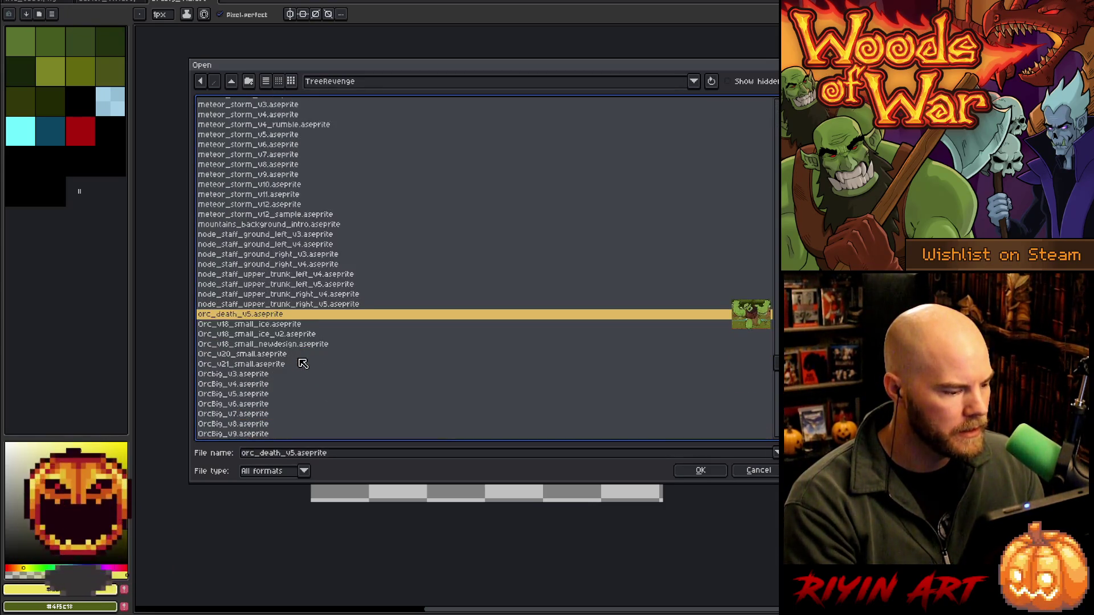
left_click(255, 295)
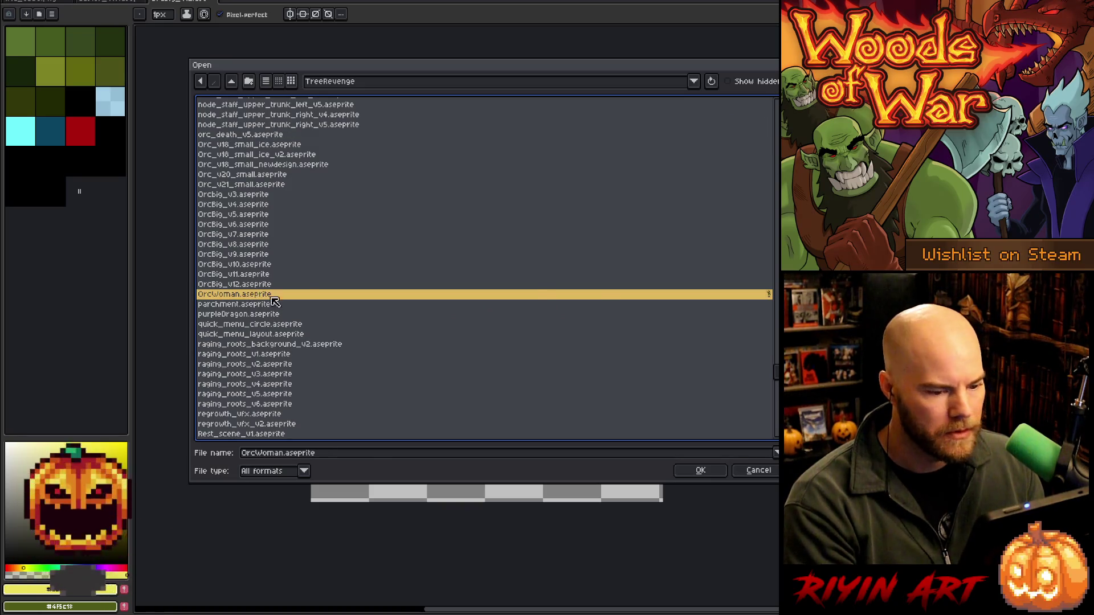
double_click(255, 295)
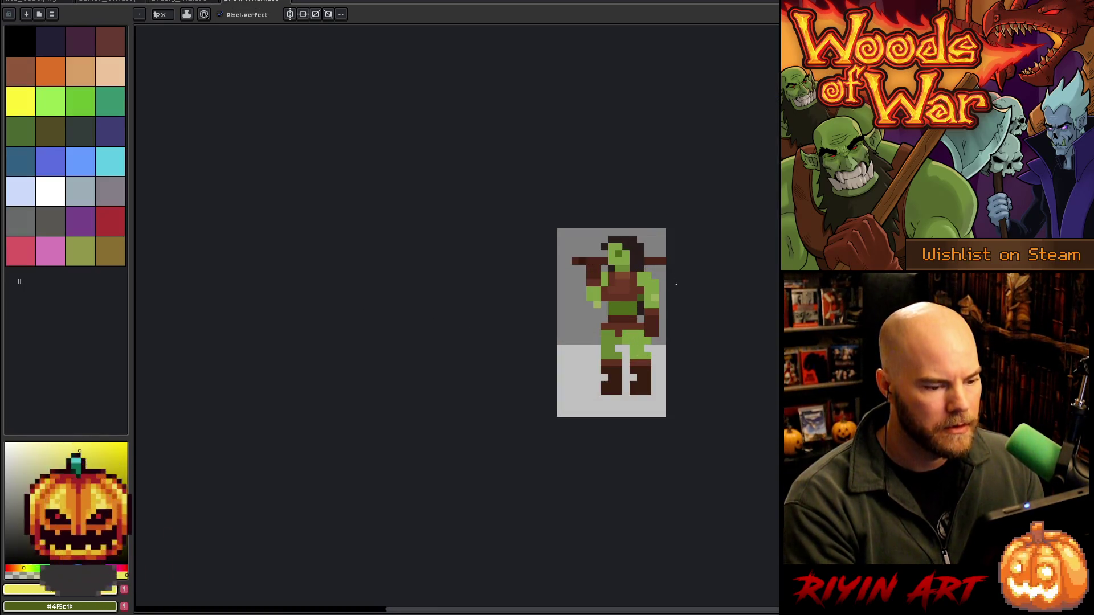
Frame the OrcWoman sprite in view and switch to the rectangular marquee tool
left_click_drag(675, 279, 424, 249)
scroll(342, 285, "up", 4)
scroll(337, 296, "down", 2)
mouse_move(338, 295)
left_mouse_down()
mouse_move(375, 319)
mouse_move(357, 326)
left_mouse_up()
scroll(344, 308, "up", 2)
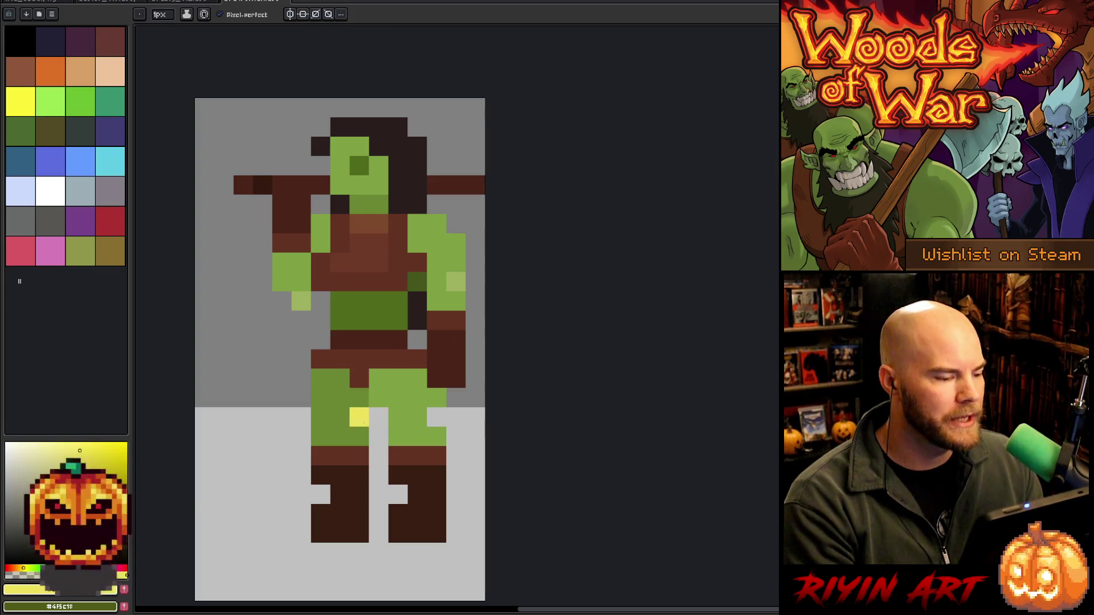
scroll(352, 399, "down", 1)
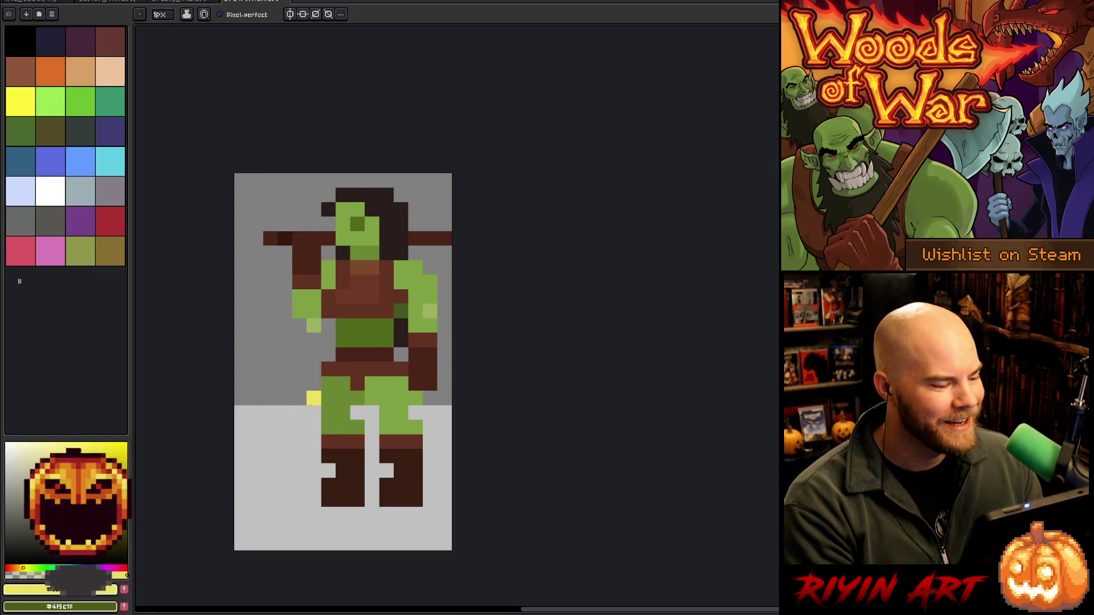
key("m")
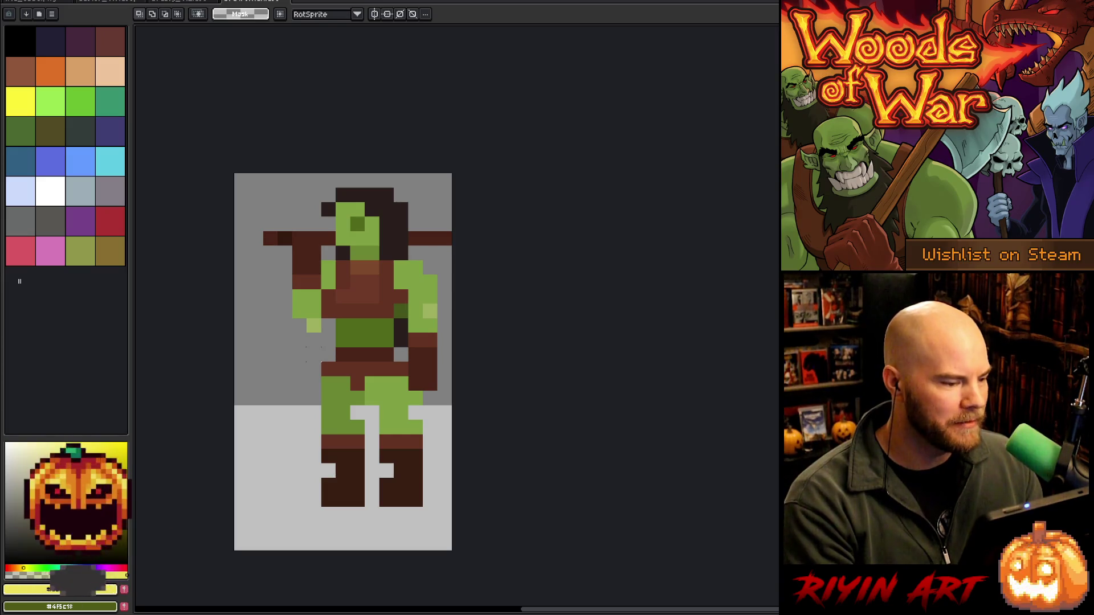
scroll(365, 276, "down", 1)
scroll(371, 275, "up", 1)
left_click_drag(383, 307, 330, 279)
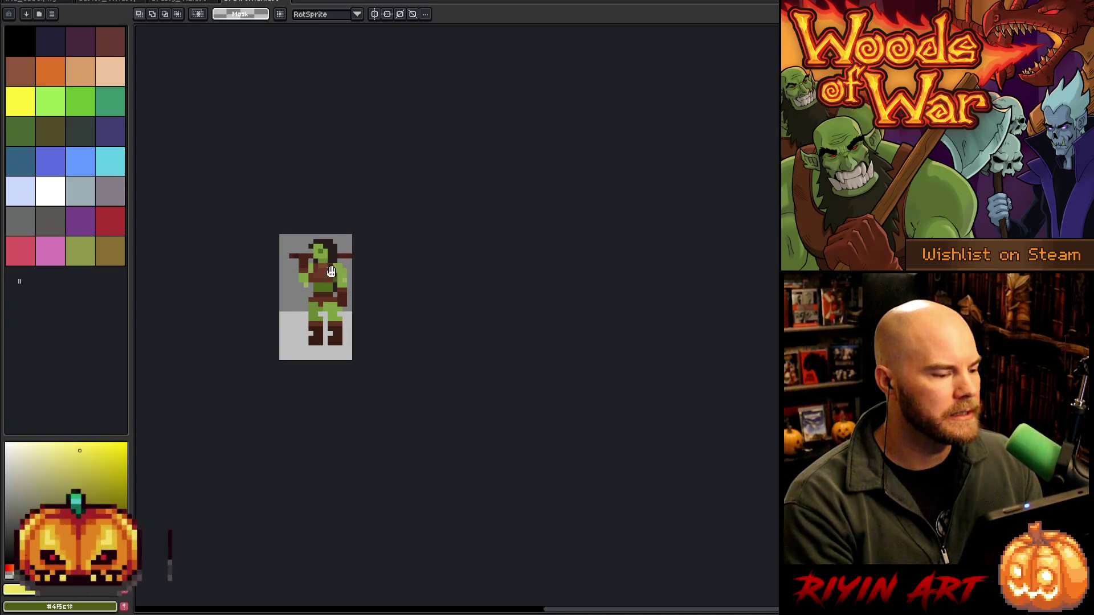
Put the big orc sprite on its first frame and start a new sprite
left_click(173, 3)
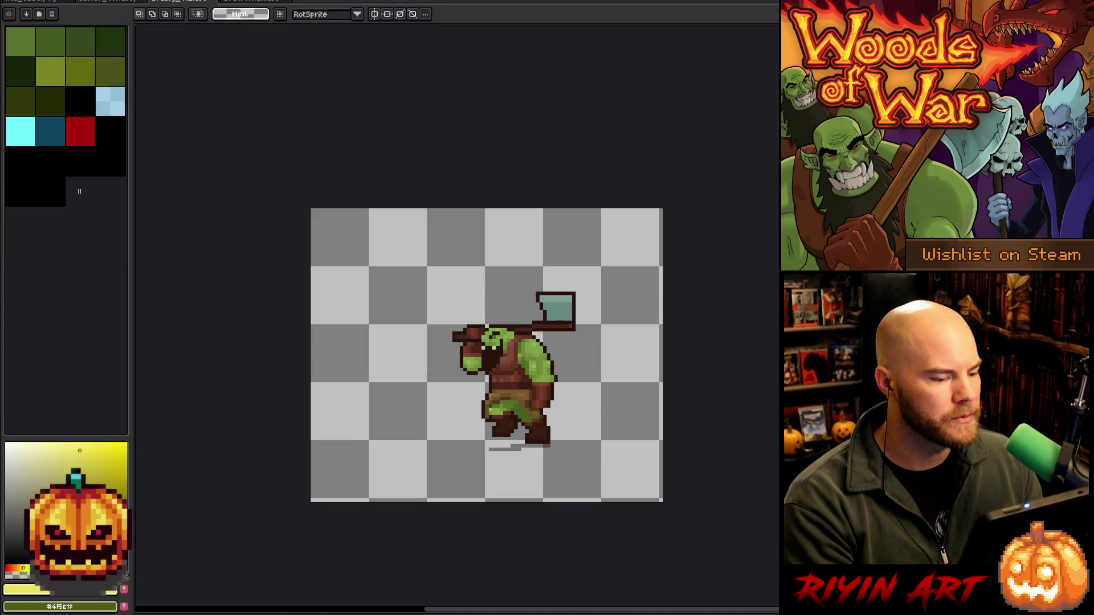
scroll(545, 474, "up", 1)
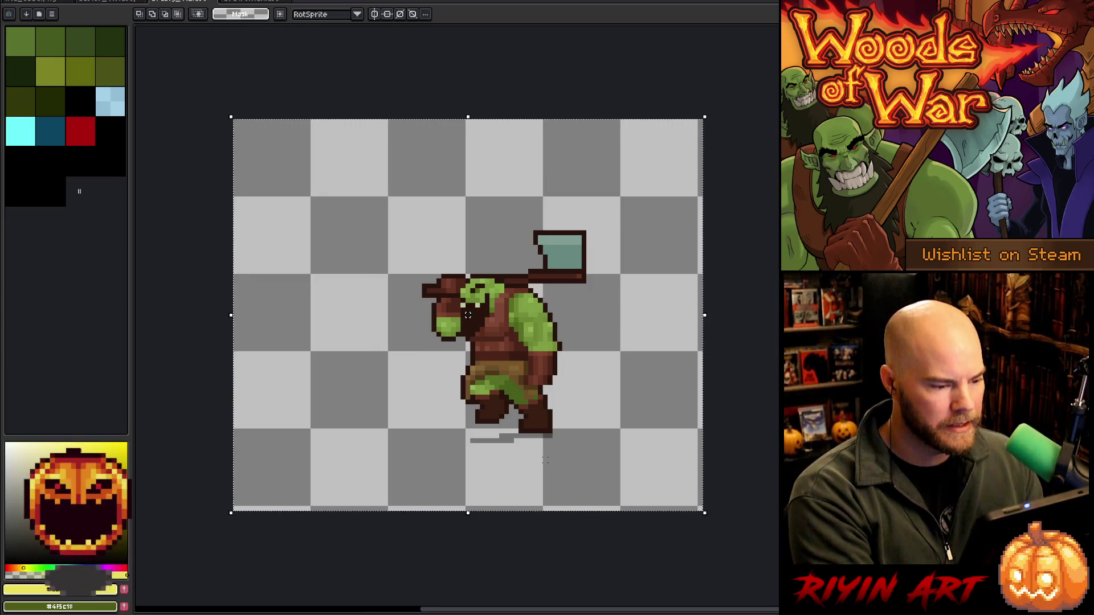
key("Tab")
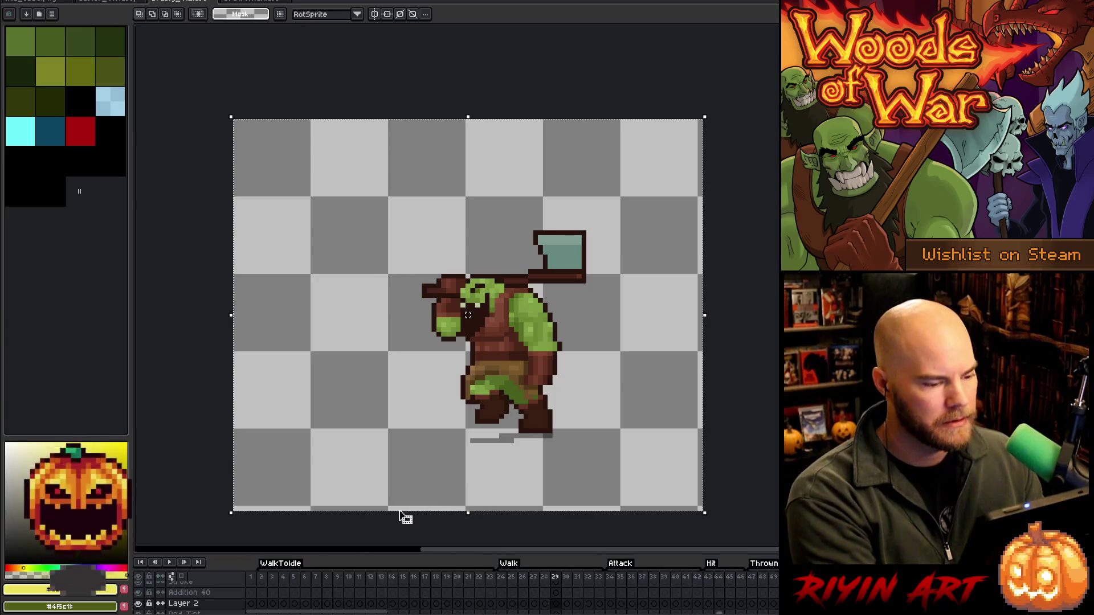
left_click(254, 577)
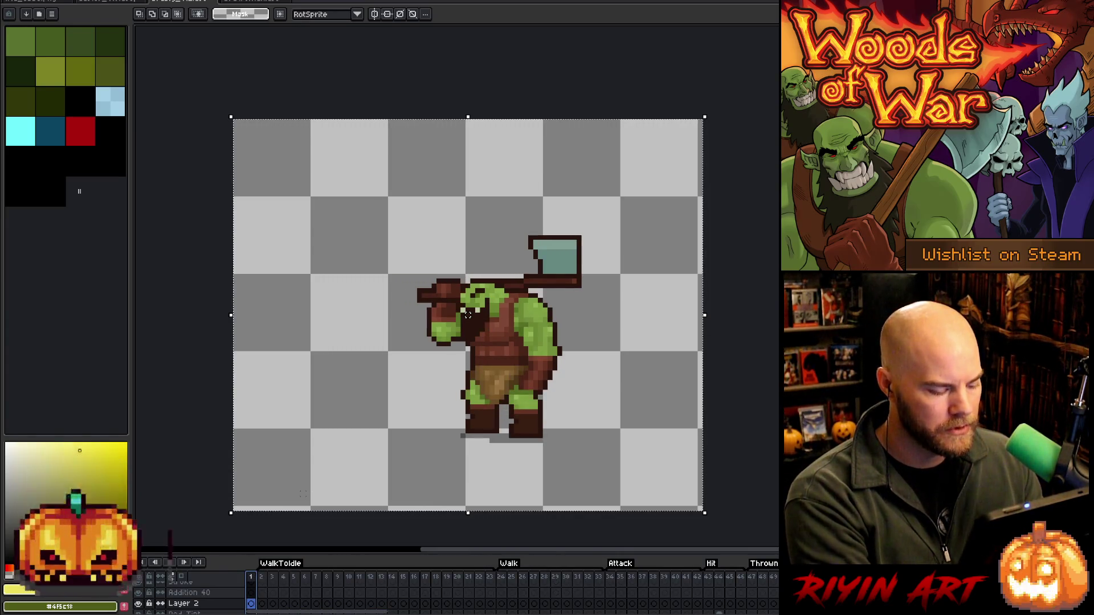
key("ctrl+n")
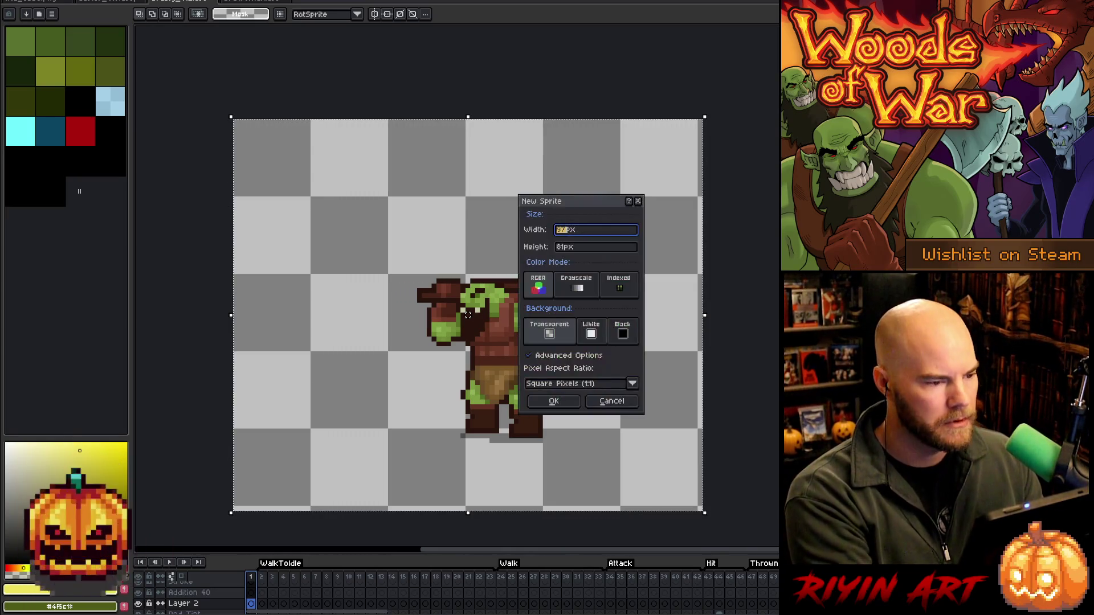
Create the new sprite, paste the big orc into it, and add a new layer
left_click(553, 401)
key("ctrl+v")
scroll(672, 278, "up", 6)
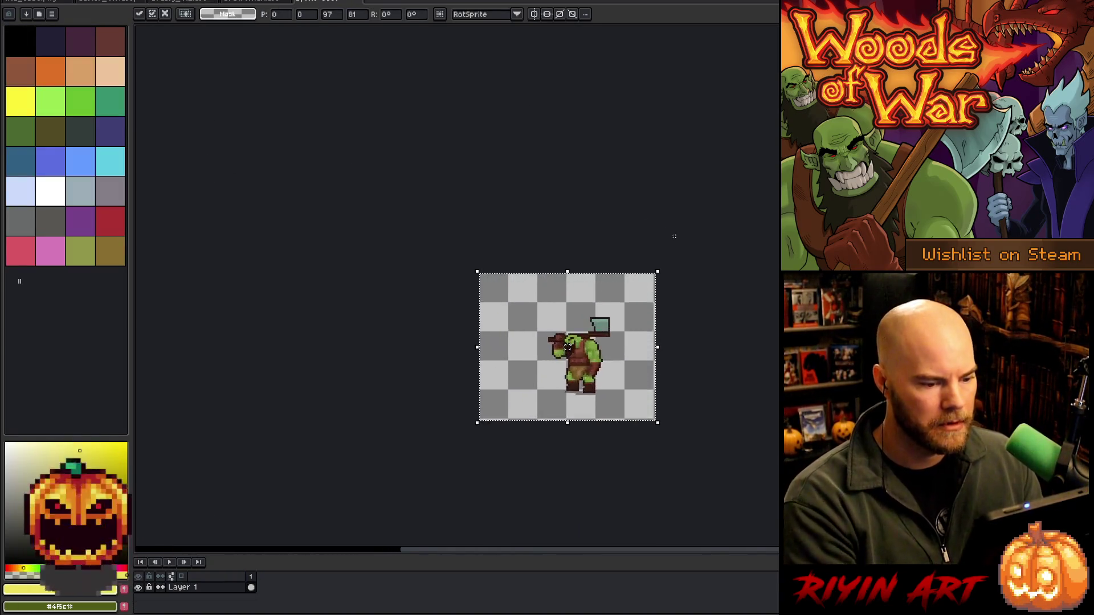
key("i")
key("m")
key("shift+n")
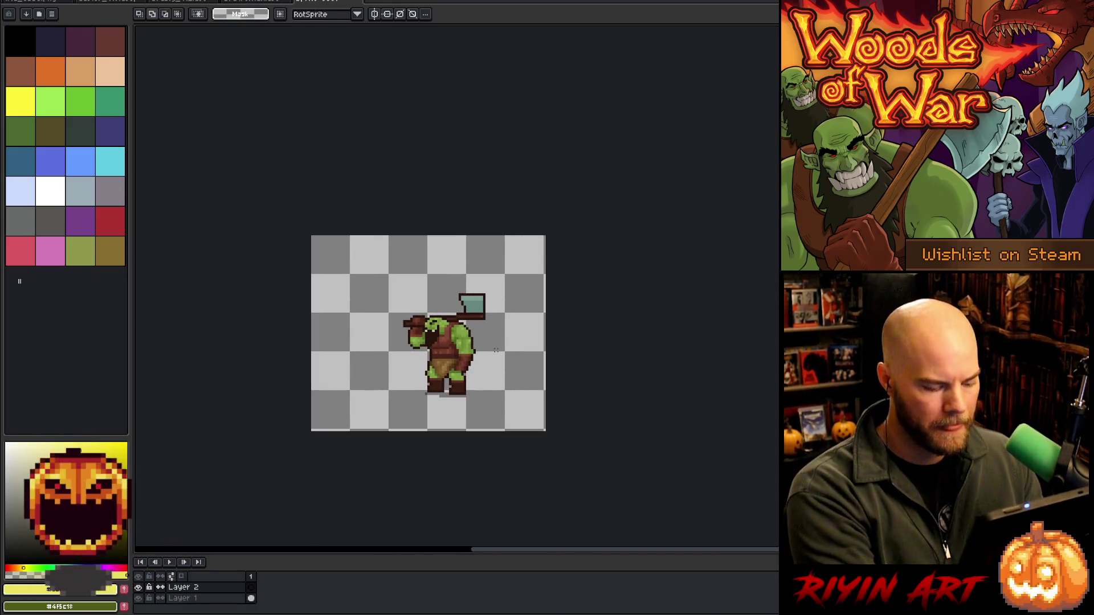
Paste the small orc into the lineup and place it beside the big orc
left_click(246, 1)
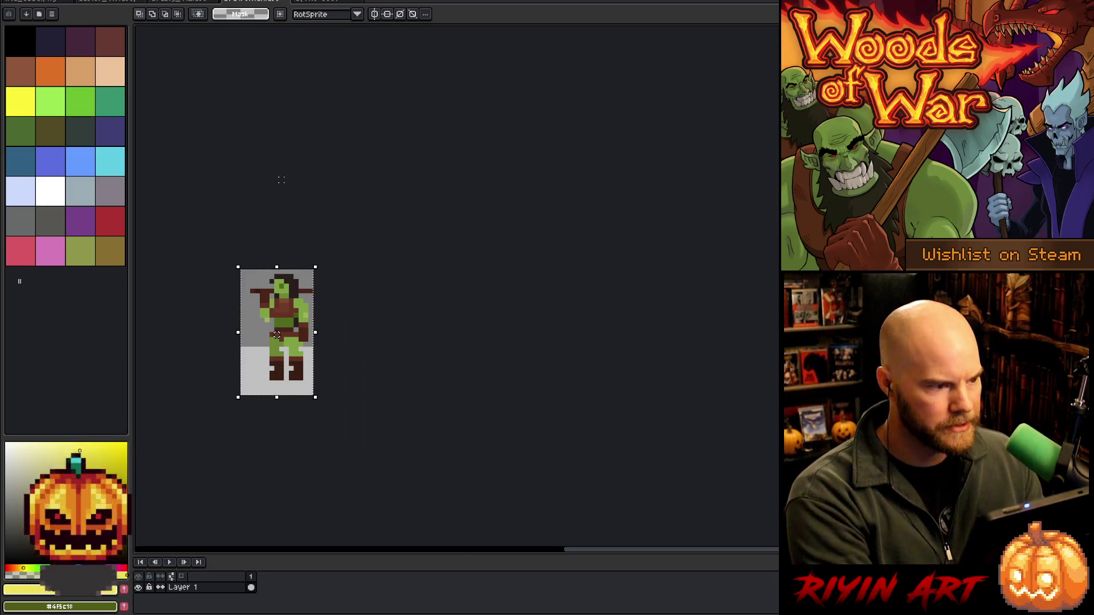
left_click(314, 1)
key("ctrl+v")
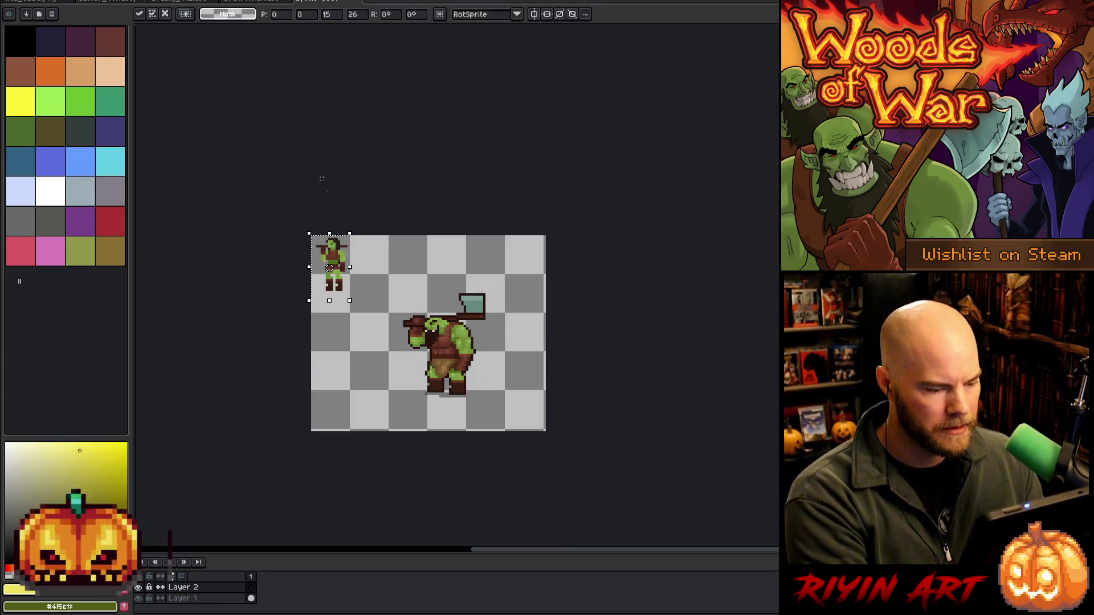
mouse_move(335, 263)
left_mouse_down()
mouse_move(476, 362)
mouse_move(505, 362)
left_mouse_up()
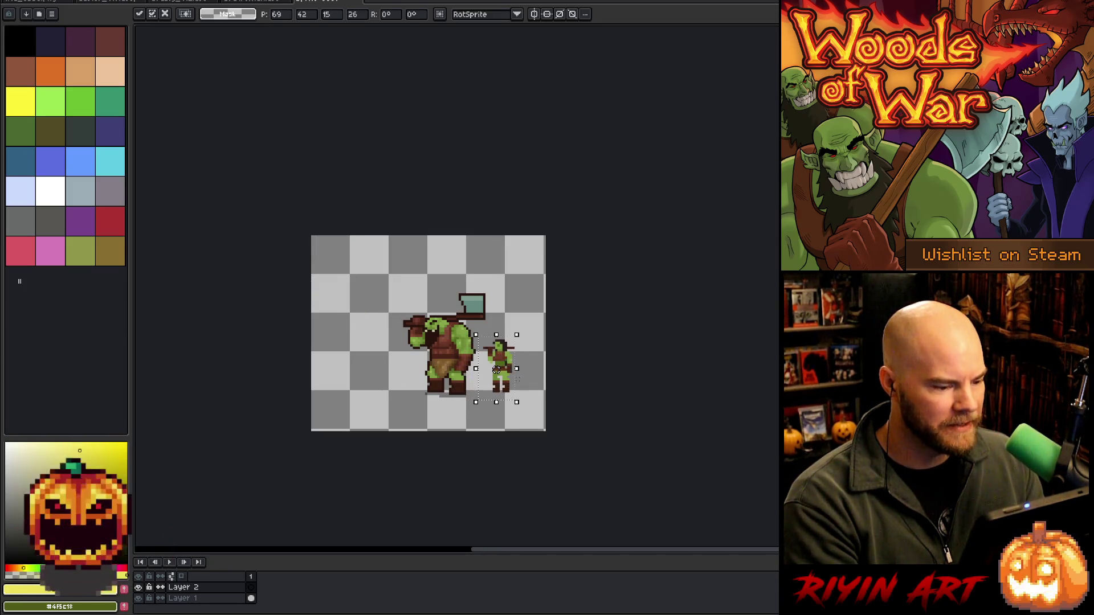
left_click(568, 372)
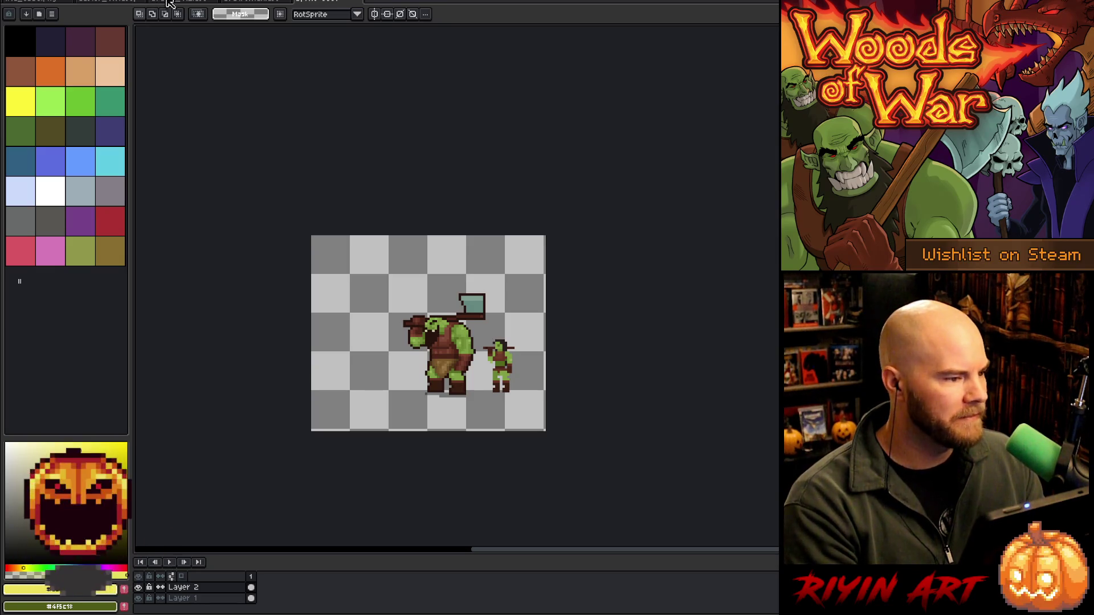
Cycle through the orc documents and bring up the storm caster sprite
left_click(249, 3)
left_click(283, 3)
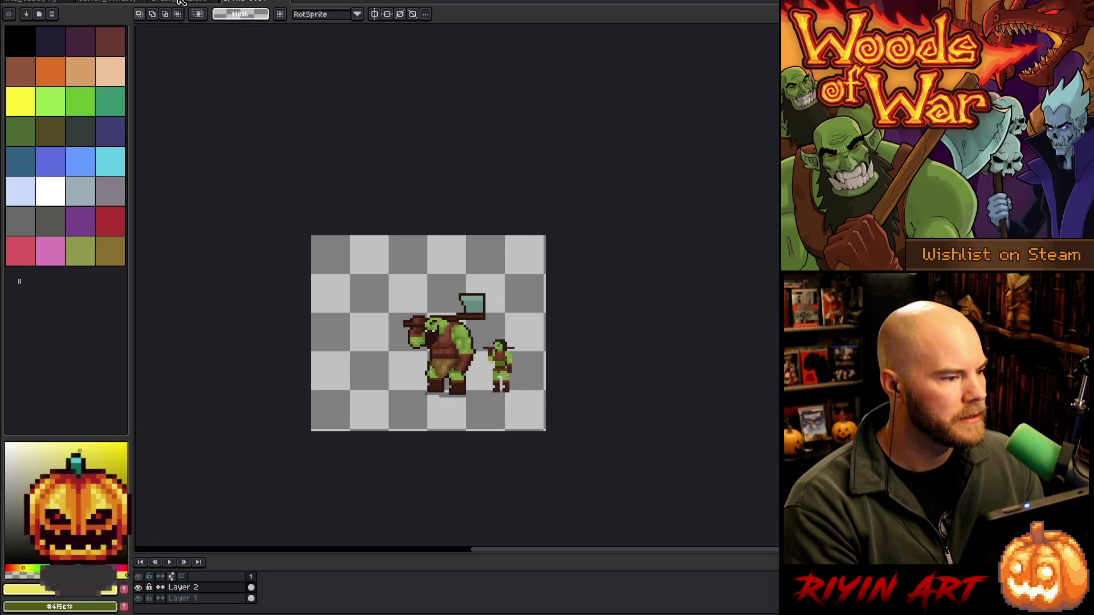
left_click(178, 2)
left_click(211, 3)
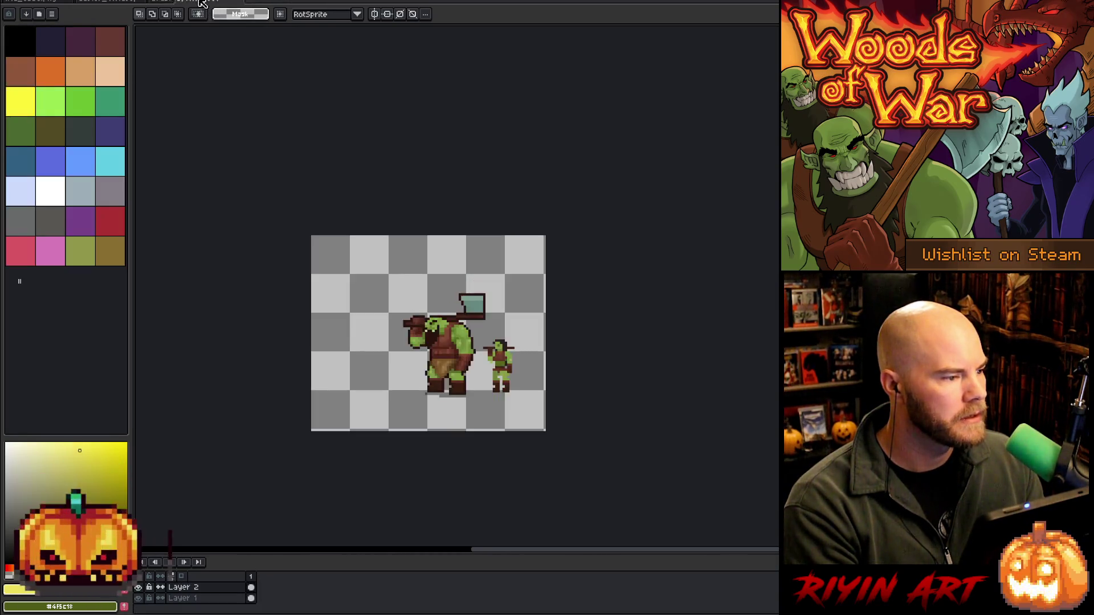
left_click(119, 2)
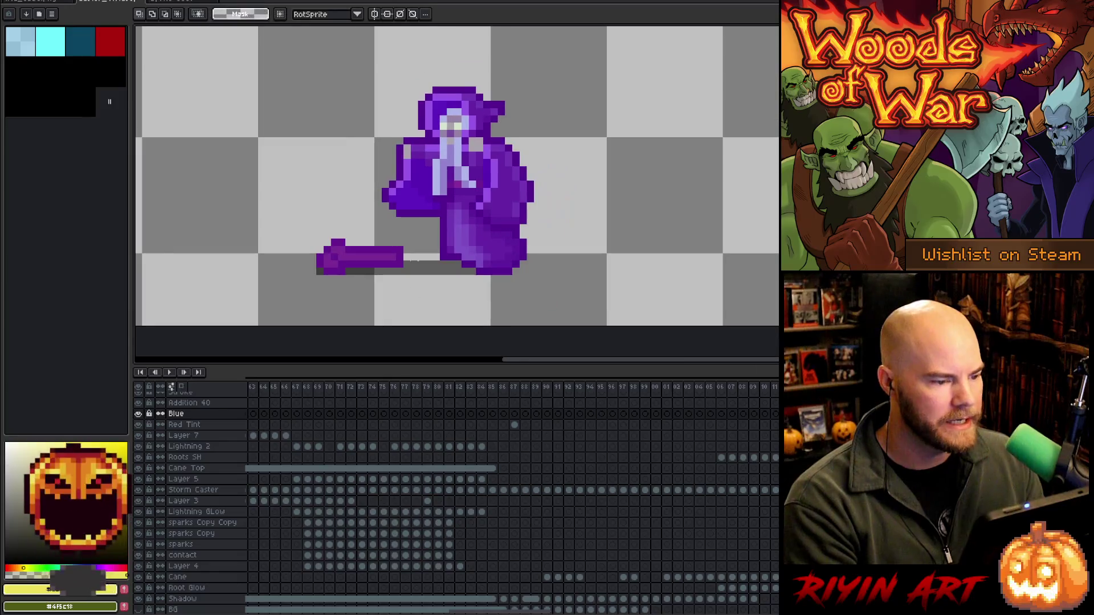
Preview the storm caster's Walk animation and stop on frame 7
left_click(373, 390)
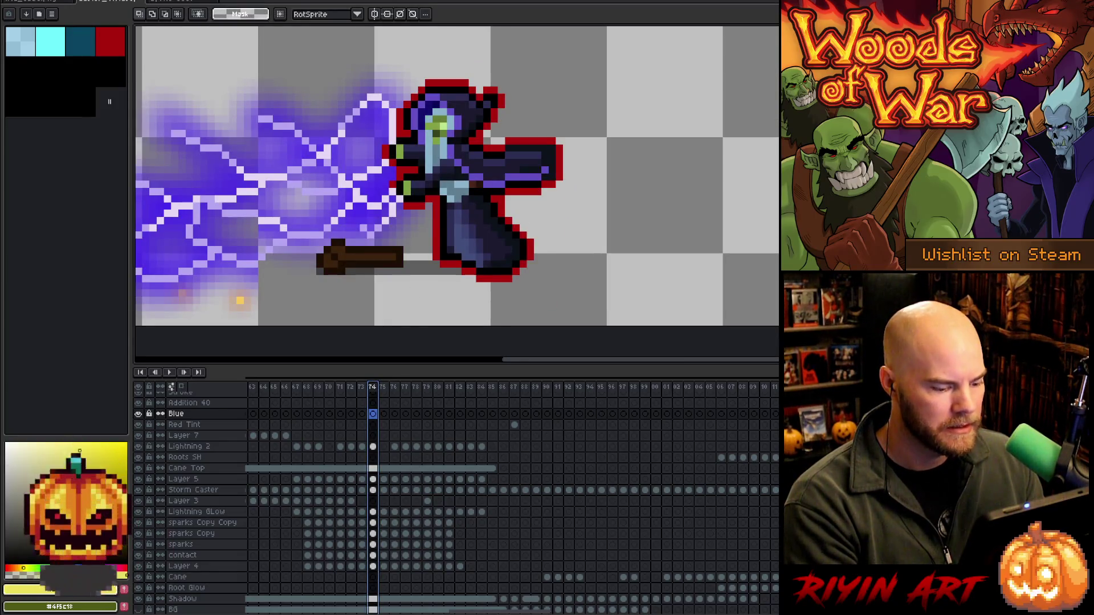
scroll(456, 495, "left", 10)
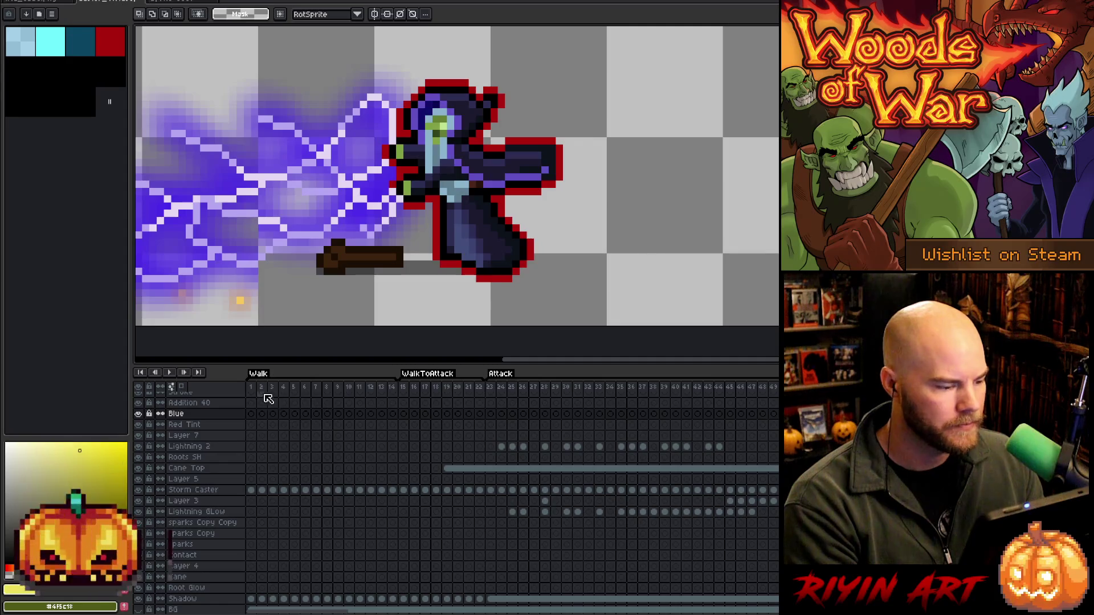
left_click(267, 395)
key("Return")
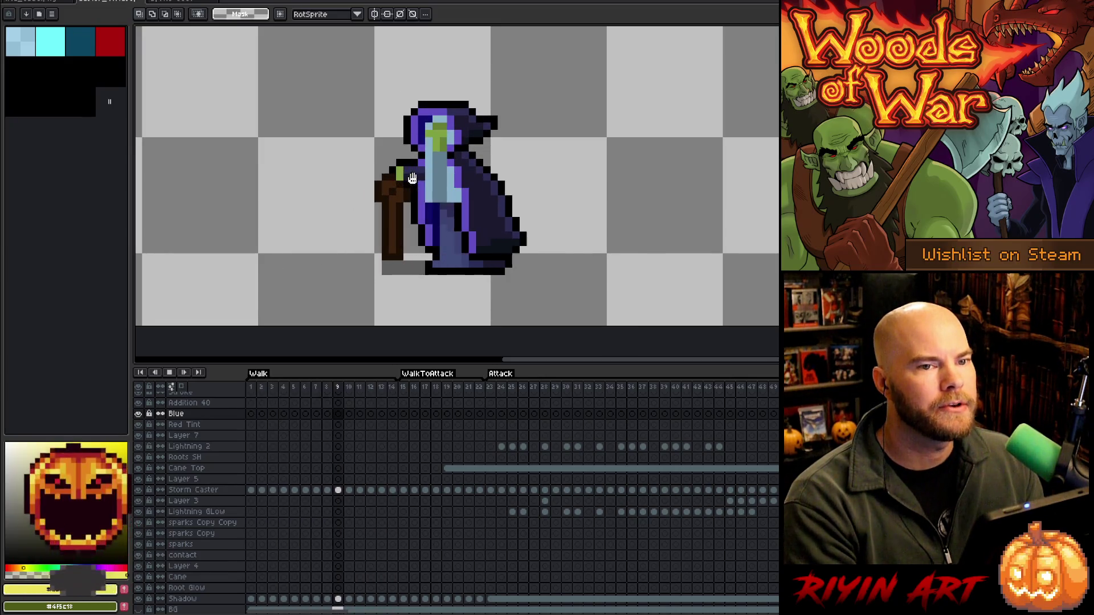
key("Return")
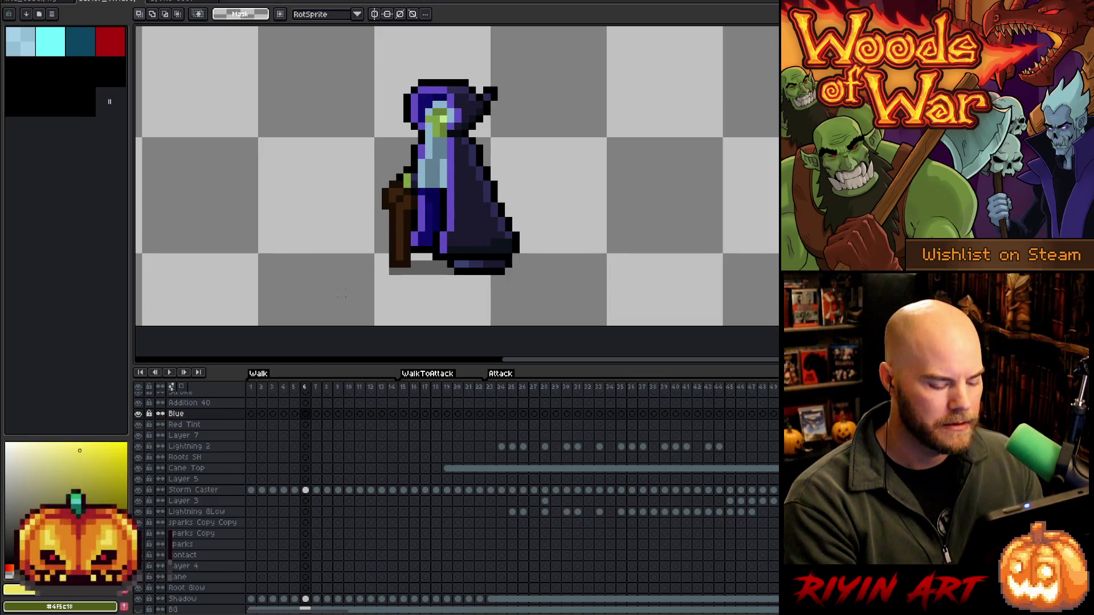
key("Right")
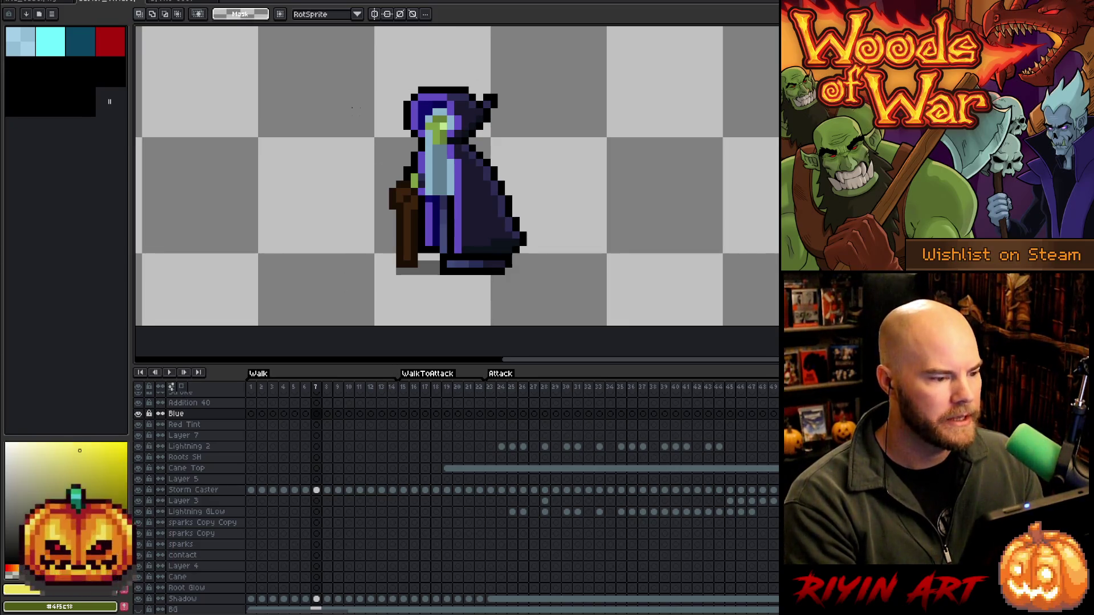
Copy the storm caster and paste it onto a new layer beside the orcs in the lineup
left_click_drag(541, 261, 433, 209)
left_click_drag(323, 57, 549, 307)
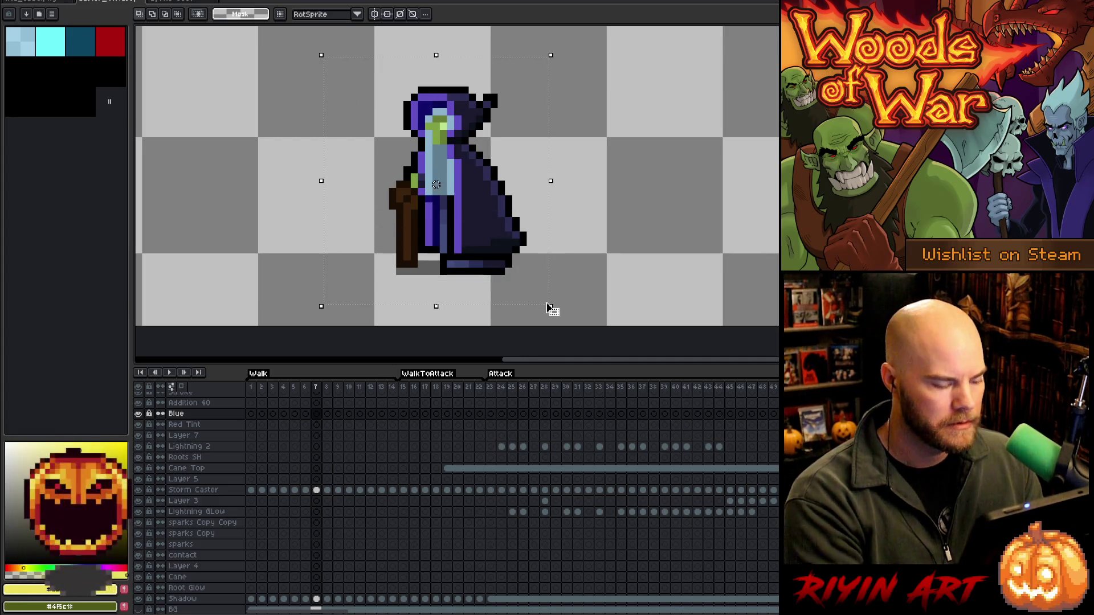
left_click(182, 3)
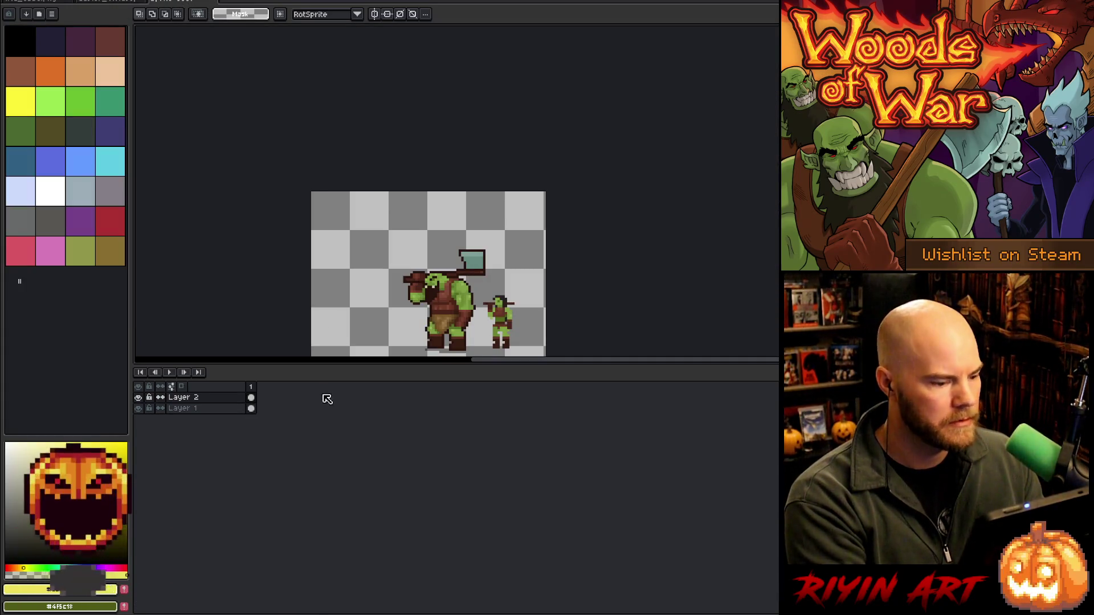
key("shift+n")
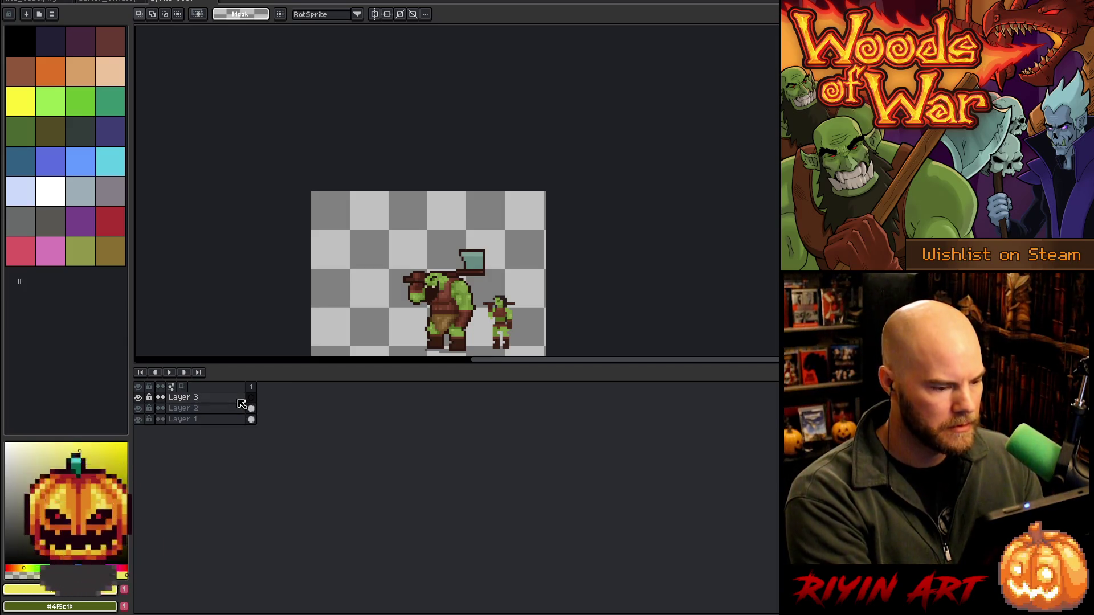
key("ctrl+v")
mouse_move(496, 216)
left_mouse_down()
mouse_move(502, 316)
mouse_move(364, 337)
left_mouse_up()
mouse_move(432, 323)
left_mouse_down()
mouse_move(488, 273)
mouse_move(494, 249)
left_mouse_up()
scroll(494, 249, "up", 1)
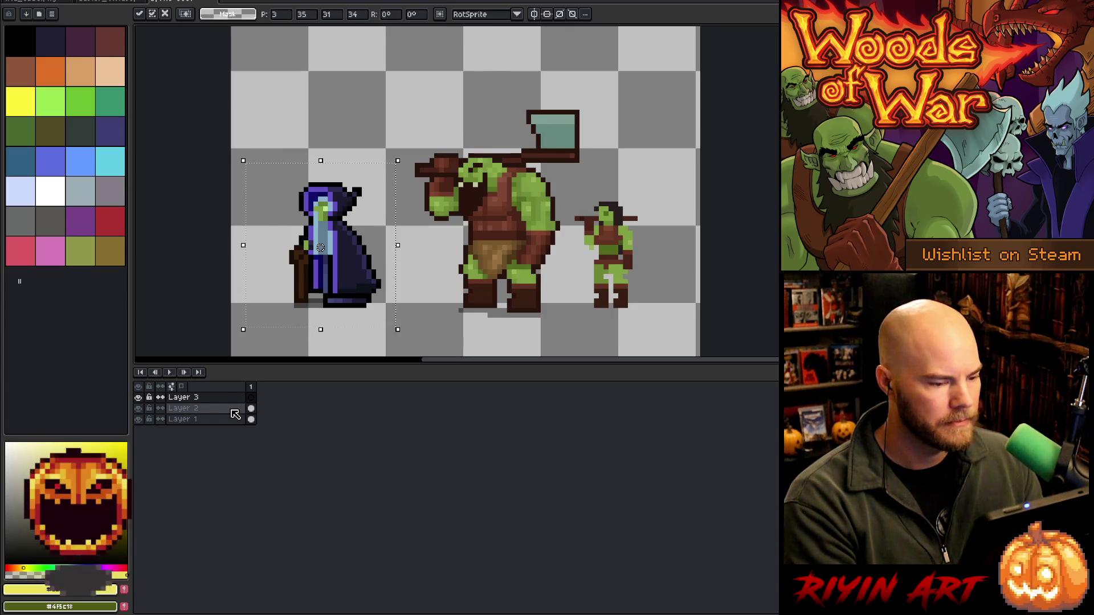
Move the small orc to the canvas top-left and the big orc toward the right
left_click(234, 414)
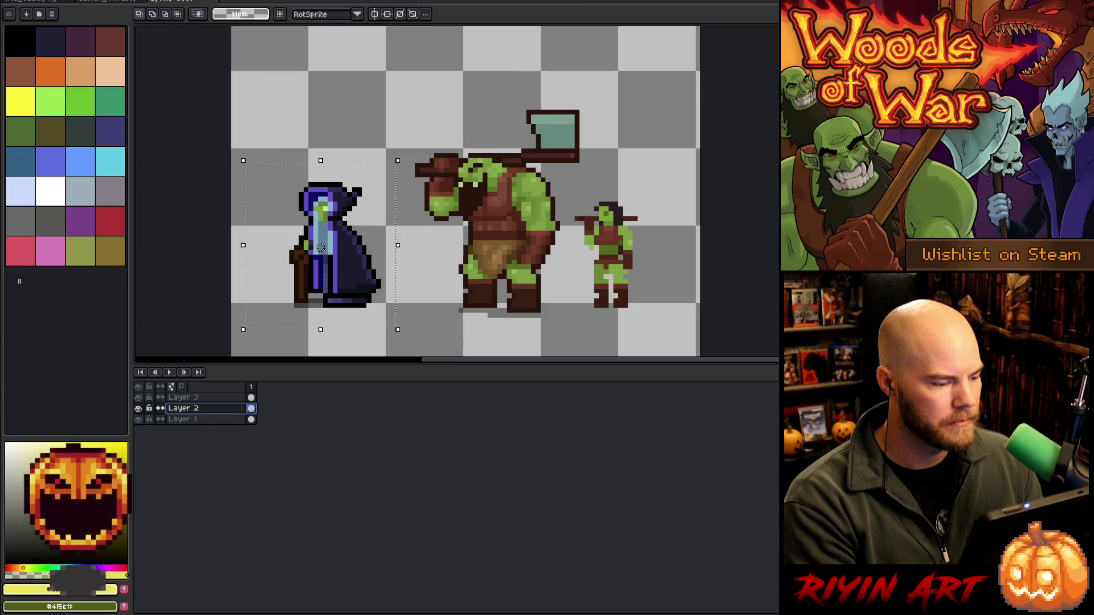
key("v")
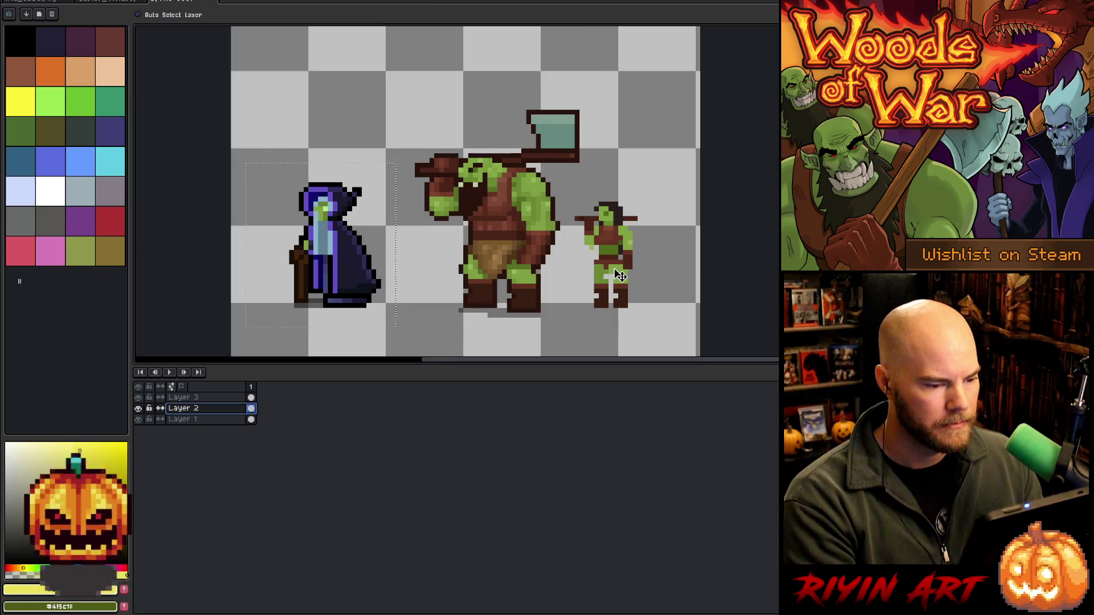
mouse_move(620, 276)
left_mouse_down()
mouse_move(595, 279)
mouse_move(291, 116)
left_mouse_up()
left_click(197, 399)
left_click(218, 421)
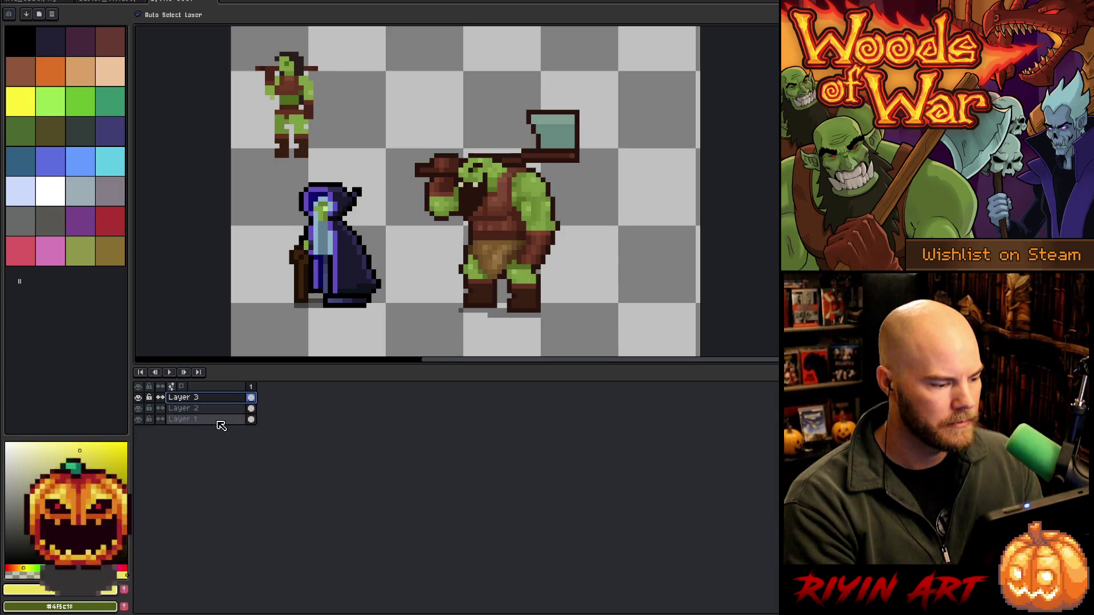
left_click_drag(536, 244, 632, 240)
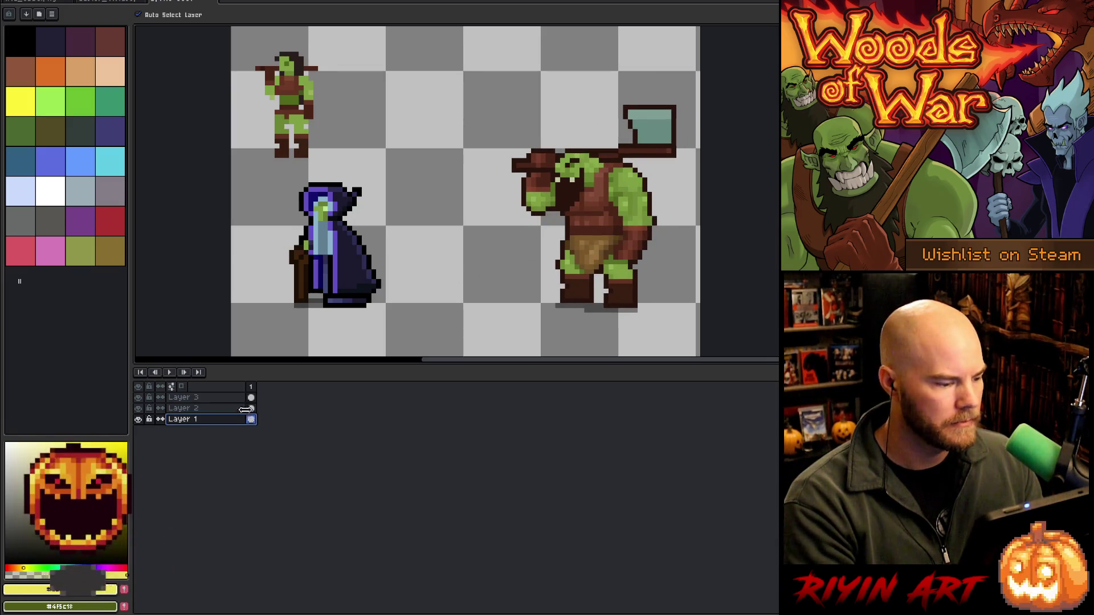
Flip the storm caster on Layer 3 horizontally and place it left of the big orc
left_click(222, 408)
left_click(209, 398)
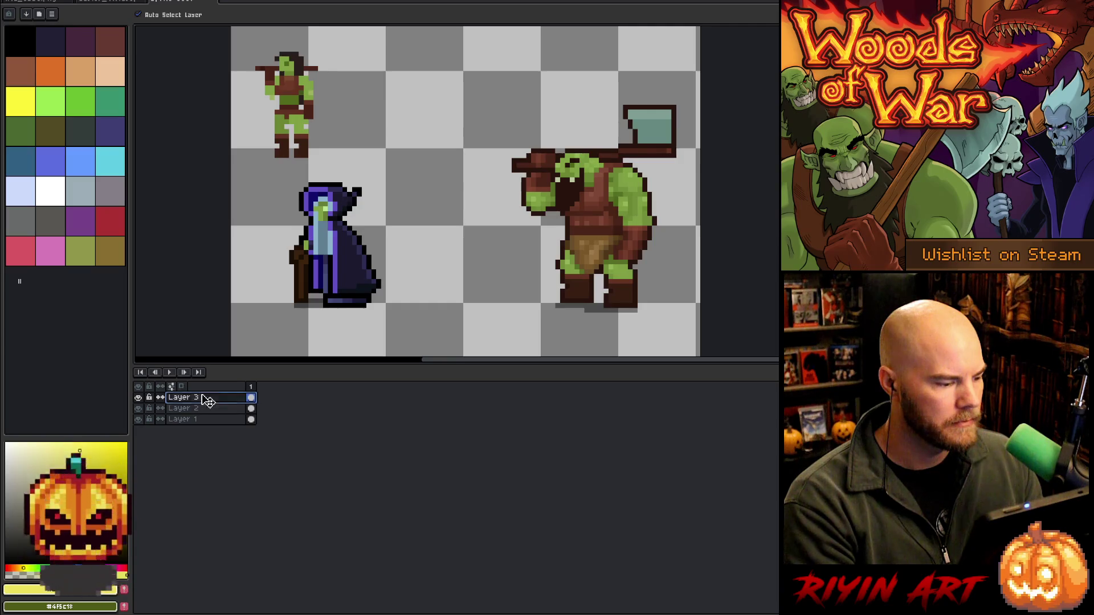
left_click(47, 6)
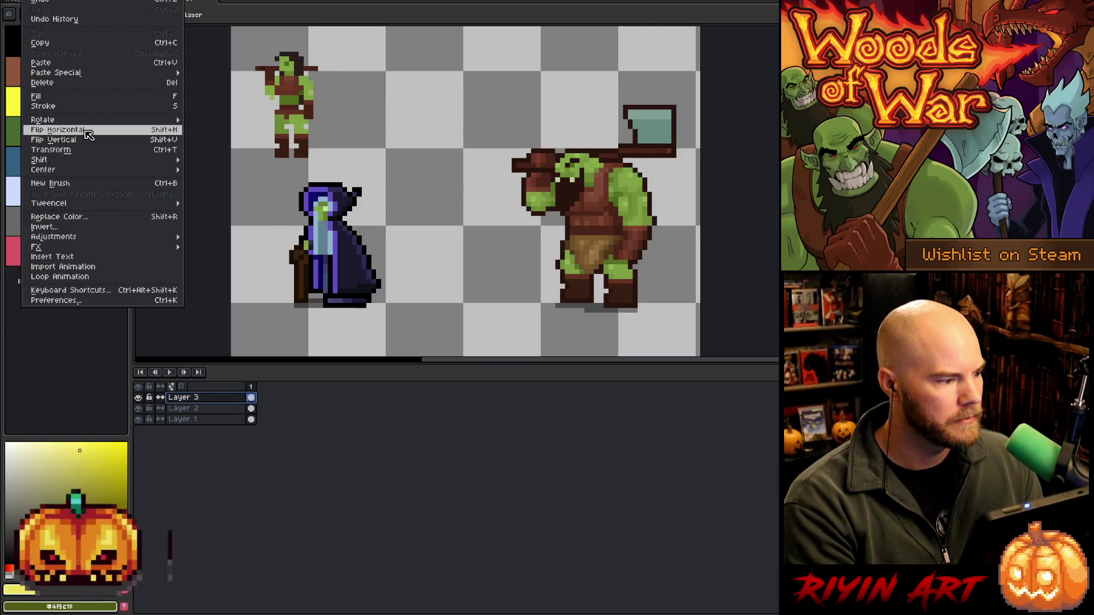
left_click(89, 130)
left_click_drag(613, 253, 320, 253)
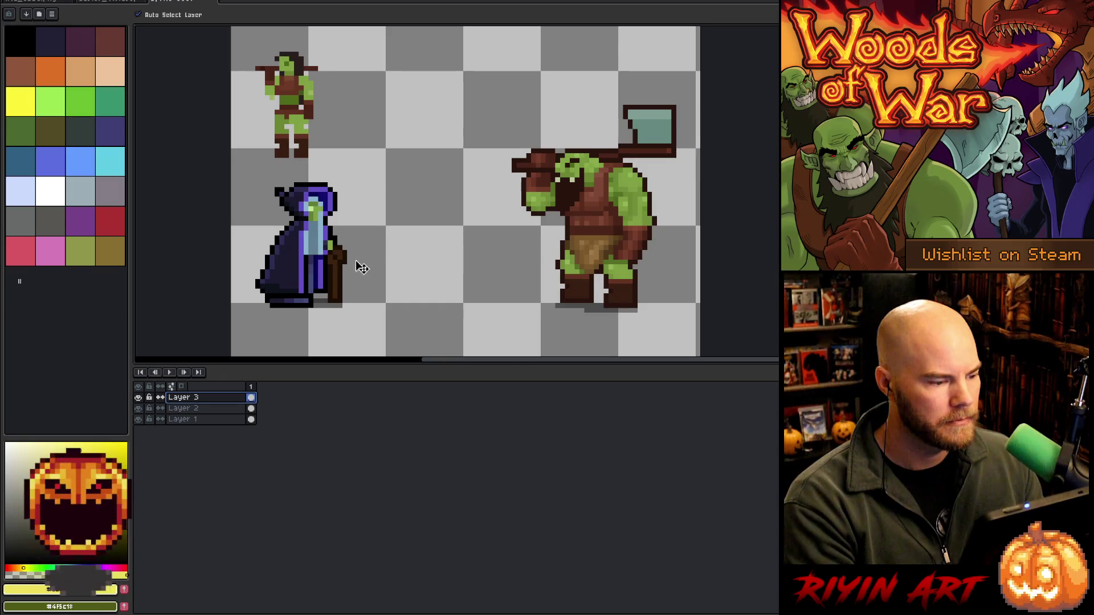
Move the small orc beside the big orc's axe and add an empty Layer 4
left_click(207, 410)
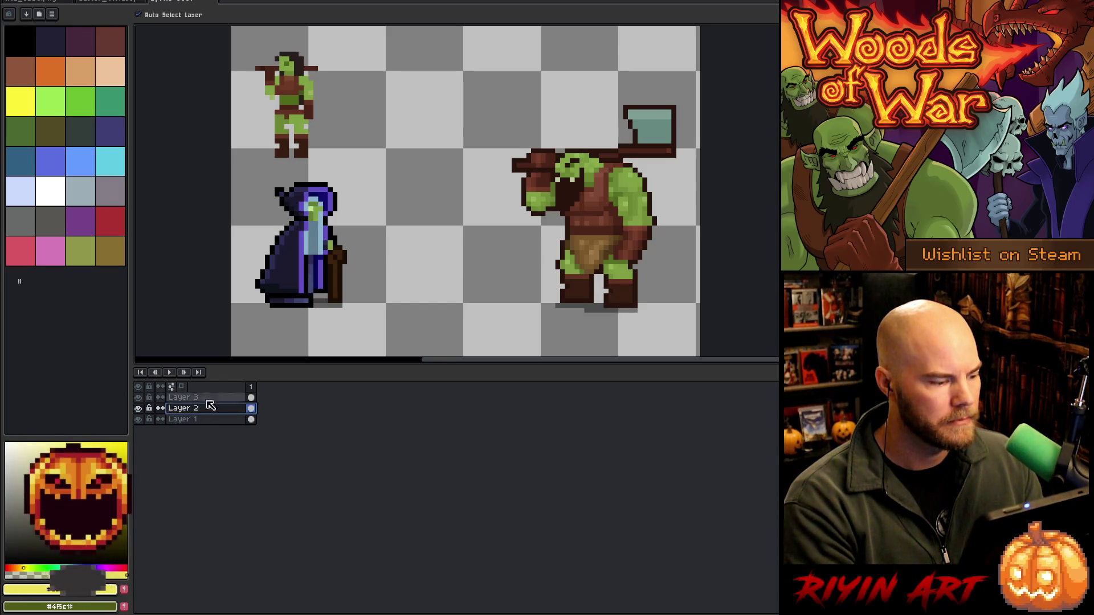
mouse_move(297, 105)
left_mouse_down()
mouse_move(506, 234)
mouse_move(680, 250)
mouse_move(512, 257)
mouse_move(393, 157)
mouse_move(561, 67)
mouse_move(585, 96)
mouse_move(598, 94)
left_mouse_up()
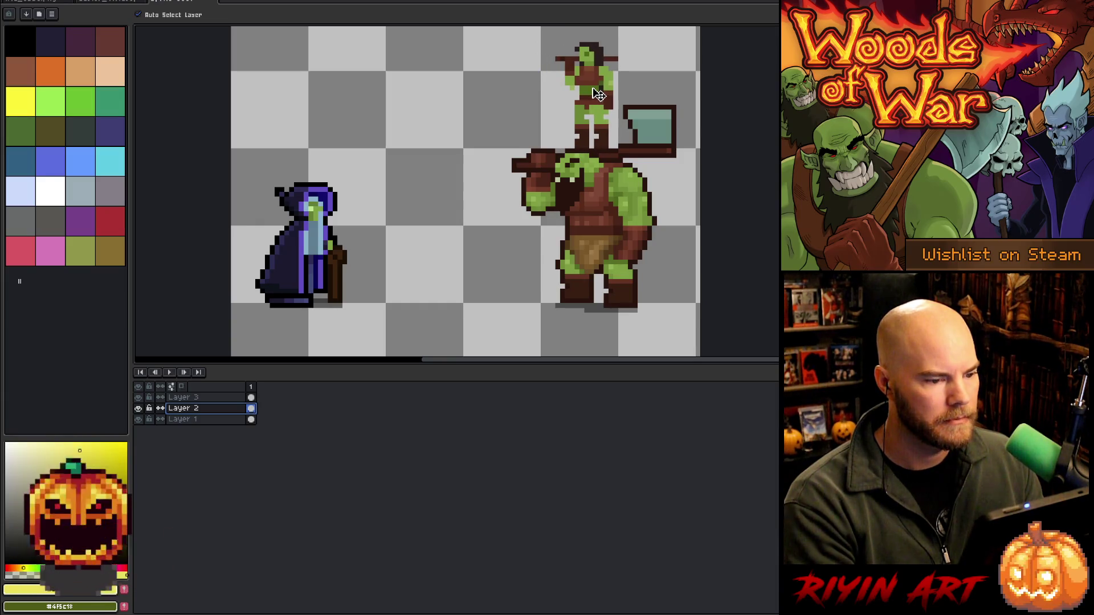
left_click_drag(468, 132, 511, 169)
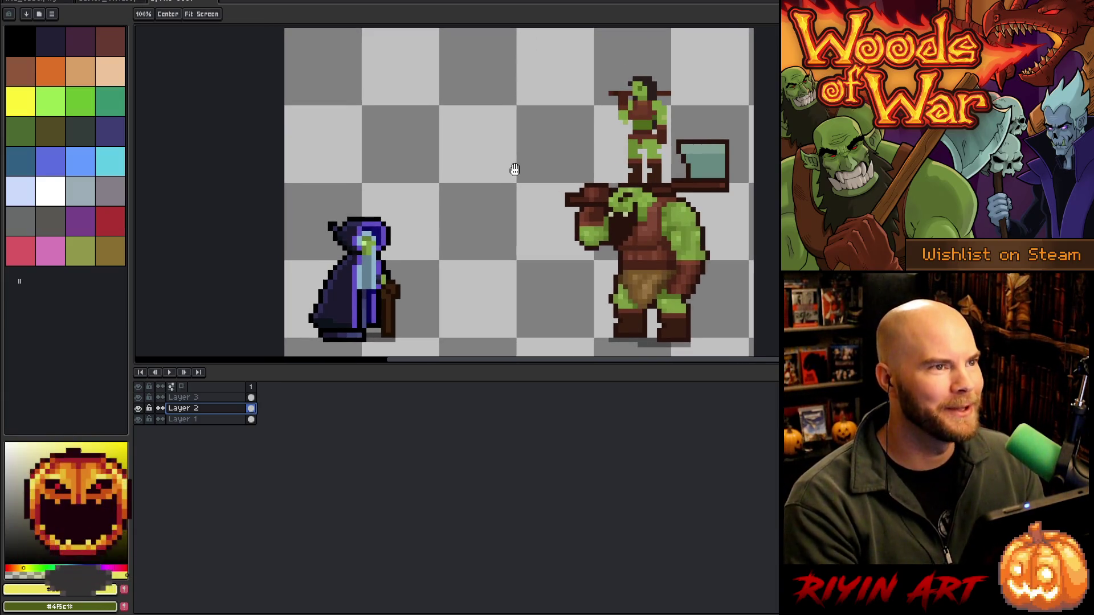
left_click_drag(561, 213, 521, 205)
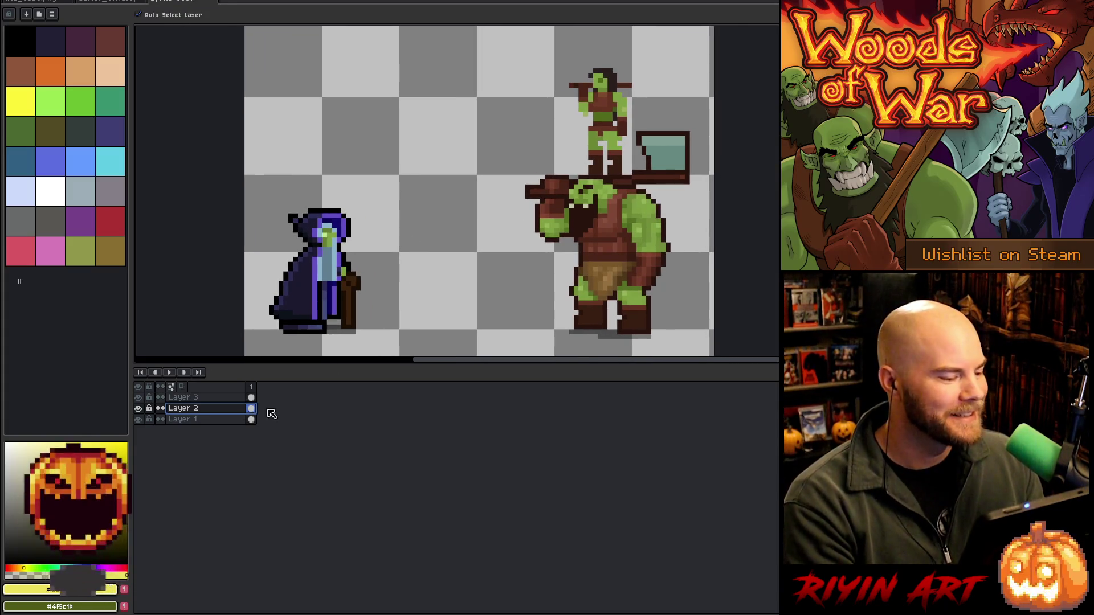
key("shift+n")
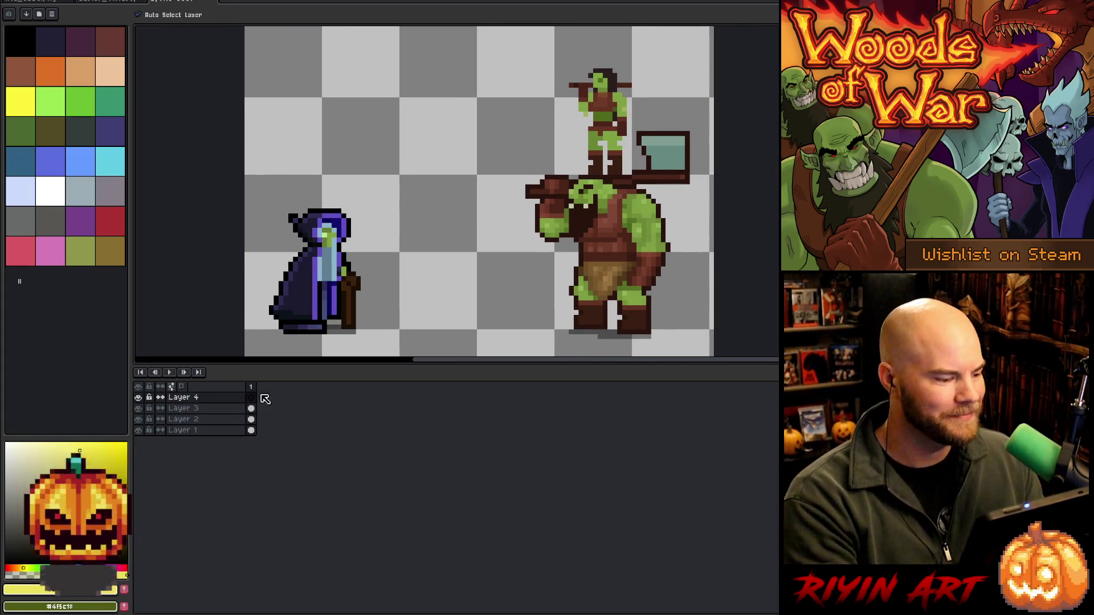
Save the lineup as witch_doctor_v1 with the aseprite file type
left_click(9, 1)
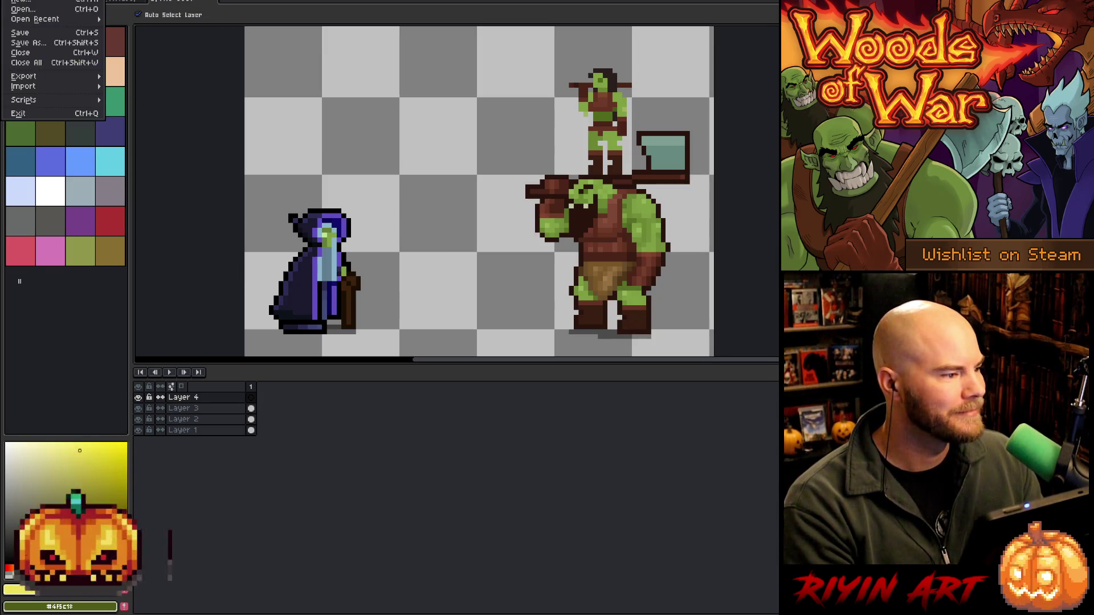
left_click(34, 44)
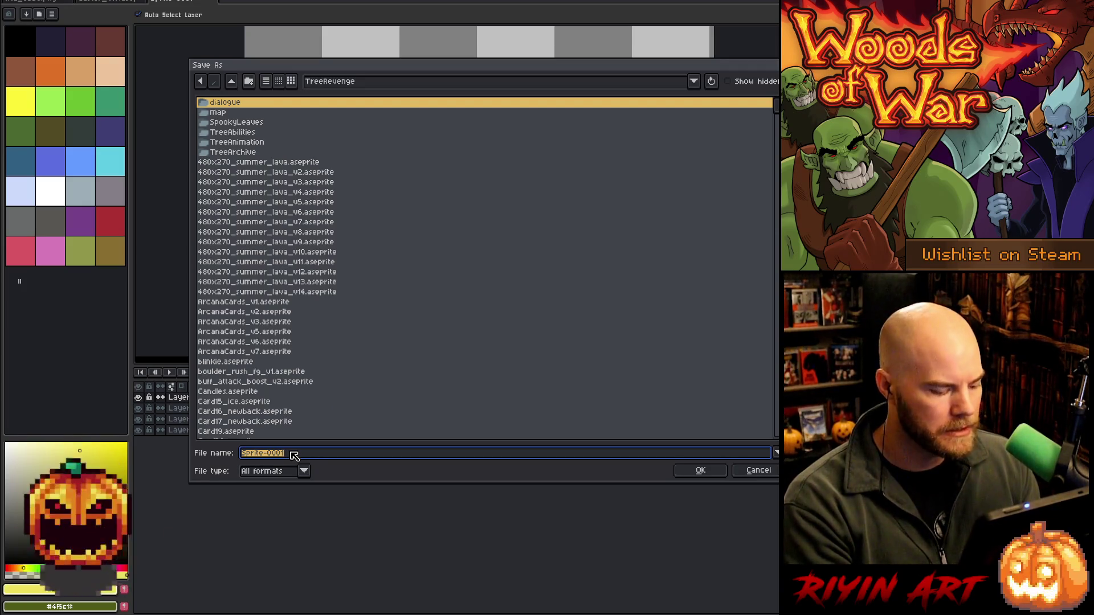
type("wi")
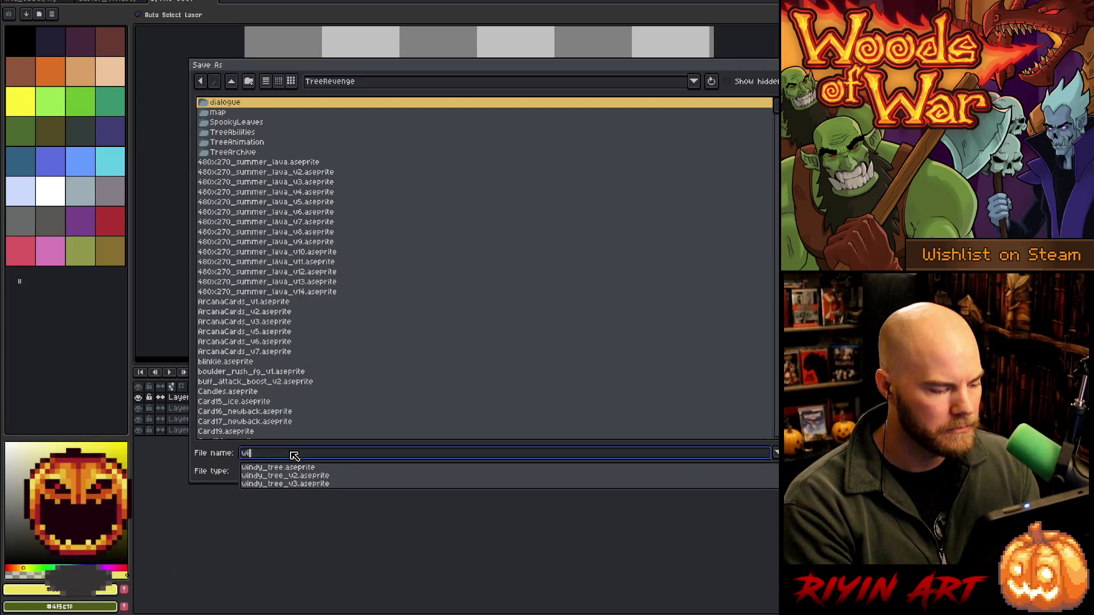
type("tch_doctor_v1")
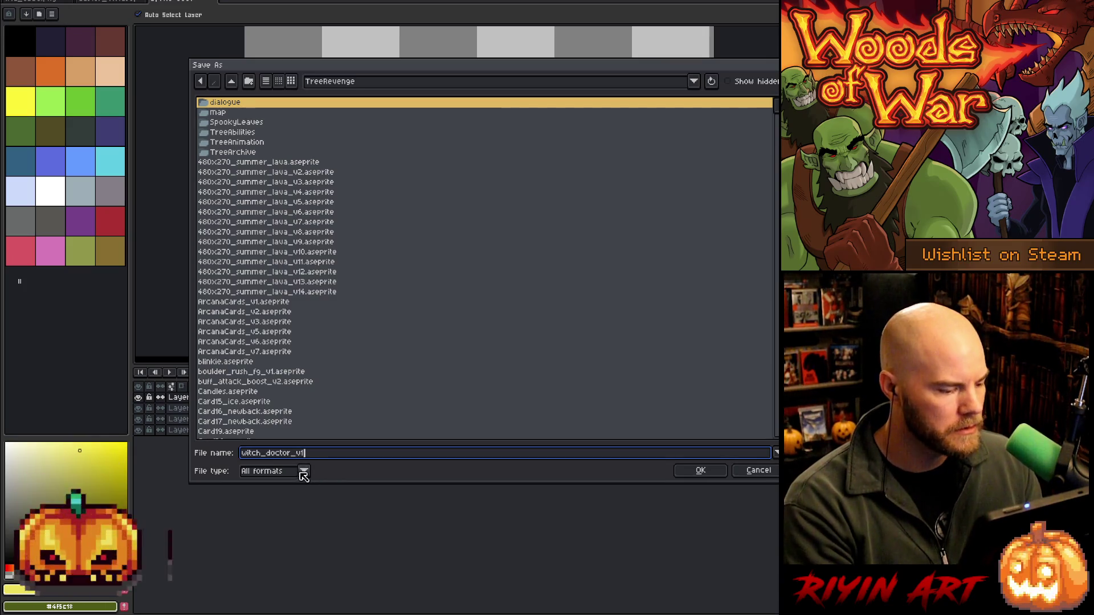
left_click(303, 472)
left_click(275, 328)
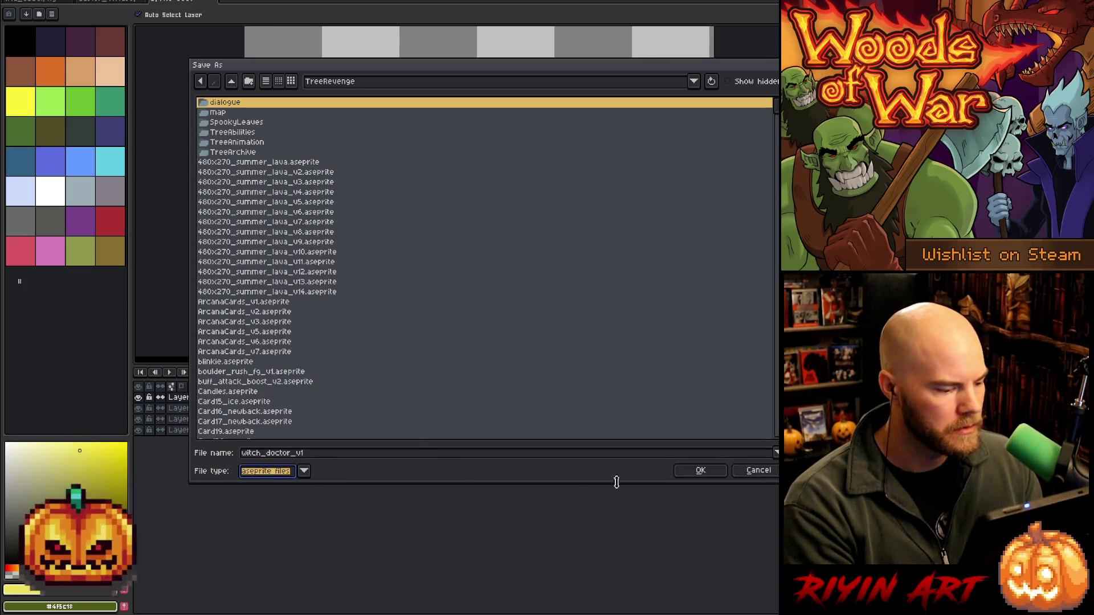
left_click(700, 470)
left_click_drag(417, 268, 464, 262)
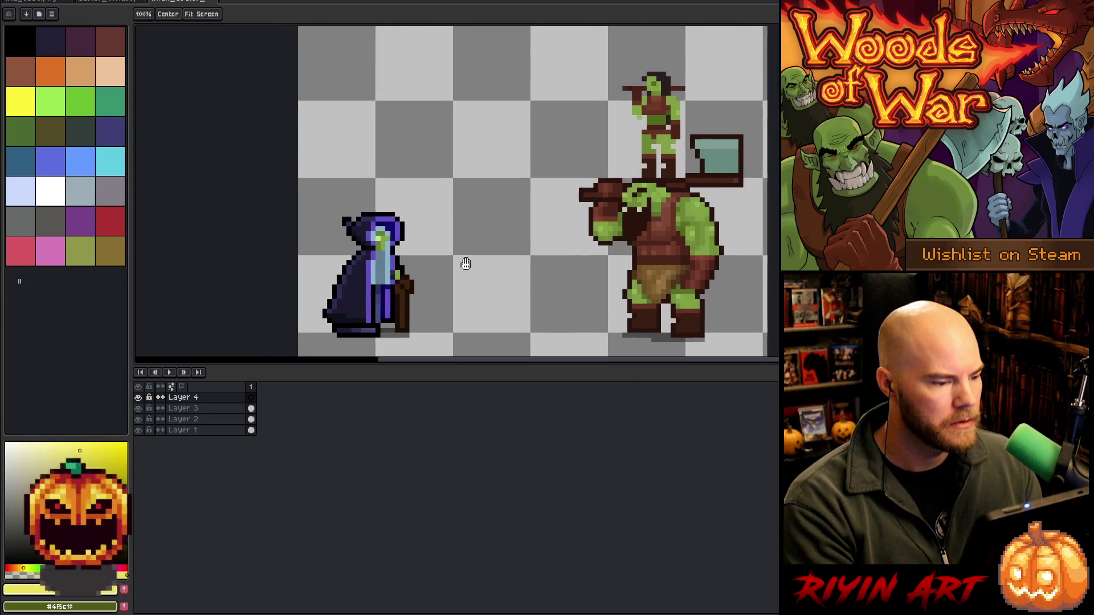
Dock IMG_0356.png in a split view beside the lineup and make both panels taller
left_click(114, 1)
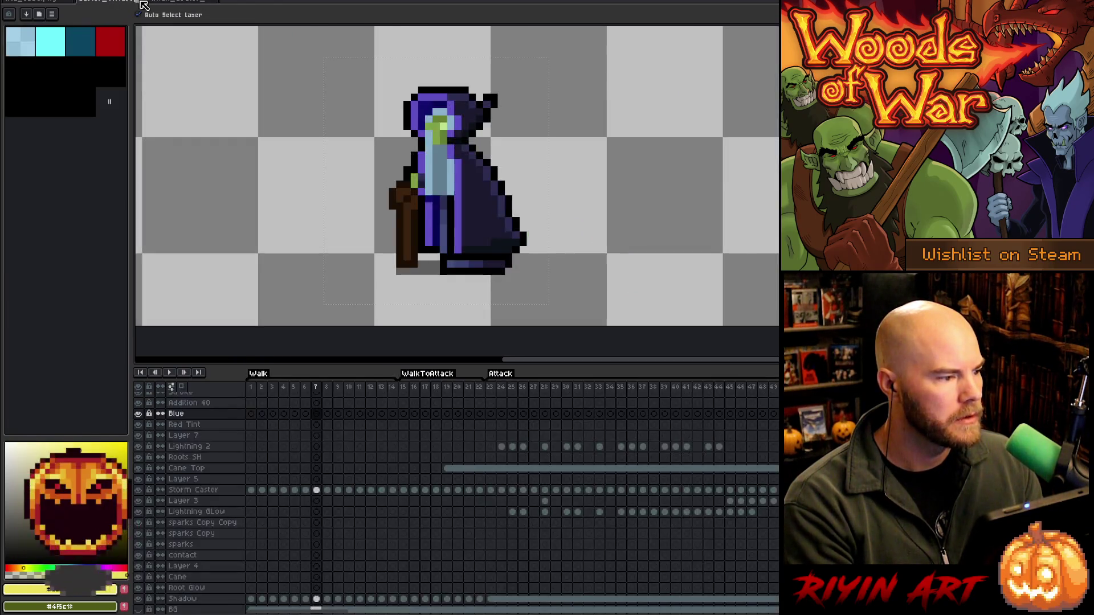
left_click(146, 3)
mouse_move(188, 3)
left_mouse_down()
mouse_move(114, 64)
mouse_move(143, 61)
left_mouse_up()
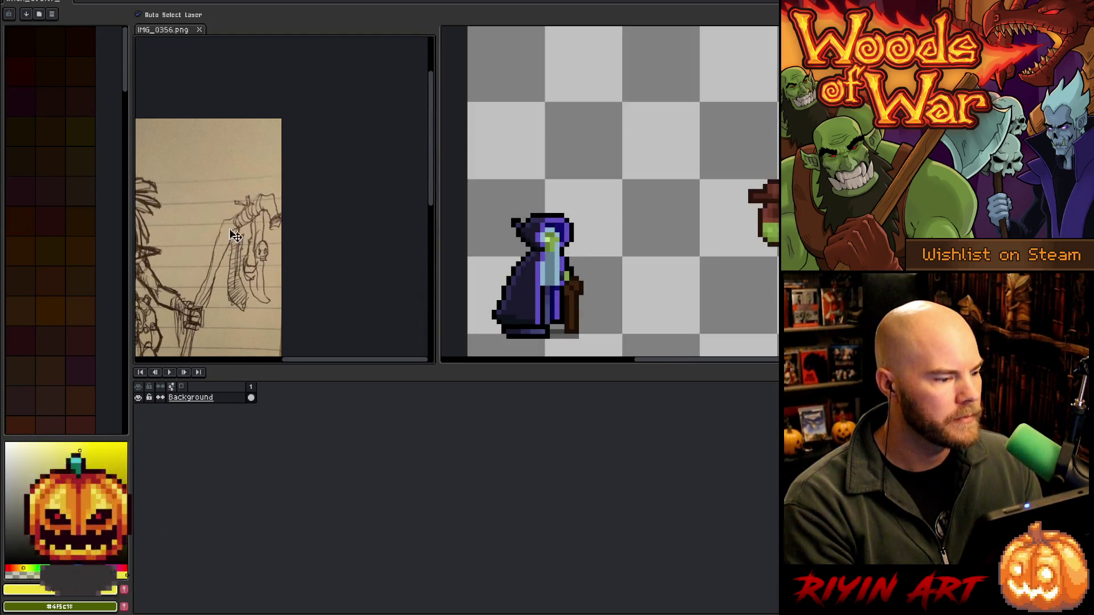
left_click_drag(332, 366, 337, 569)
Zoom and pan the sketch to frame the female orc figure and widen the canvas panel
scroll(384, 312, "up", 2)
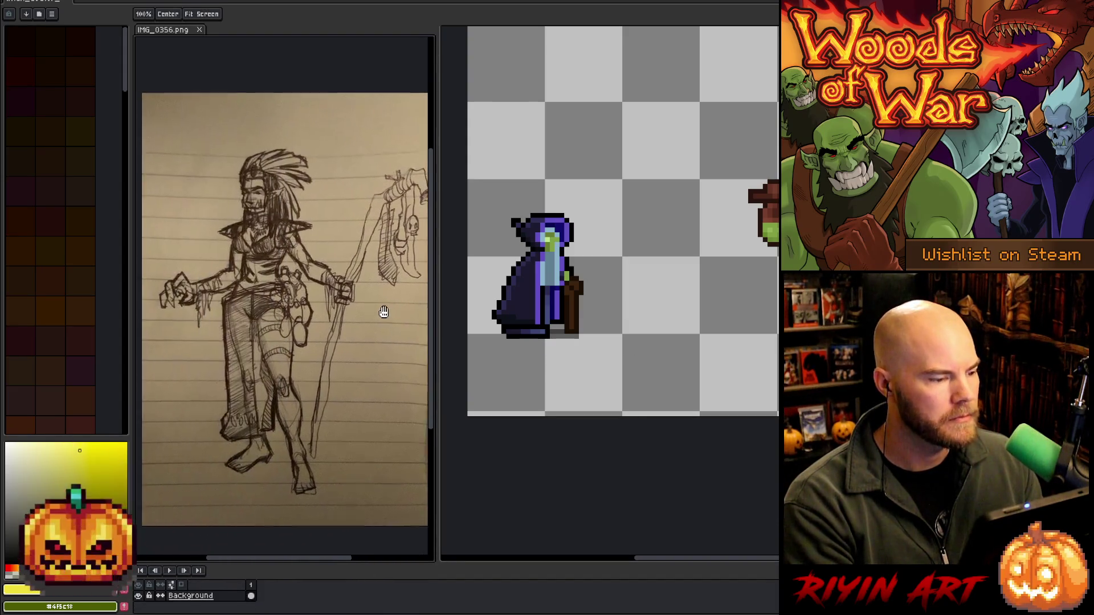
scroll(325, 276, "up", 1)
scroll(316, 285, "down", 1)
left_click_drag(283, 316, 264, 311)
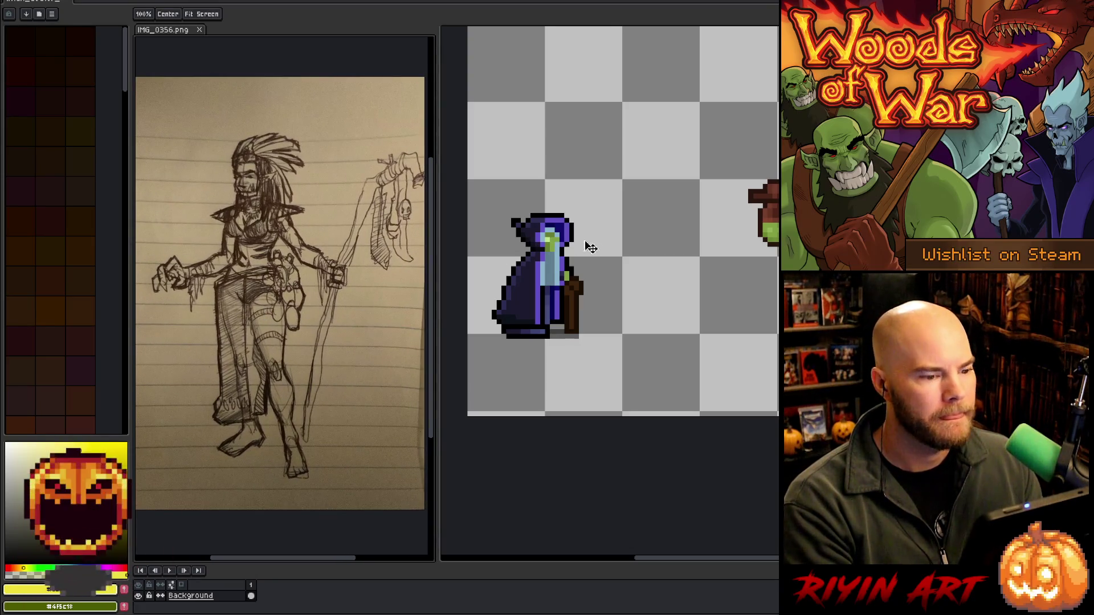
scroll(653, 243, "up", 1)
mouse_move(653, 242)
left_mouse_down()
mouse_move(640, 262)
mouse_move(571, 274)
mouse_move(644, 254)
mouse_move(684, 268)
mouse_move(601, 265)
mouse_move(676, 289)
mouse_move(667, 316)
mouse_move(521, 320)
mouse_move(610, 325)
left_mouse_up()
scroll(601, 265, "down", 1)
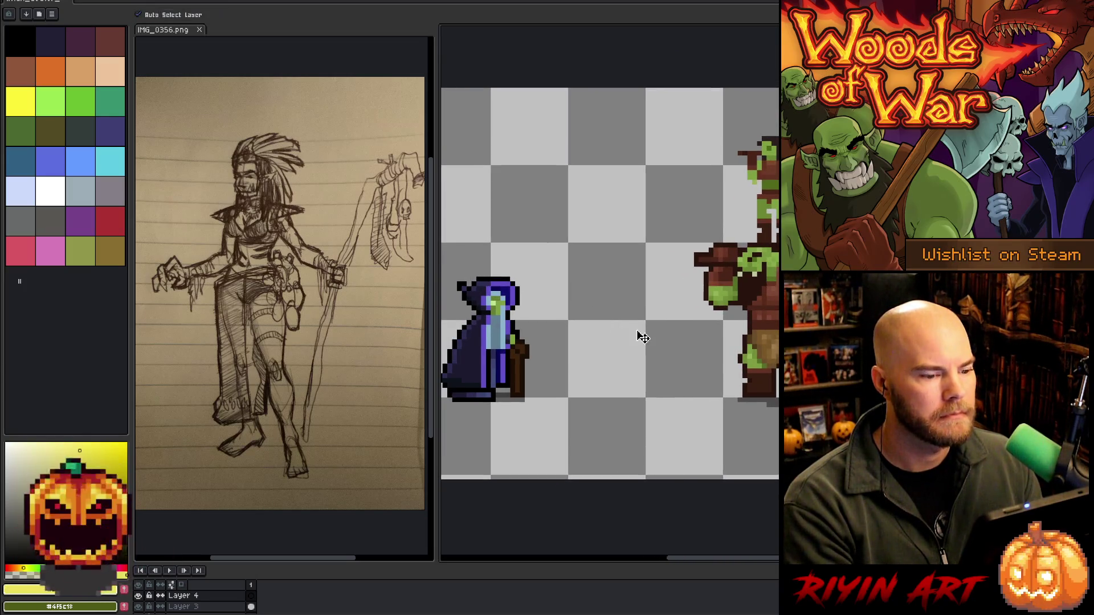
scroll(337, 225, "down", 2)
scroll(319, 245, "up", 3)
scroll(306, 263, "down", 3)
scroll(306, 262, "up", 2)
key("h")
mouse_move(319, 245)
left_mouse_down()
mouse_move(274, 199)
mouse_move(279, 184)
left_mouse_up()
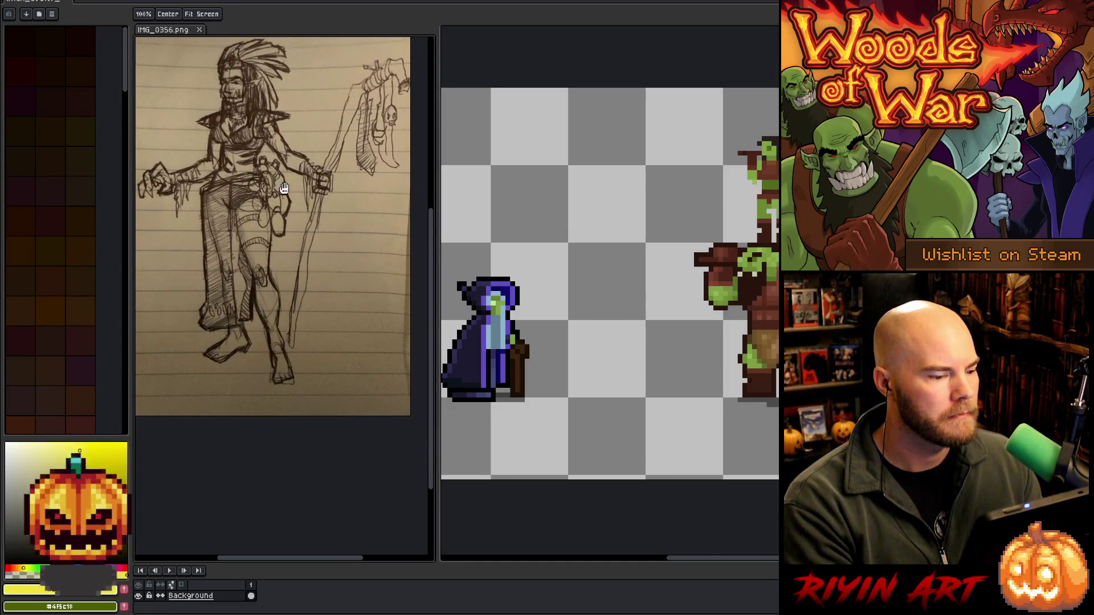
left_click_drag(436, 217, 398, 219)
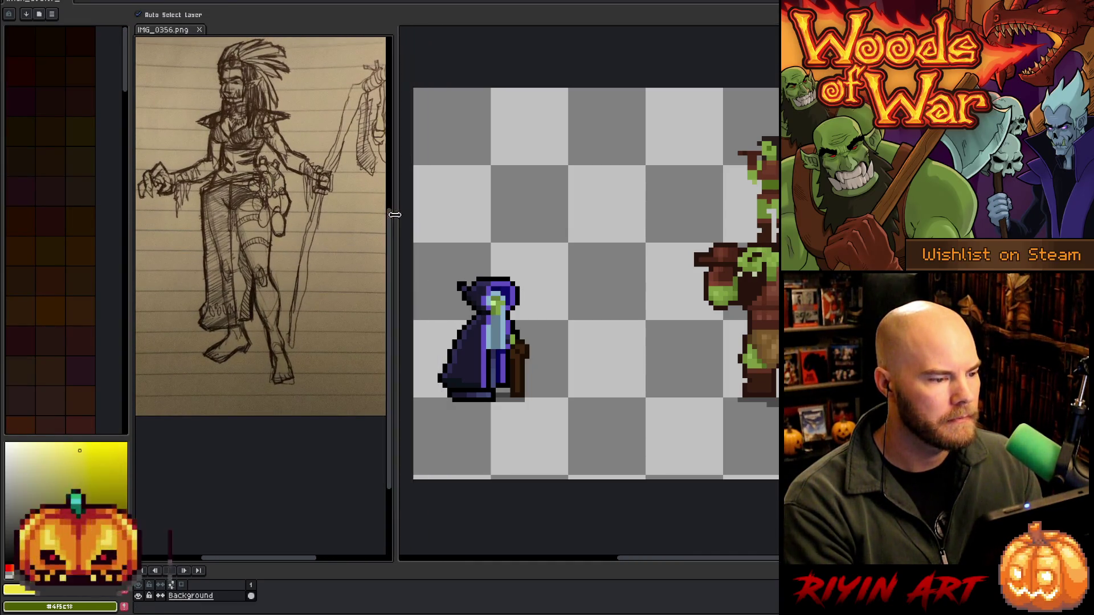
Select Layer 3 and move the storm caster further right on the lineup canvas
left_click(586, 281)
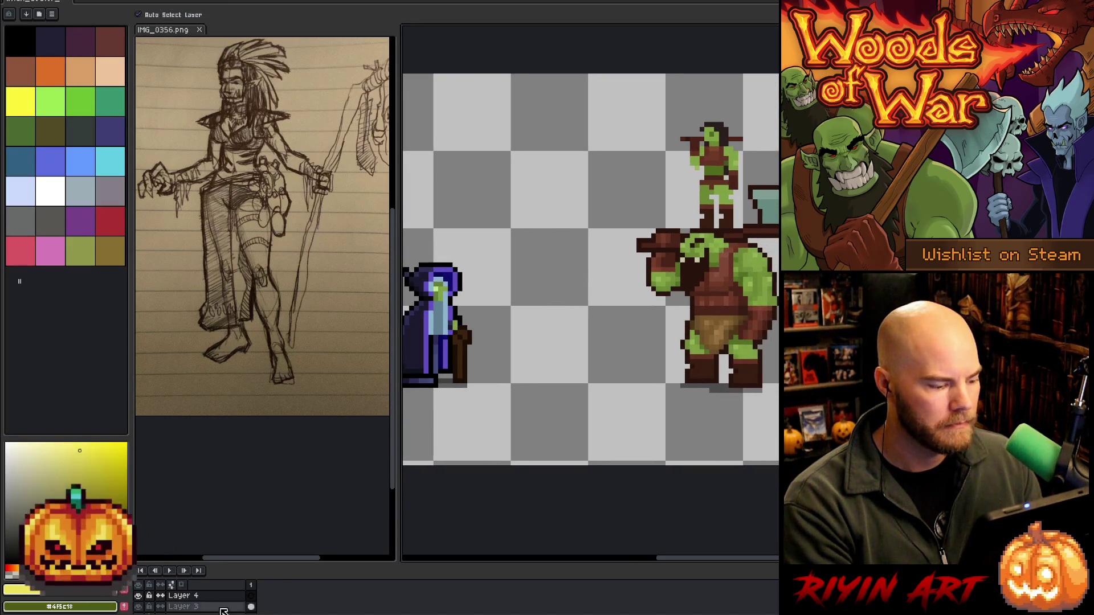
mouse_move(224, 563)
left_mouse_down()
mouse_move(225, 472)
mouse_move(227, 485)
left_mouse_up()
left_click(228, 530)
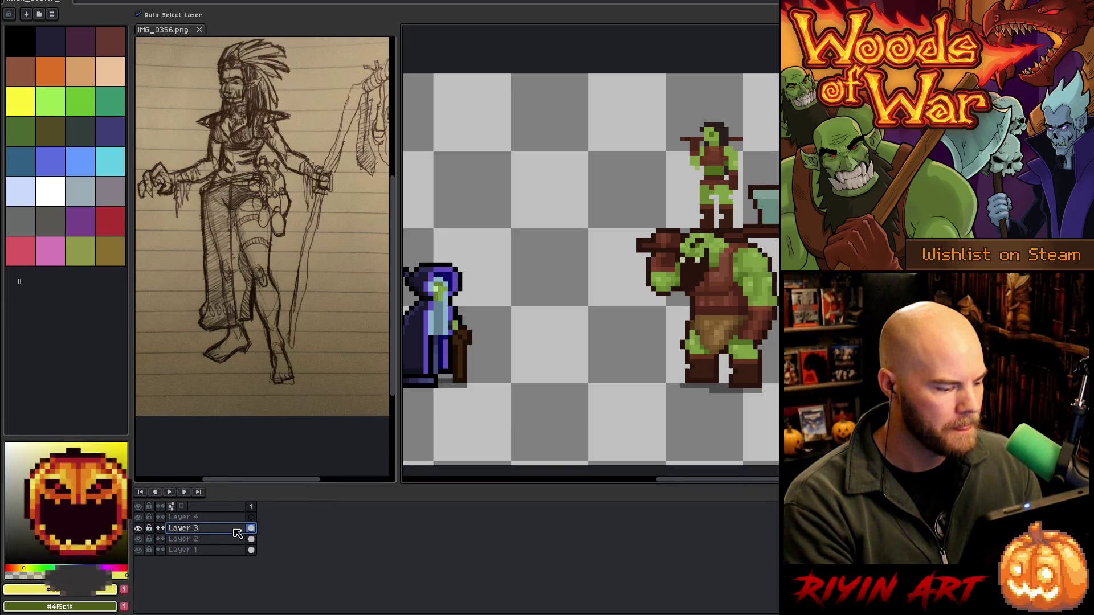
mouse_move(450, 337)
left_mouse_down()
mouse_move(479, 333)
mouse_move(480, 357)
left_mouse_up()
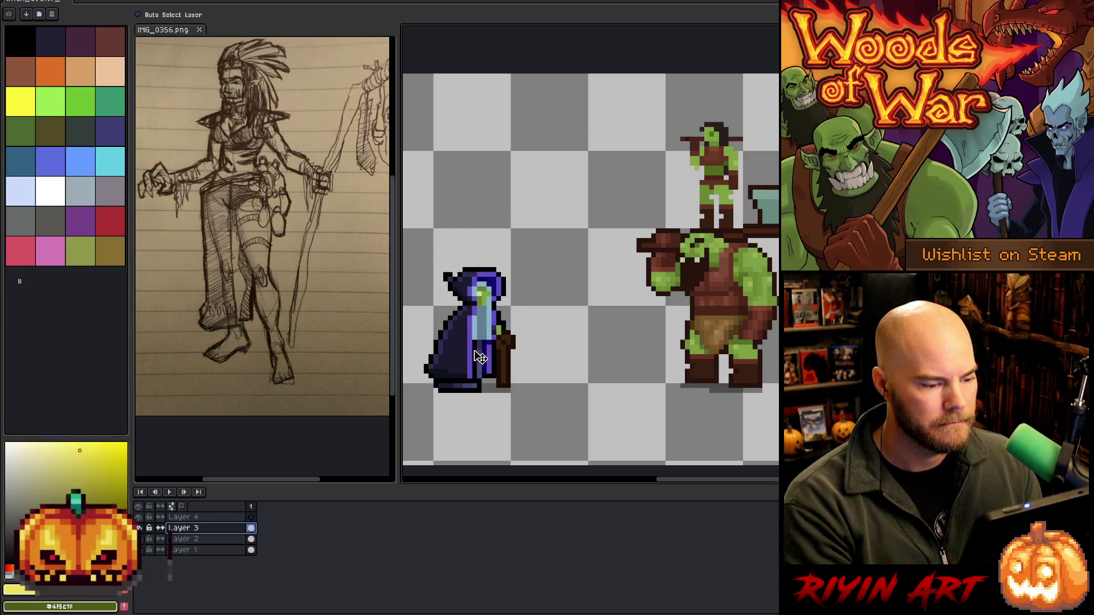
mouse_move(583, 347)
left_mouse_down()
mouse_move(564, 353)
mouse_move(598, 351)
left_mouse_up()
scroll(602, 340, "up", 2)
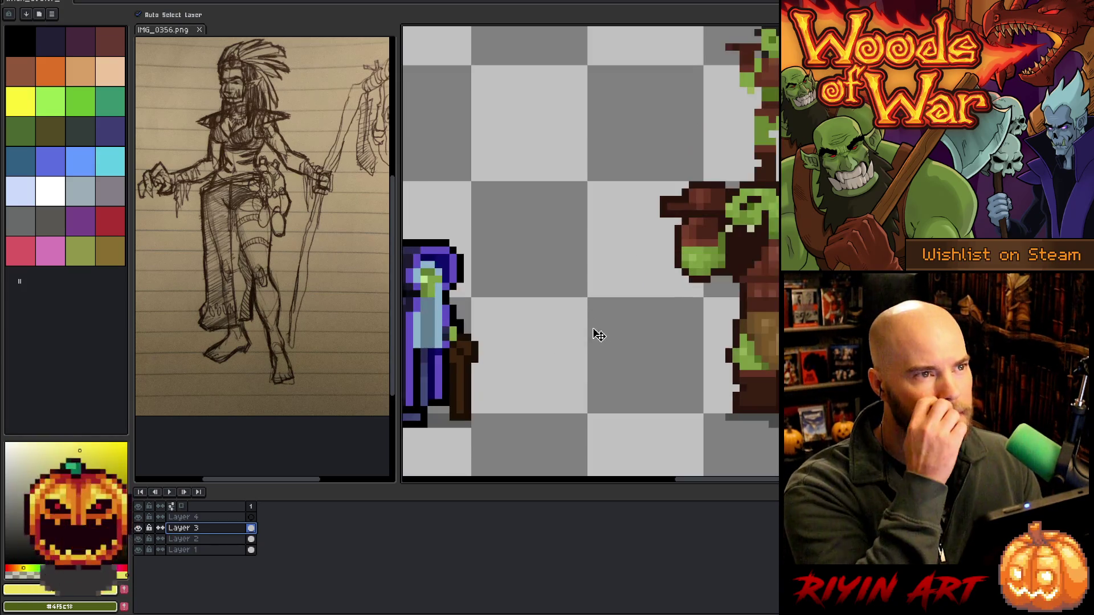
left_click_drag(455, 335, 500, 336)
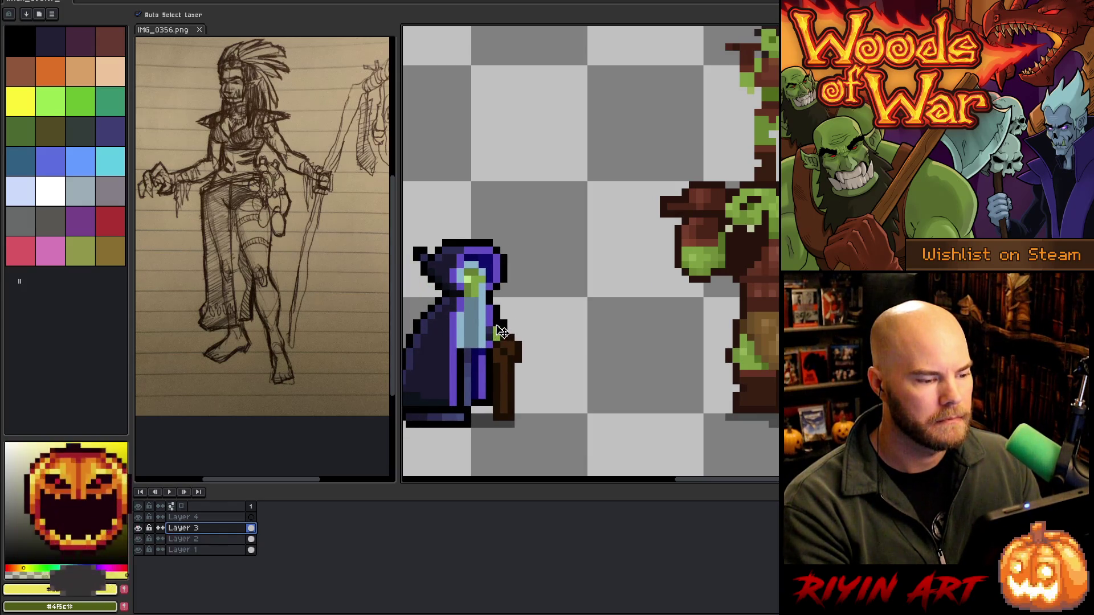
mouse_move(608, 313)
left_mouse_down()
mouse_move(566, 308)
mouse_move(572, 323)
left_mouse_up()
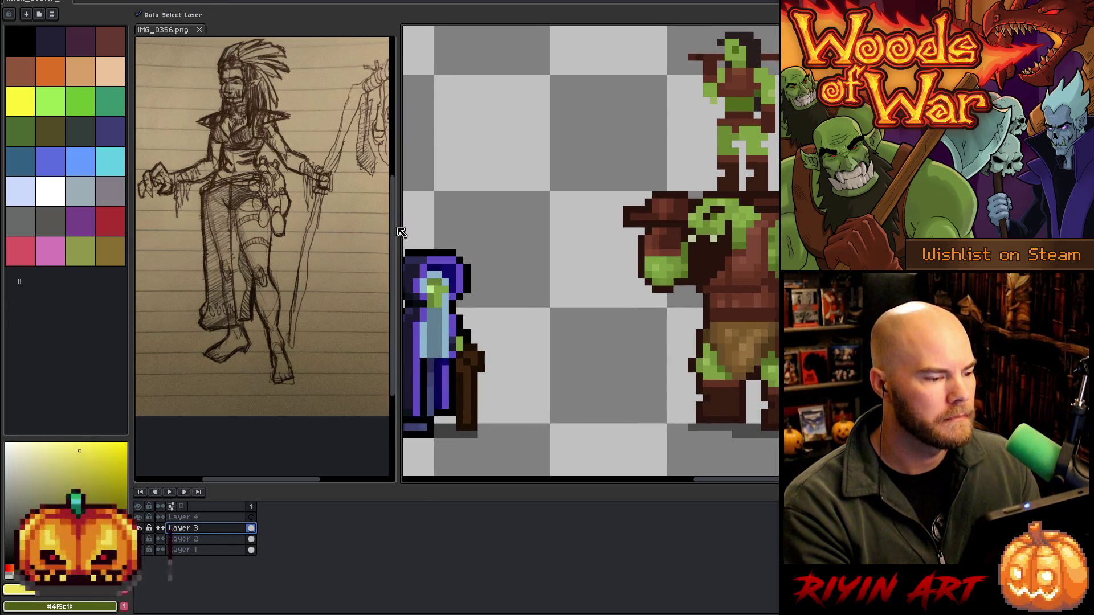
Widen the reference panel and zoom and center the sketch figure
left_click_drag(397, 226, 369, 228)
left_click(280, 231)
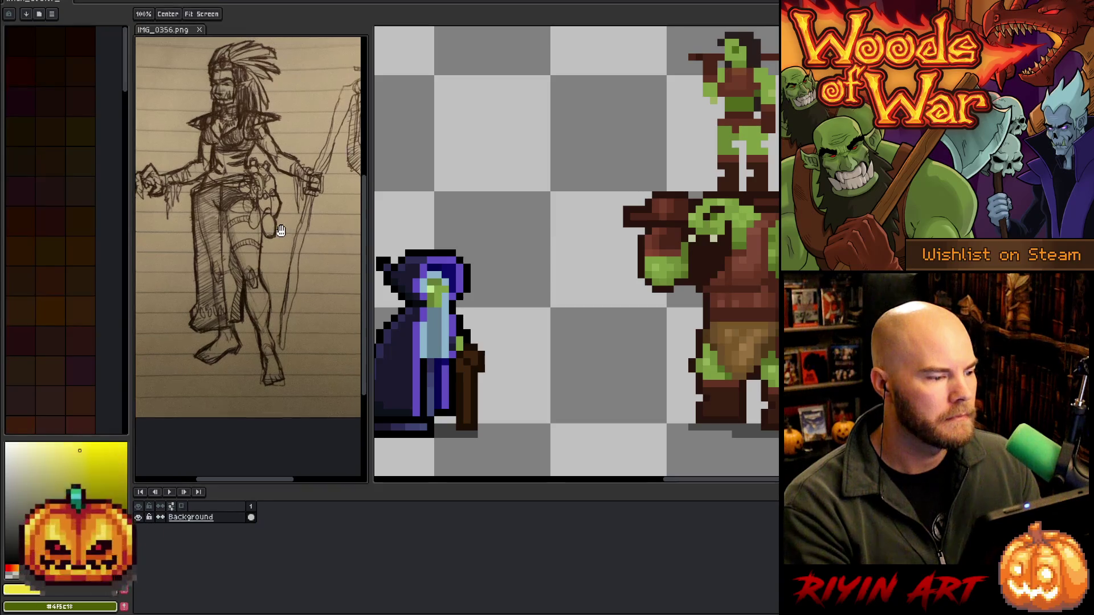
left_click_drag(280, 231, 270, 239)
left_click_drag(132, 253, 104, 253)
scroll(242, 267, "up", 4)
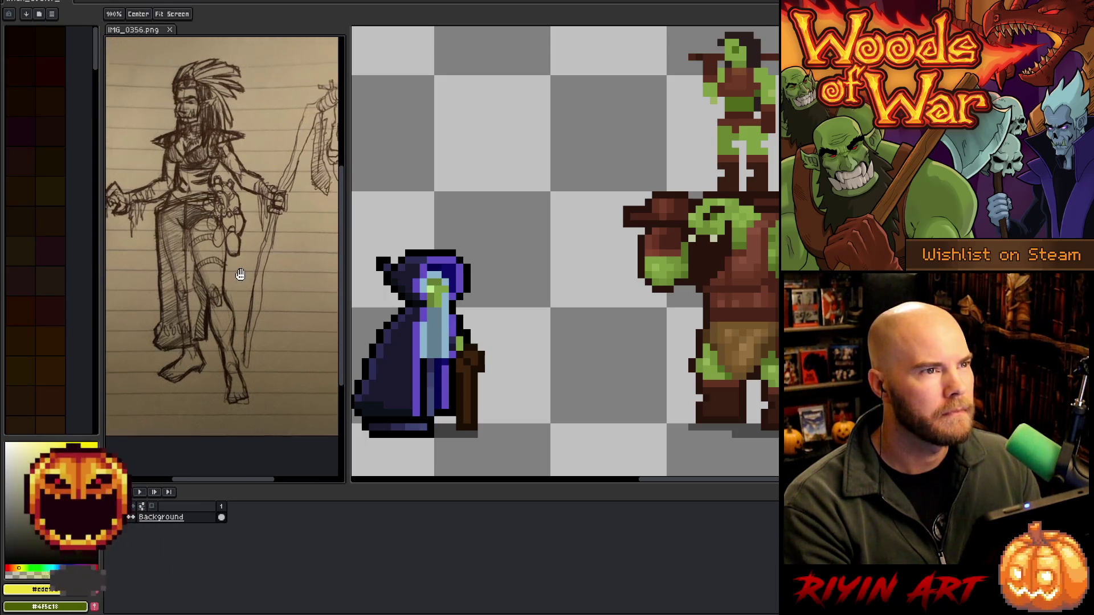
left_click_drag(239, 284, 240, 302)
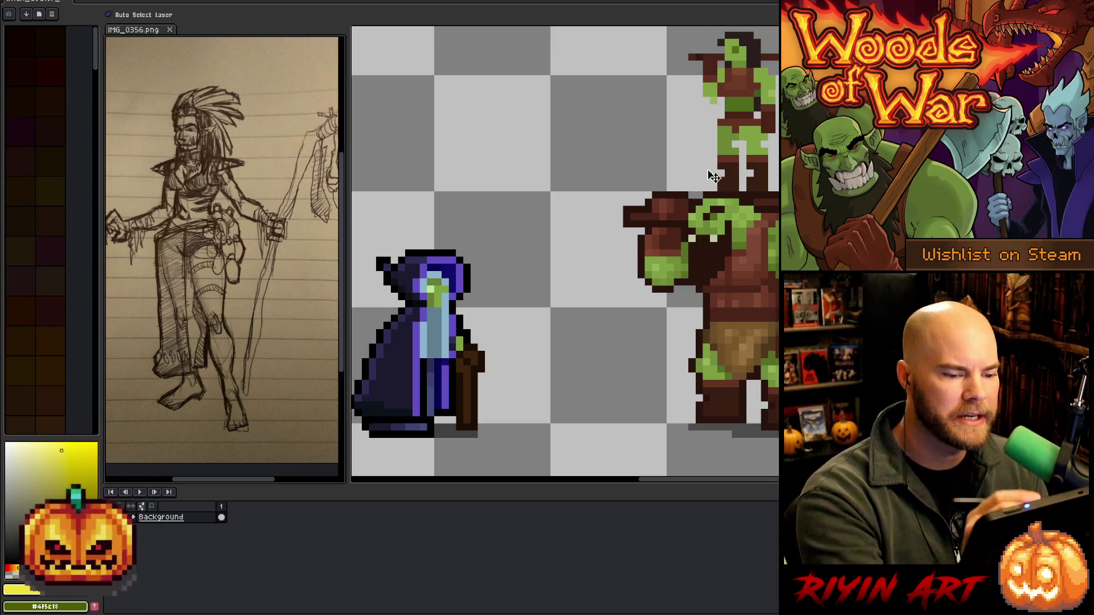
Switch to the pixel-perfect pencil and make Layer 2 the working layer
key("b")
left_click(705, 209)
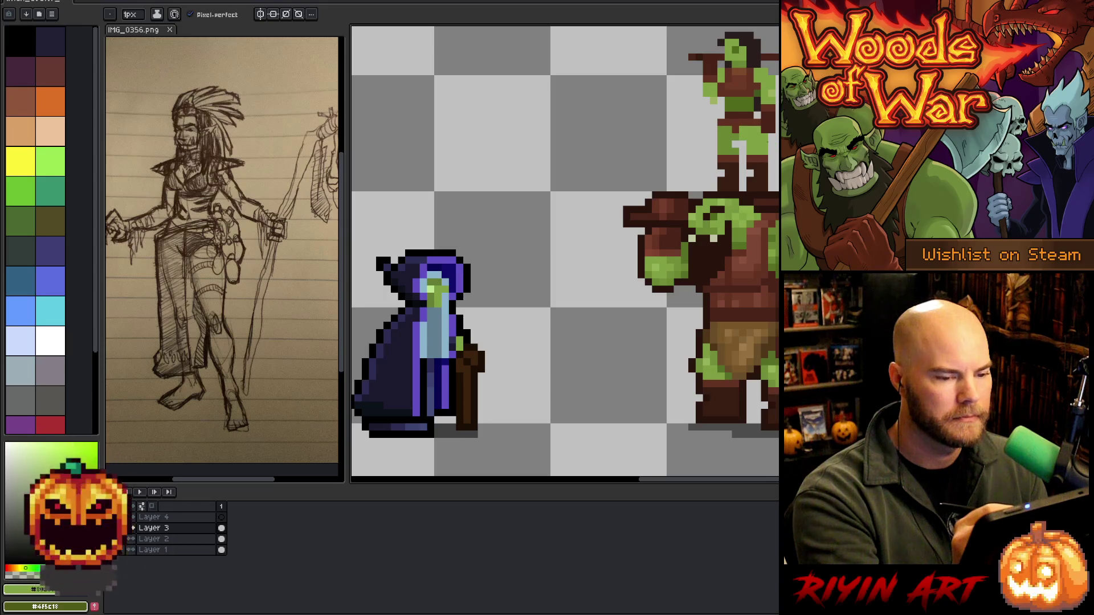
left_click(154, 539)
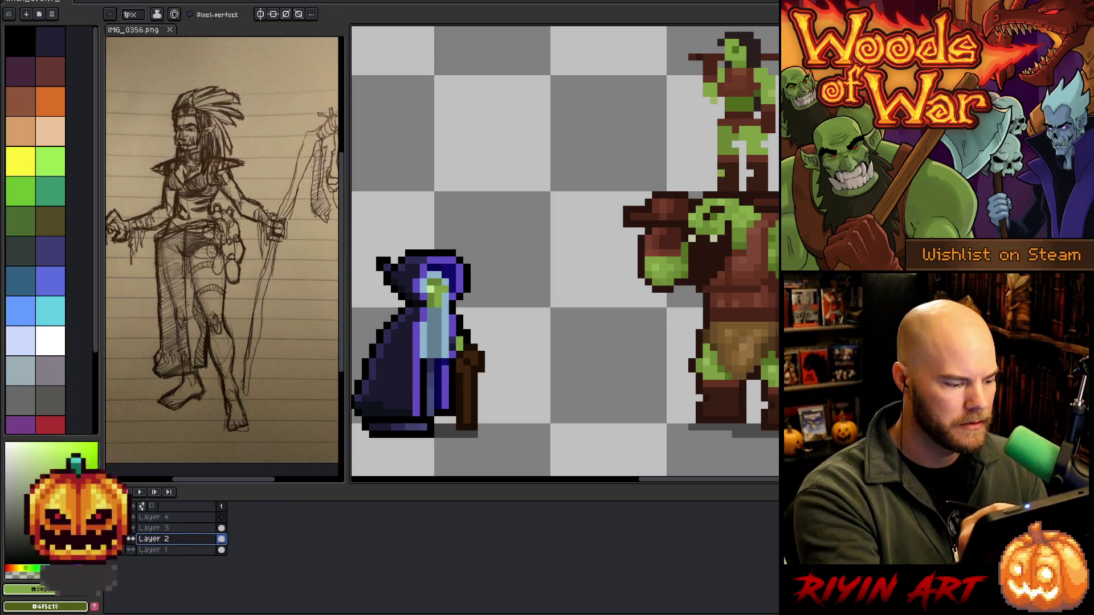
Copy the small orc onto Layer 4 at mid-canvas and raise it about 50 px
key("m")
mouse_move(668, 219)
left_mouse_down()
mouse_move(769, 118)
mouse_move(779, 29)
left_mouse_up()
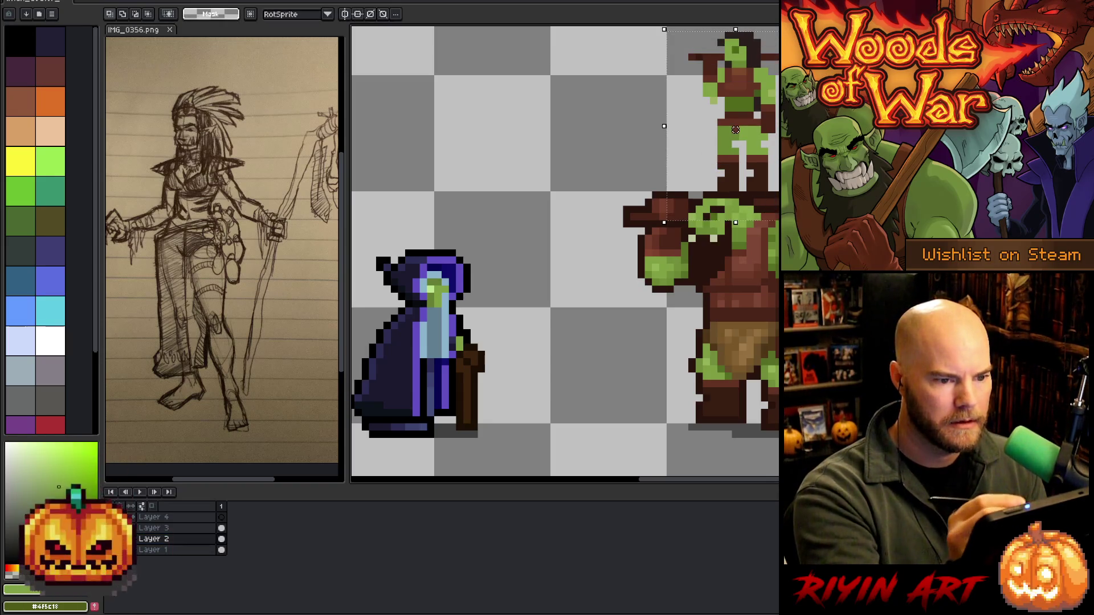
left_click(221, 517)
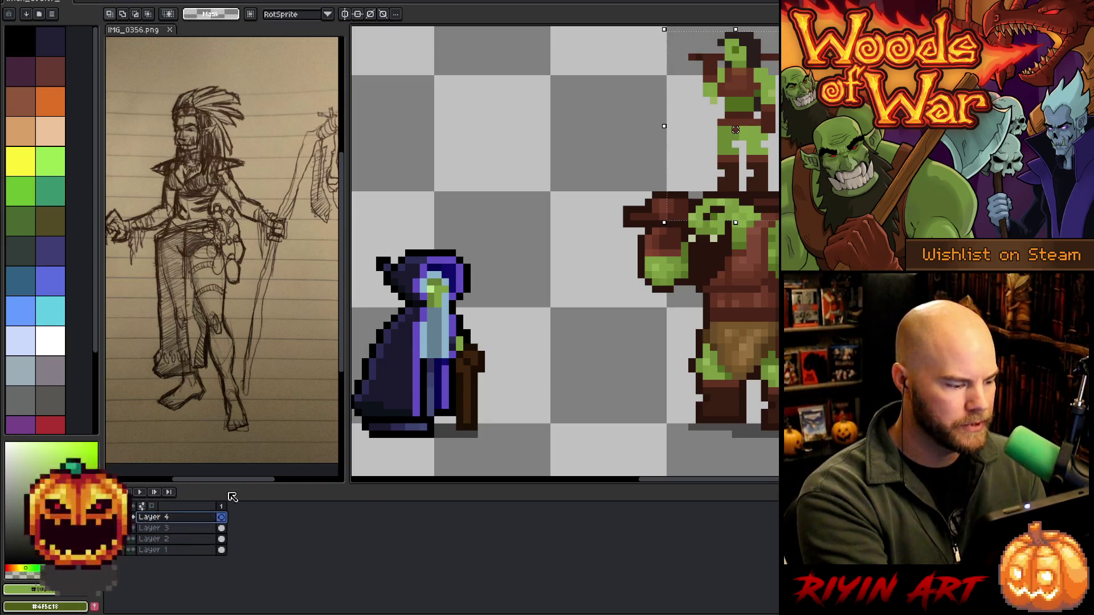
mouse_move(735, 130)
left_mouse_down()
mouse_move(636, 298)
mouse_move(577, 349)
mouse_move(583, 356)
left_mouse_up()
key("Return")
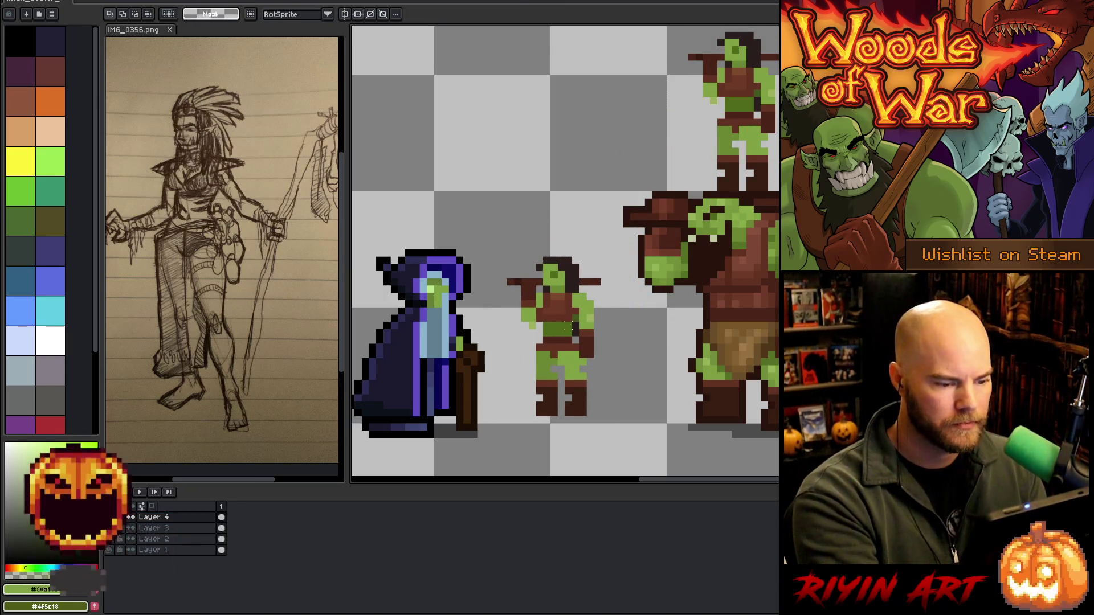
key("v")
left_click_drag(564, 318, 570, 283)
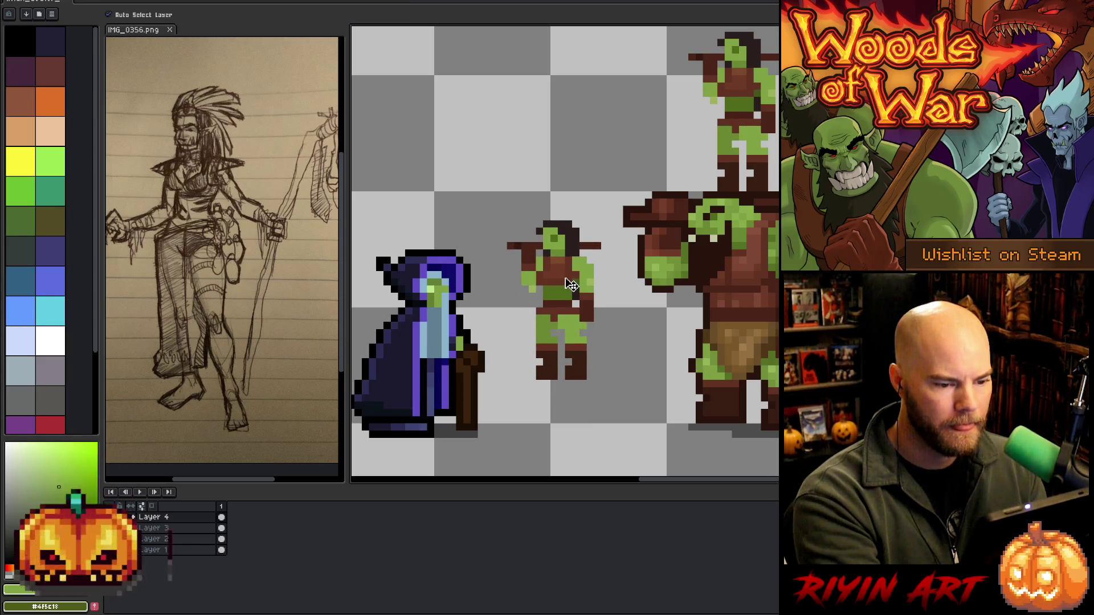
Select the middle orc's legs and stretch them downward
key("m")
left_click_drag(513, 424, 611, 327)
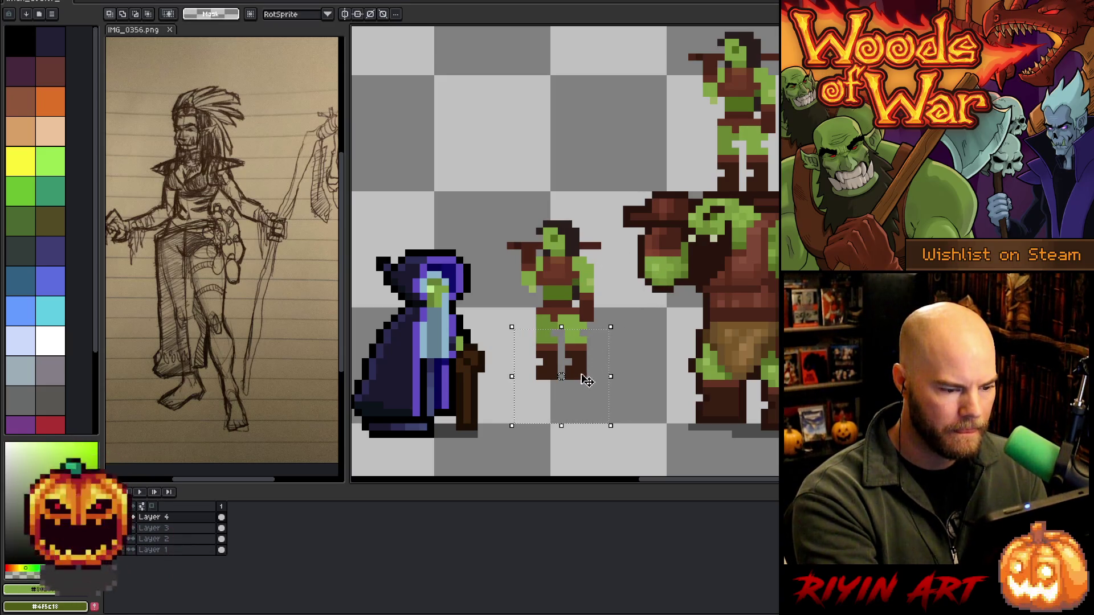
mouse_move(530, 322)
left_mouse_down()
mouse_move(608, 387)
mouse_move(569, 411)
mouse_move(576, 469)
mouse_move(576, 442)
left_mouse_up()
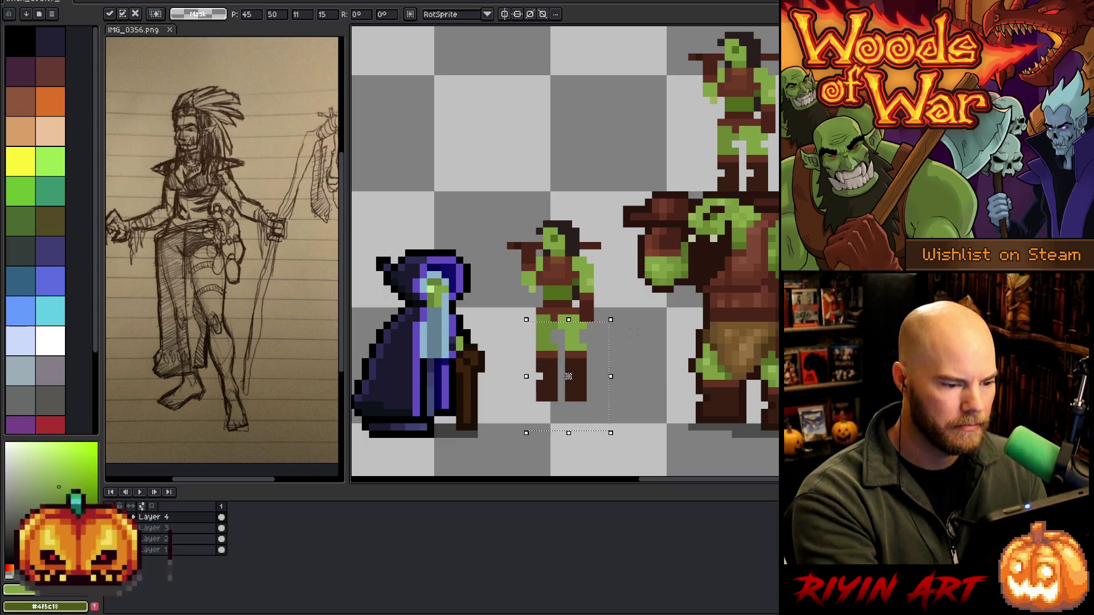
left_click(648, 301)
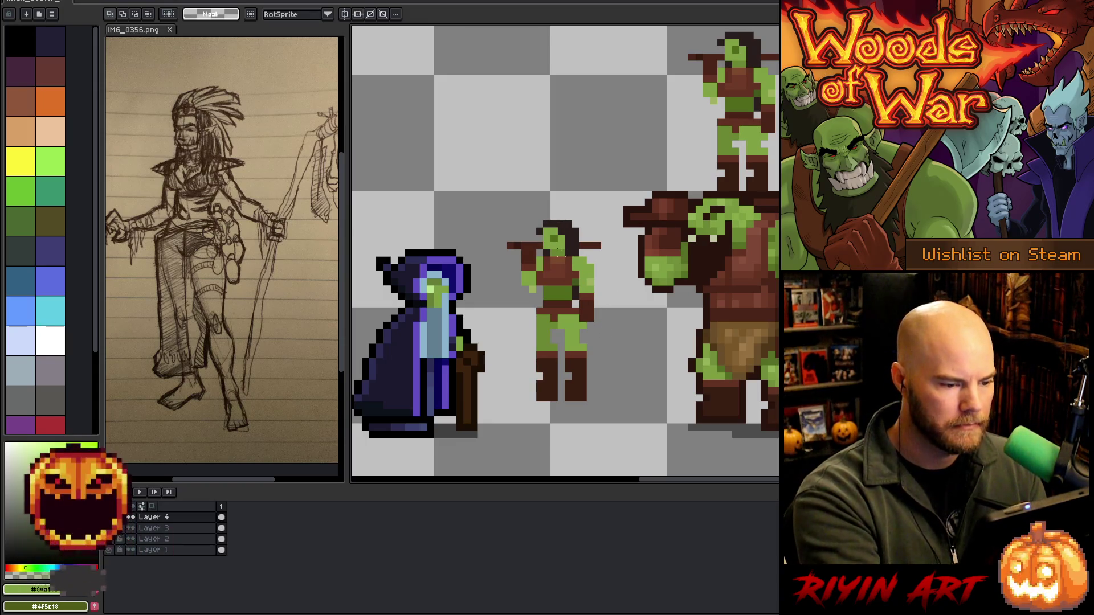
Erase dark pixels along the orc's right arm and draw green skin below the hand
key("b")
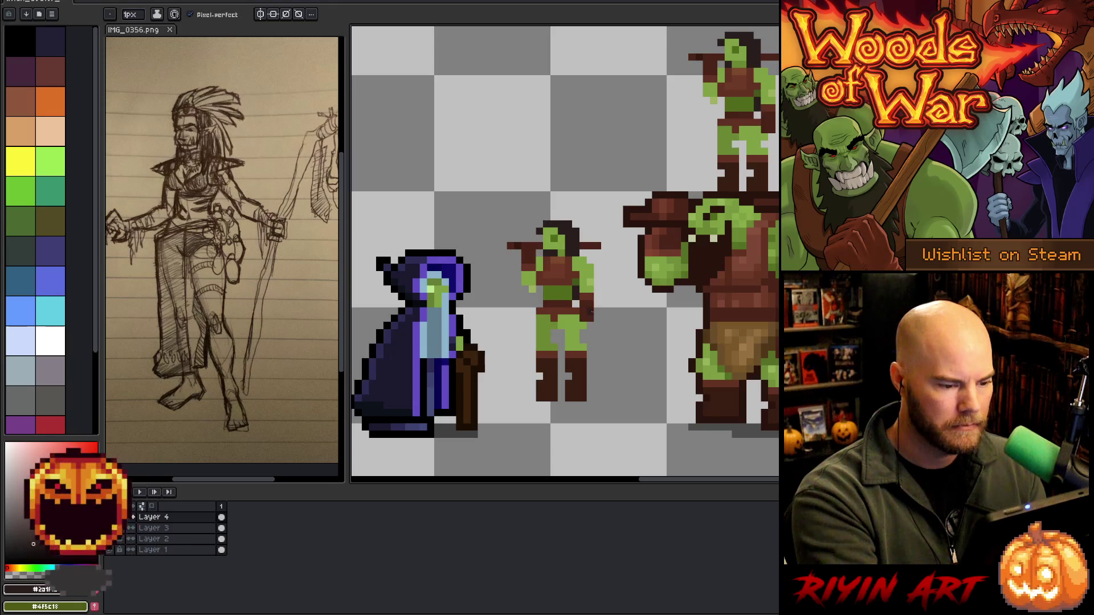
key("e")
left_click_drag(590, 325, 590, 296)
key("b")
left_click(592, 277, "alt")
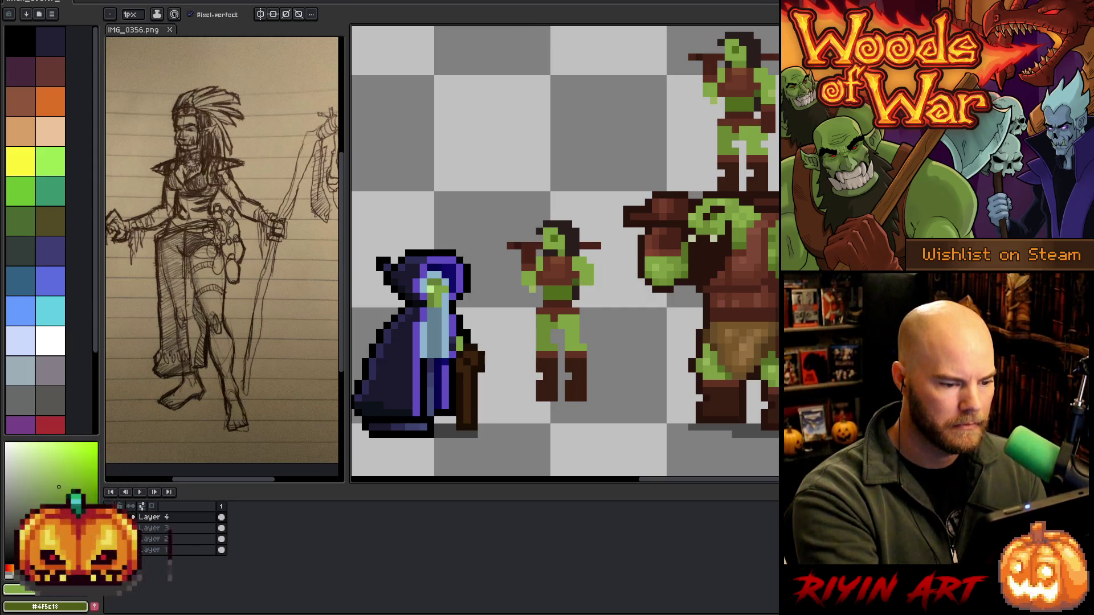
key("e")
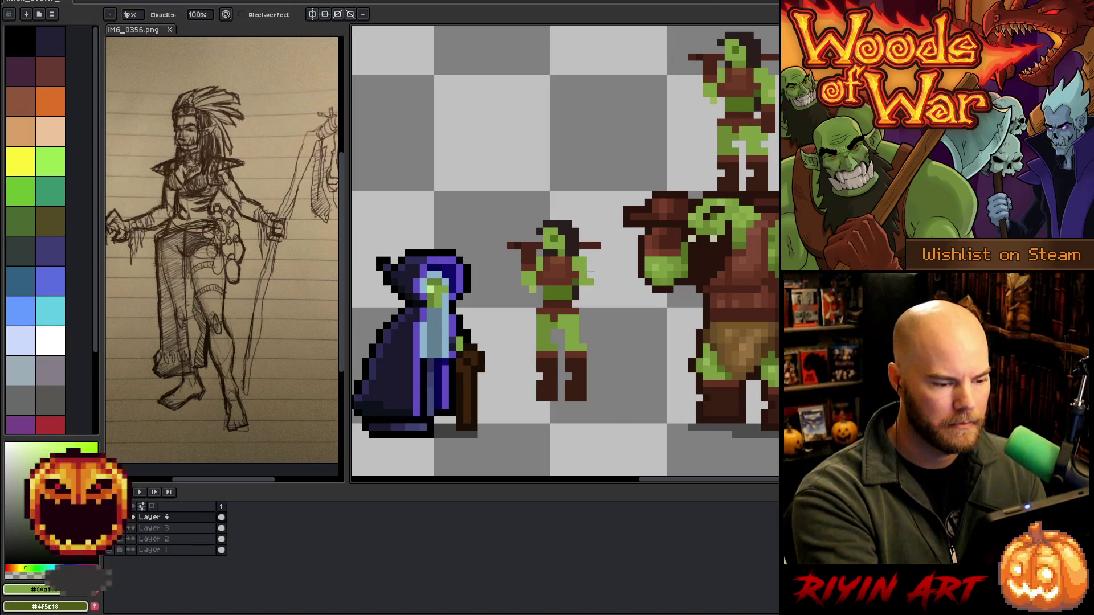
key("b")
left_click_drag(594, 289, 591, 304)
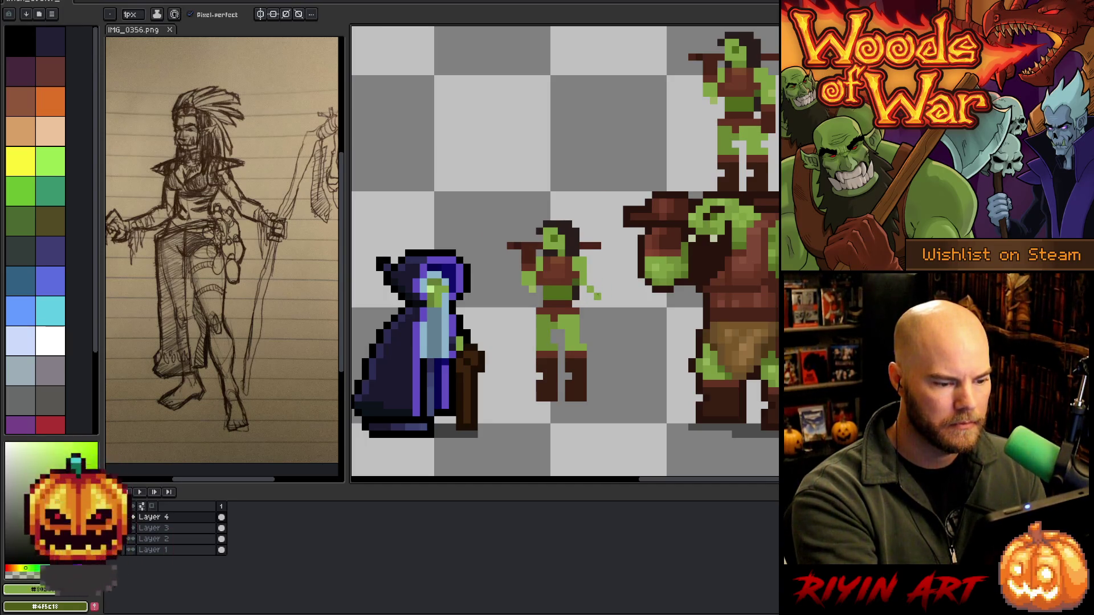
Extend the orc's right arm diagonally up-right in green
mouse_move(603, 299)
left_mouse_down()
mouse_move(613, 290)
mouse_move(613, 311)
left_mouse_up()
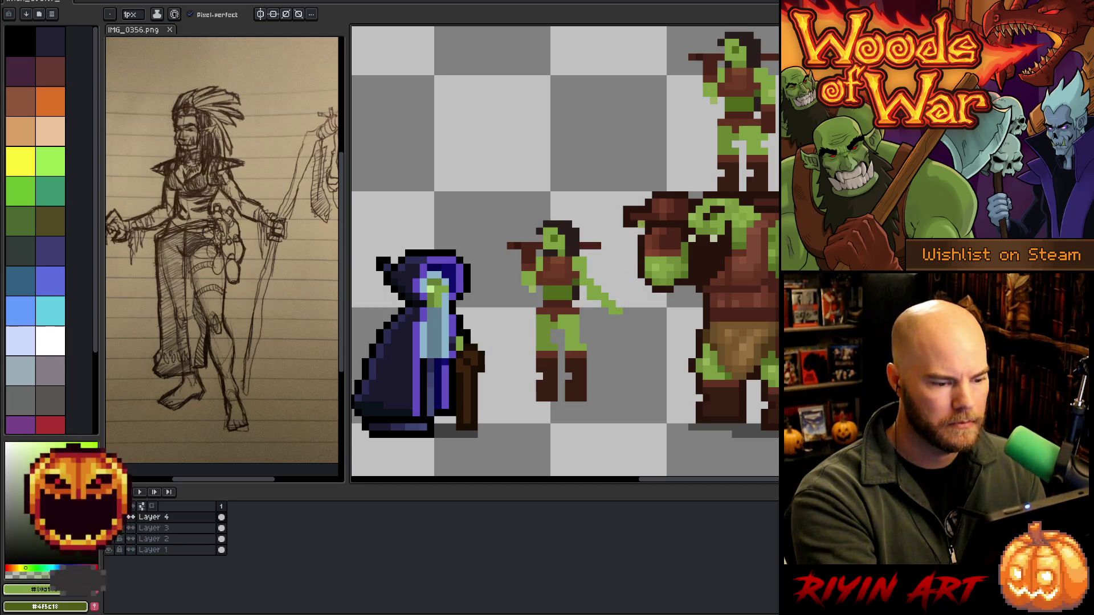
key("e")
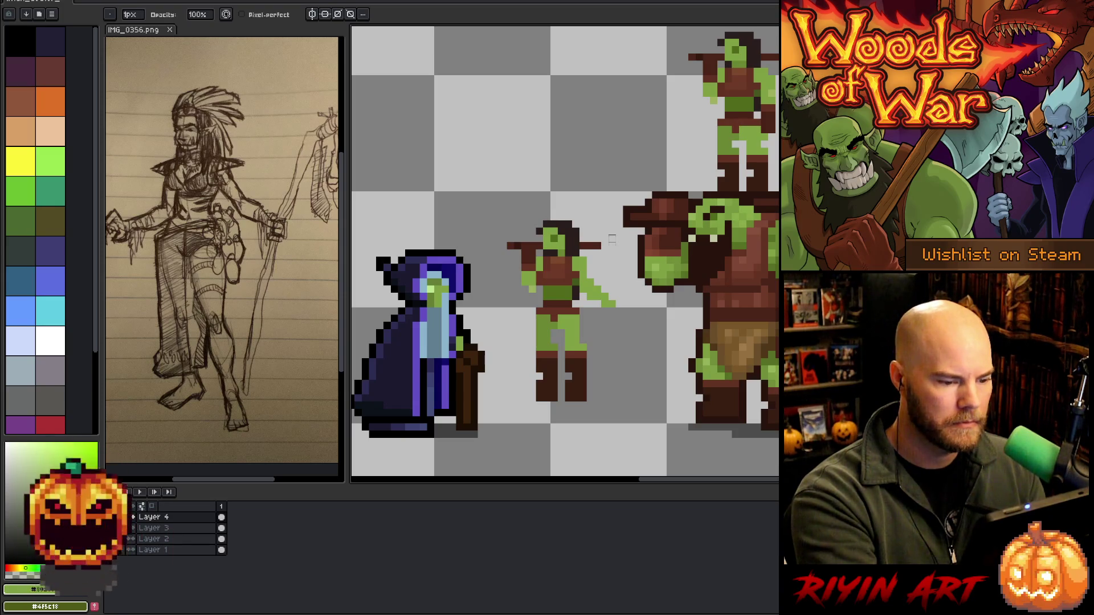
key("b")
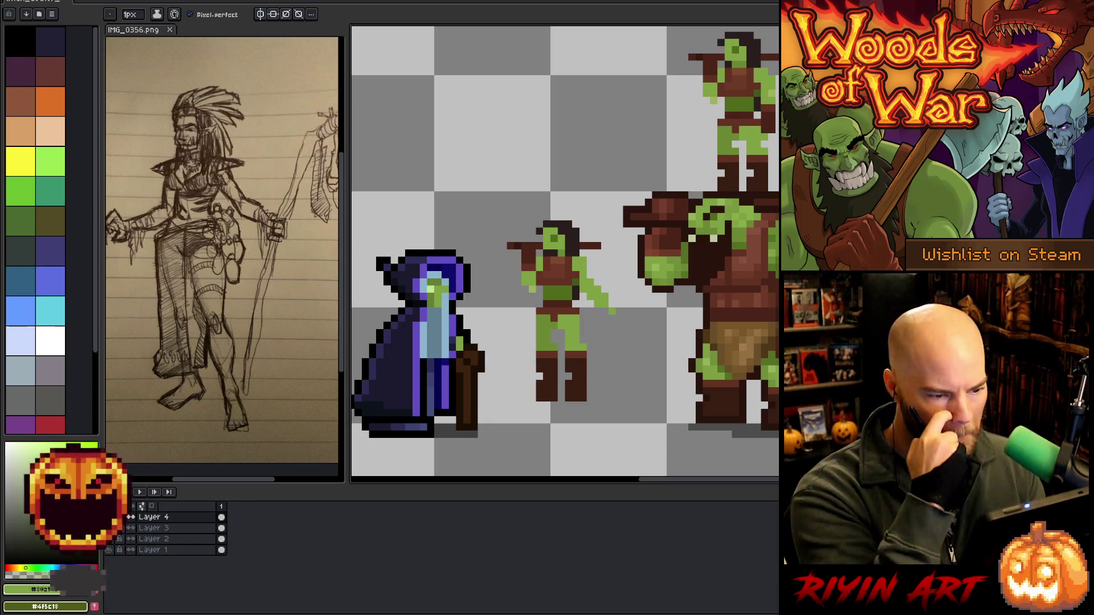
Erase the gun barrel from the small middle orc
key("e")
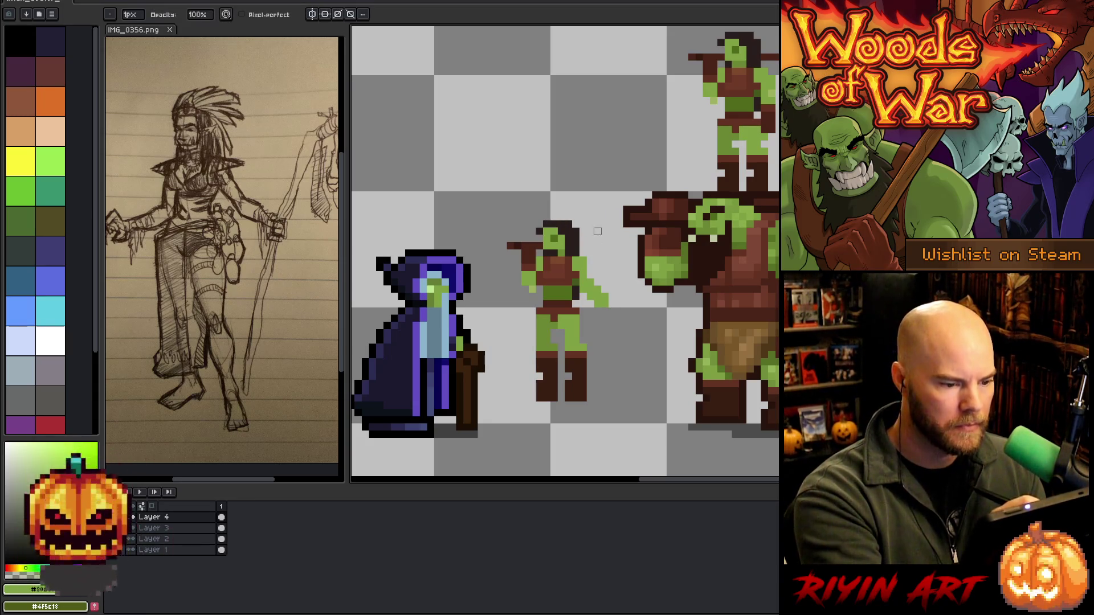
mouse_move(539, 245)
left_mouse_down()
mouse_move(509, 245)
mouse_move(532, 271)
mouse_move(523, 253)
left_mouse_up()
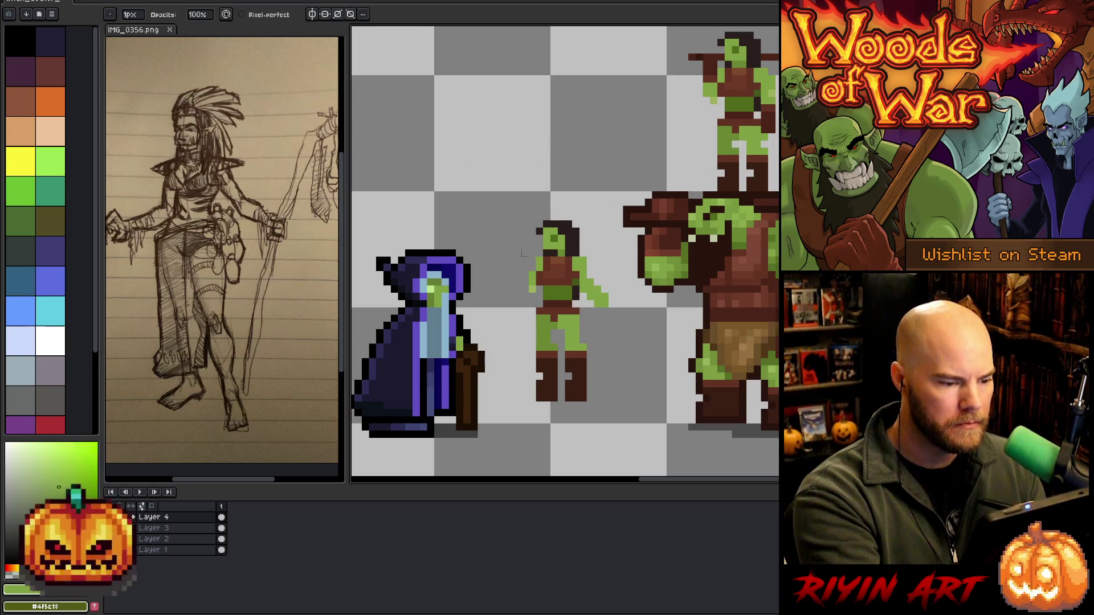
key("b")
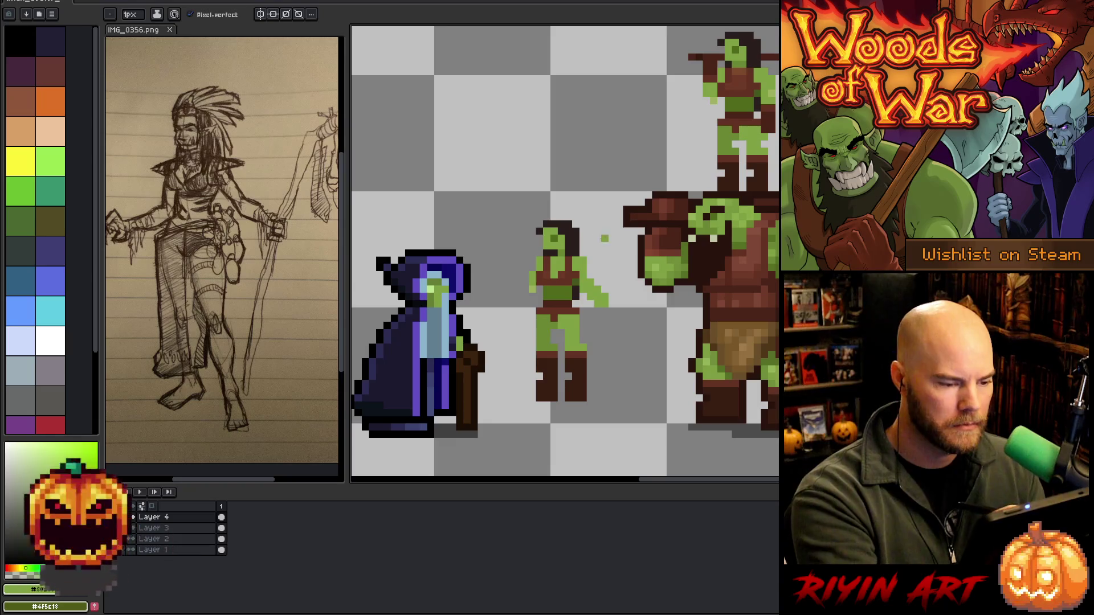
key("e")
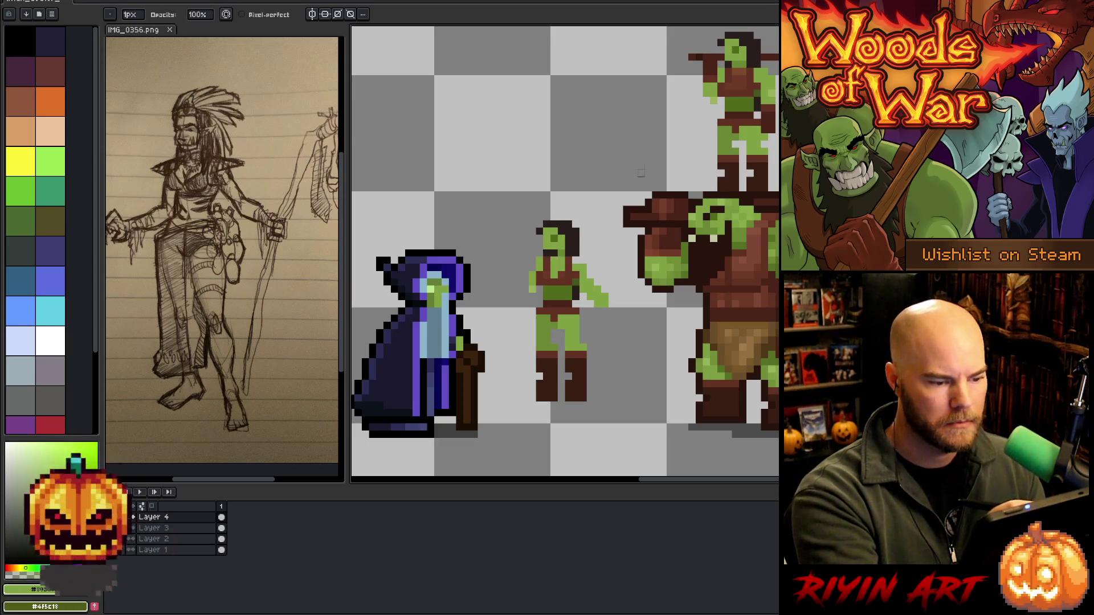
key("b")
Extend the orc's other arm downward in green skin
left_click_drag(525, 295, 525, 303)
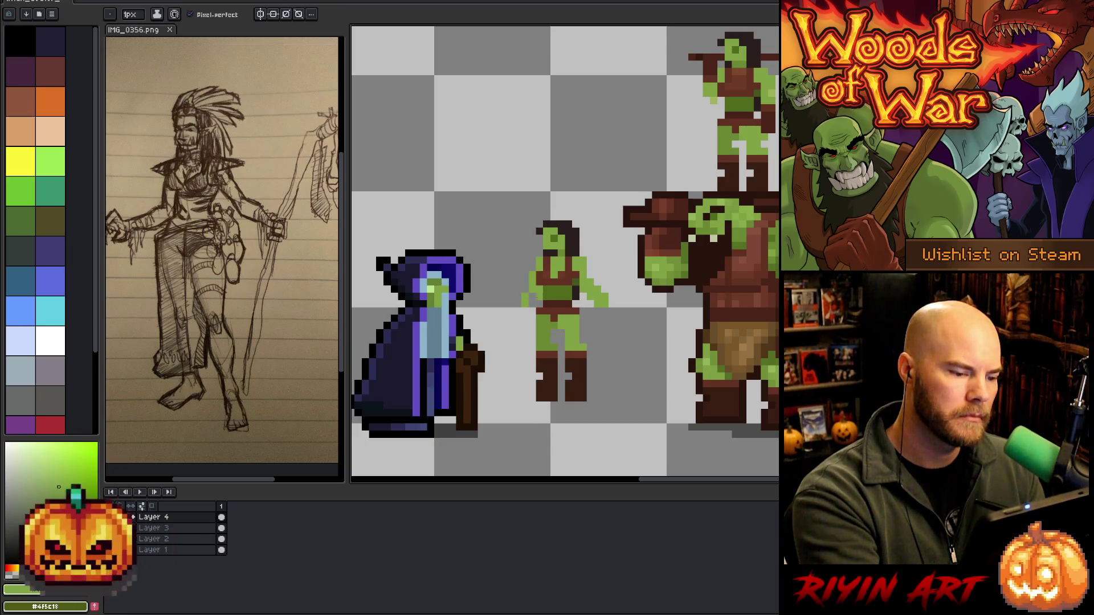
key("e")
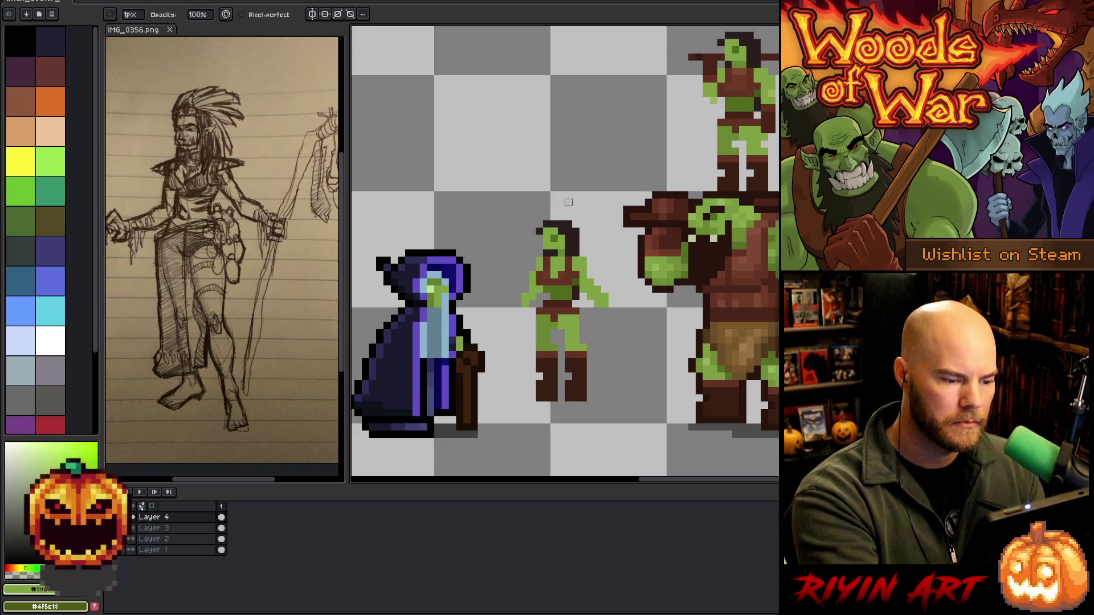
key("b")
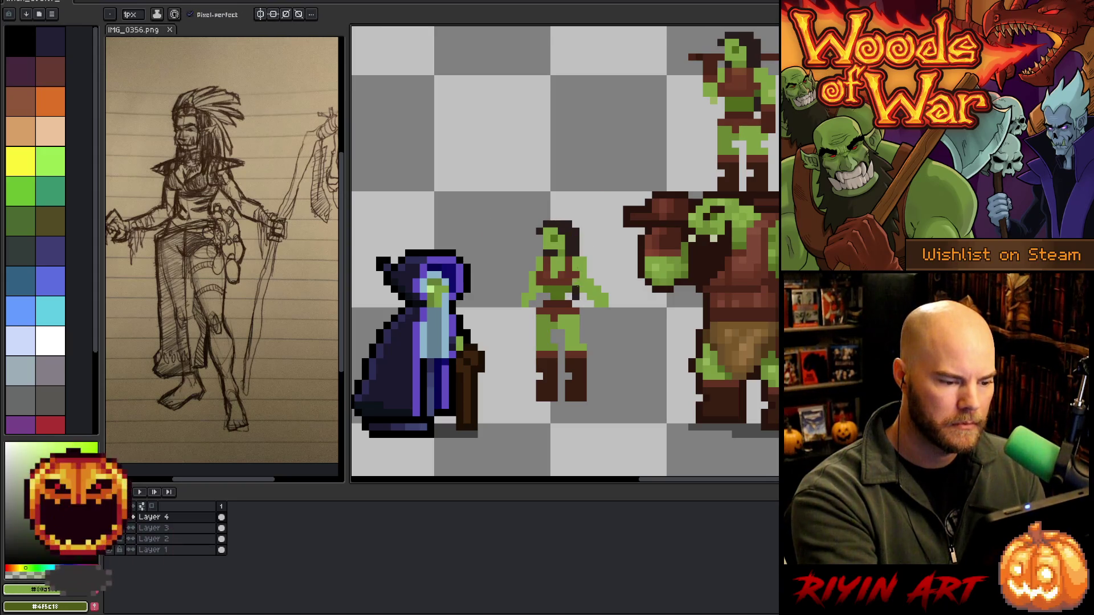
key("e")
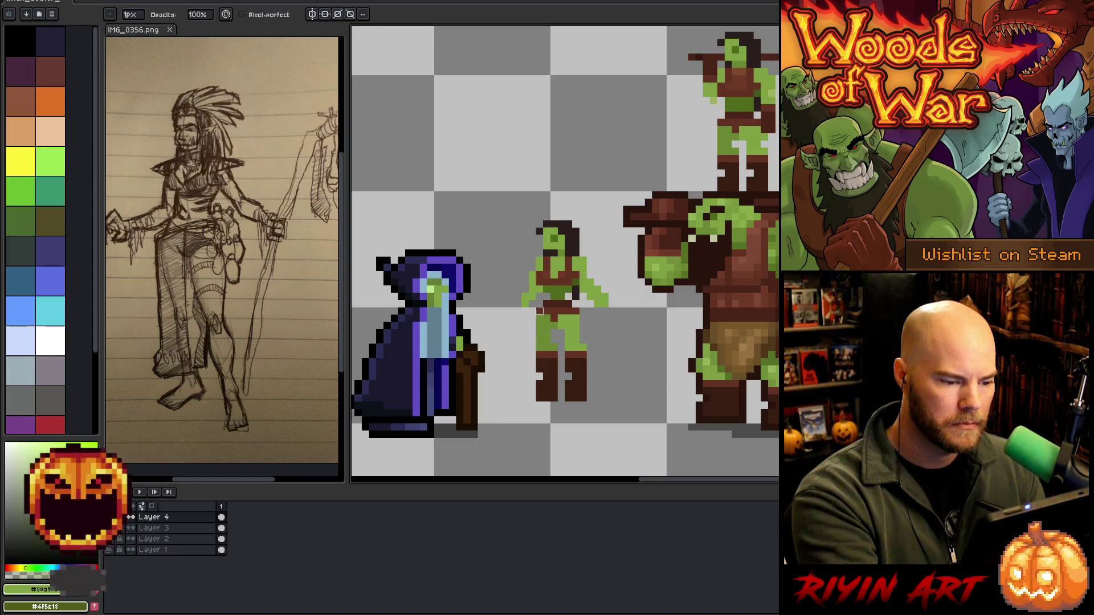
key("b")
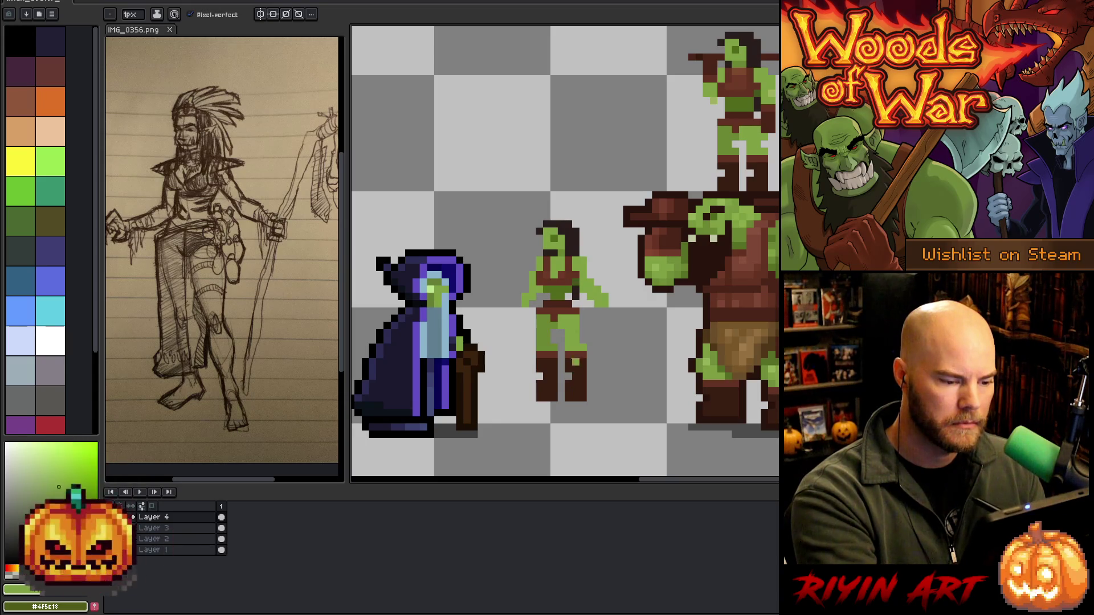
key("e")
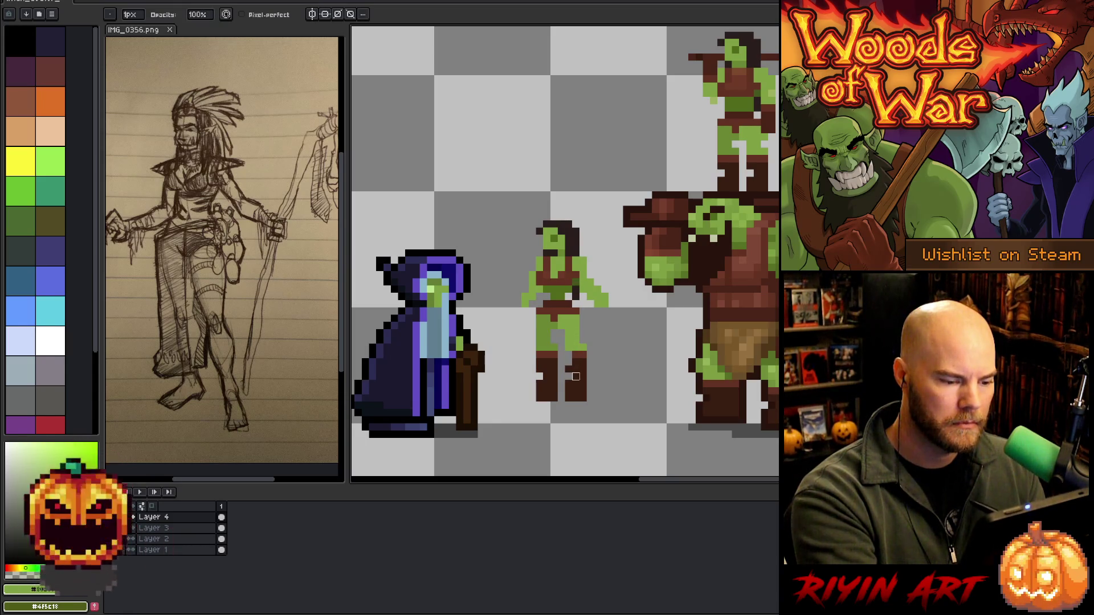
Fill both brown boots with green skin and shade a darker green line down the left leg
key("g")
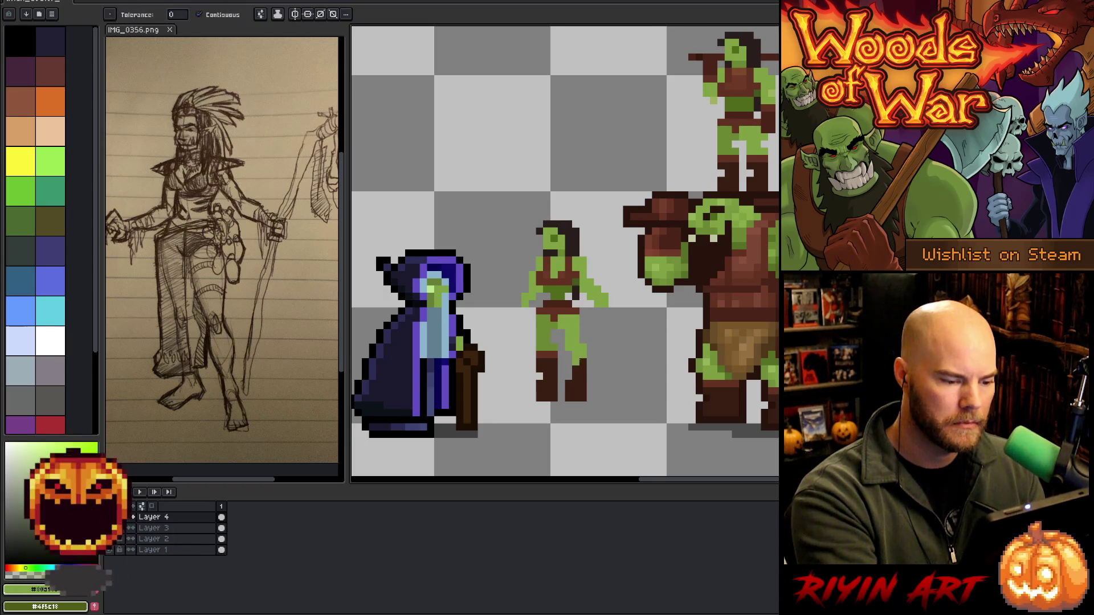
left_click(576, 360)
left_click(553, 351)
key("b")
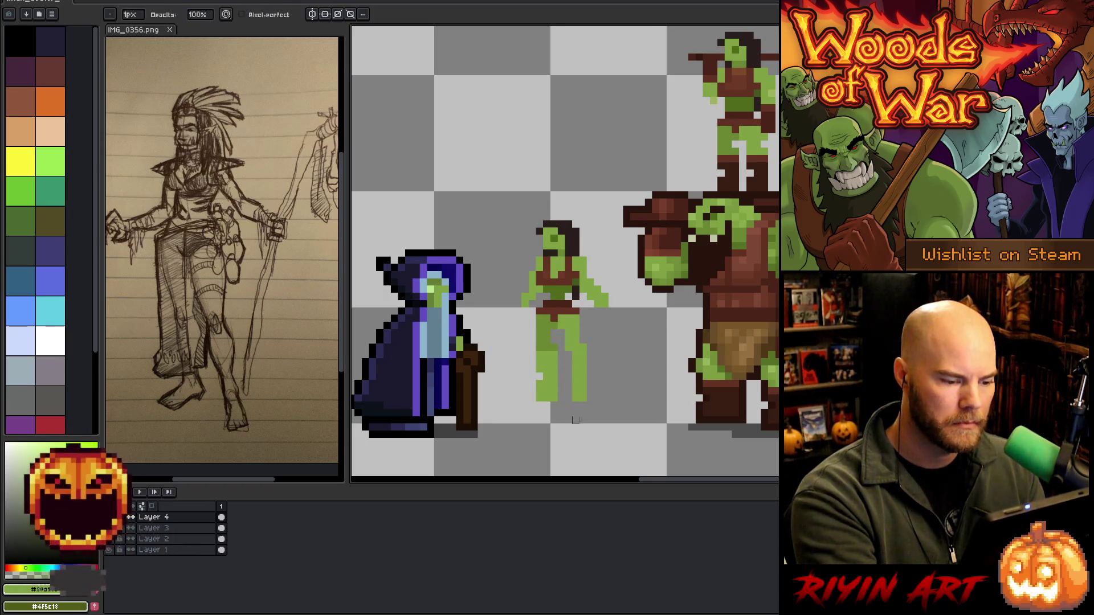
left_click_drag(554, 347, 554, 399)
key("e")
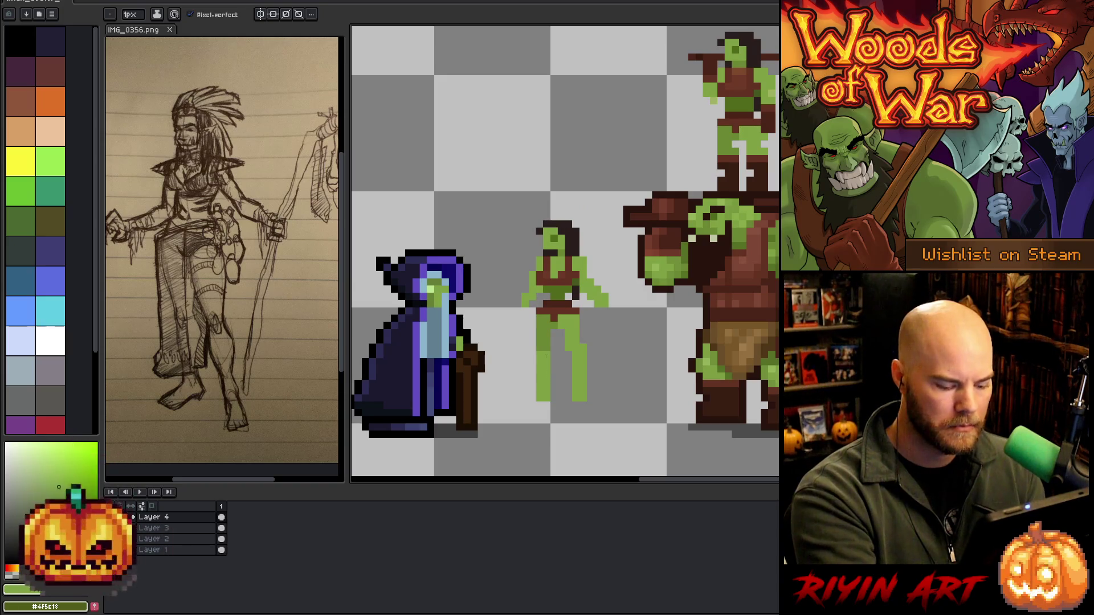
Try transforming the left leg with a selection, cancel it, then sample darker greens from the sprite
key("m")
left_click_drag(528, 423, 565, 344)
left_click(554, 383)
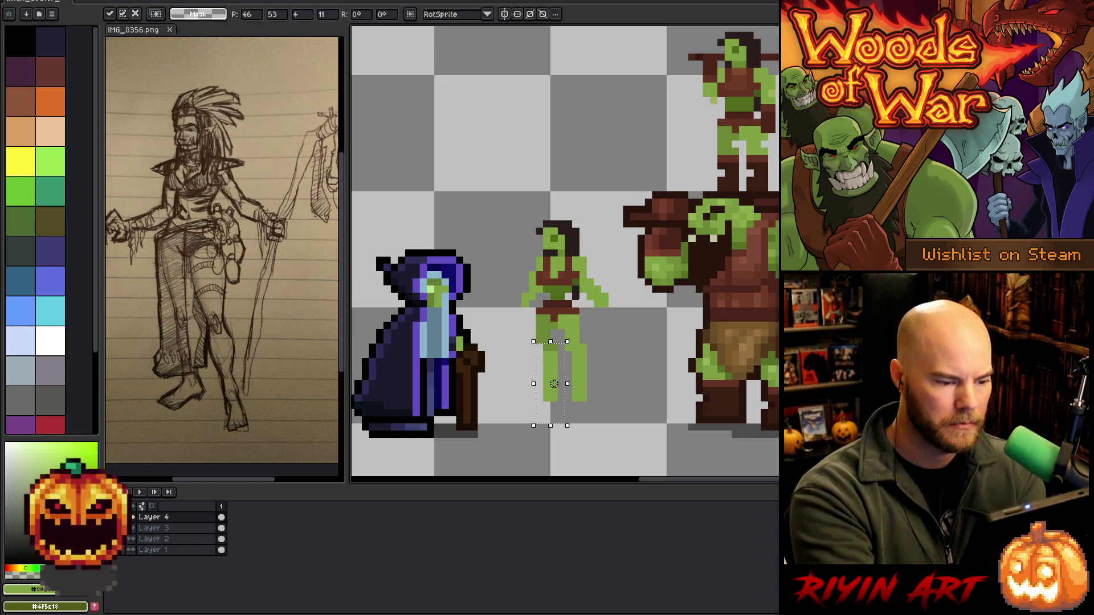
key("ctrl+d")
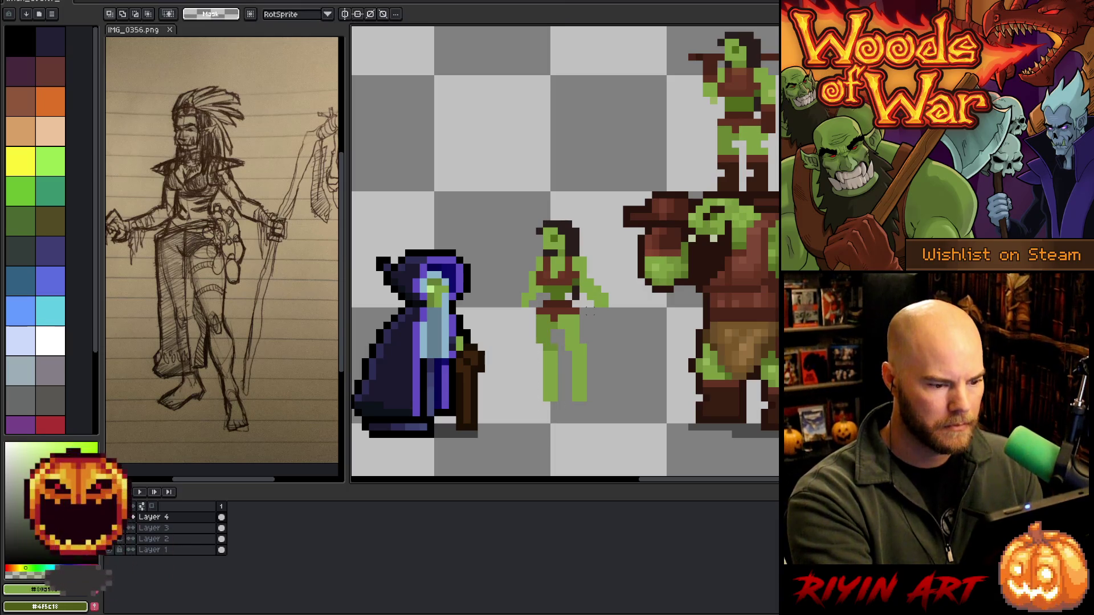
key("w")
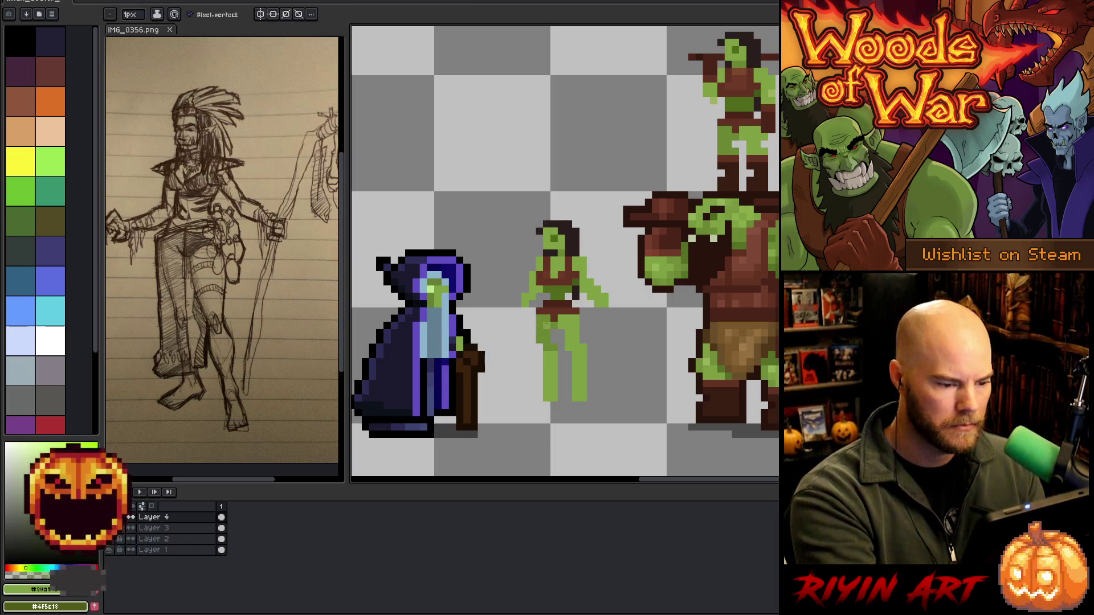
key("b")
left_click(553, 342, "alt")
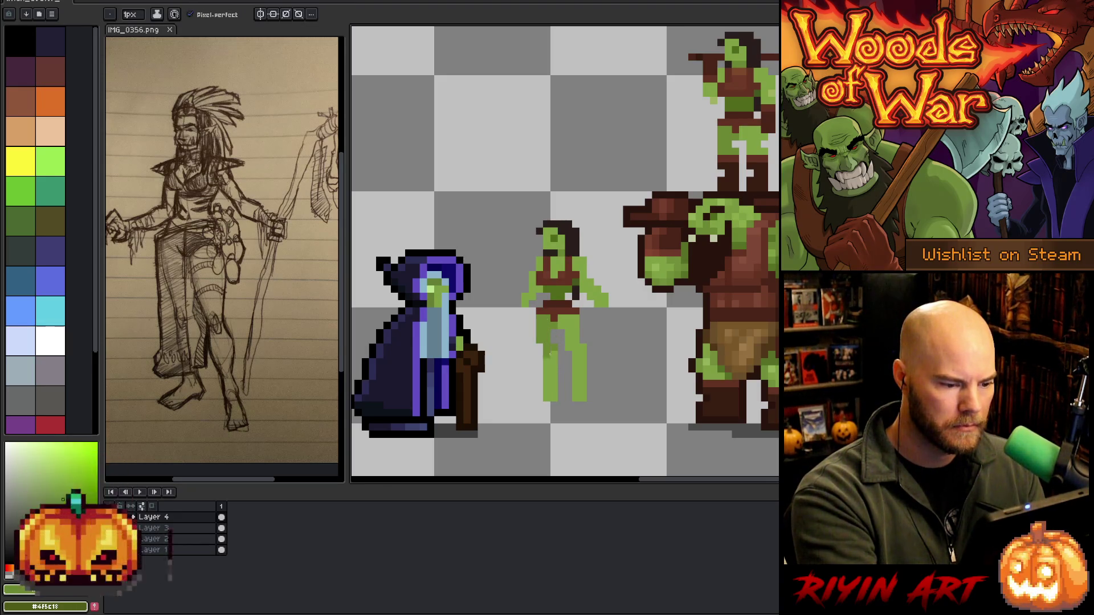
left_click(549, 357, "alt")
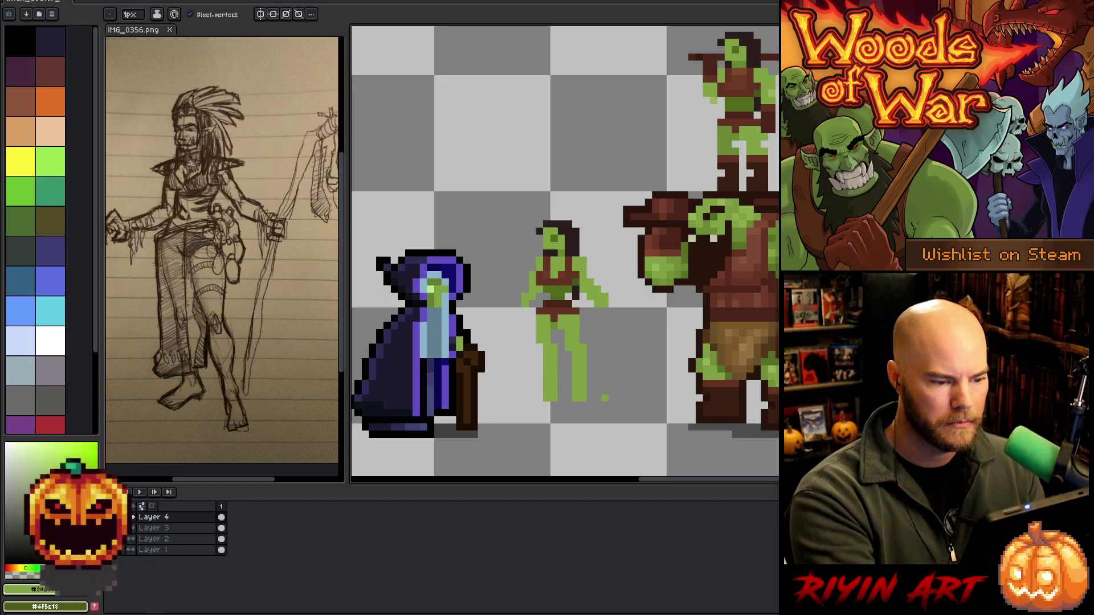
mouse_move(597, 319)
left_mouse_down()
mouse_move(572, 322)
mouse_move(606, 324)
mouse_move(599, 306)
left_mouse_up()
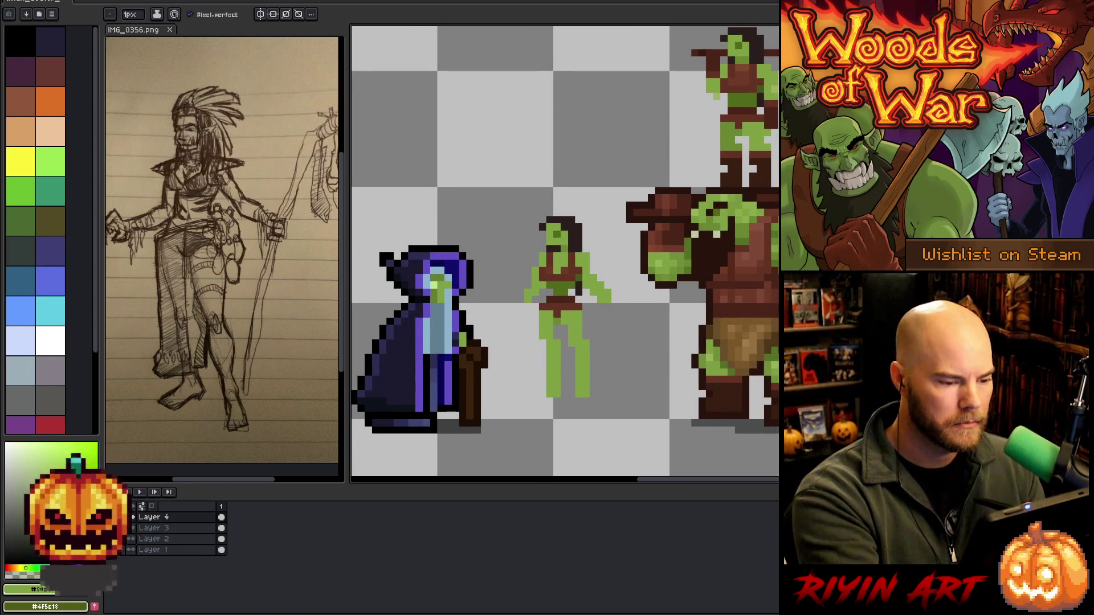
Paint over the stray pixel above the head in hair colour, then sample the green skin shades
left_click(561, 257, "alt")
left_click(542, 263, "alt")
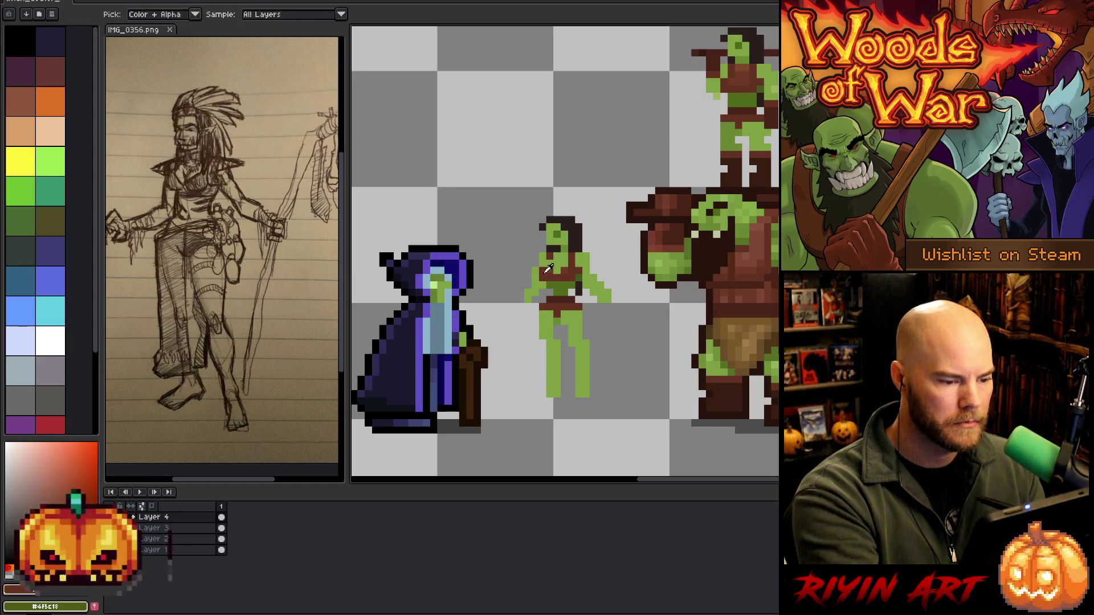
left_click(571, 212)
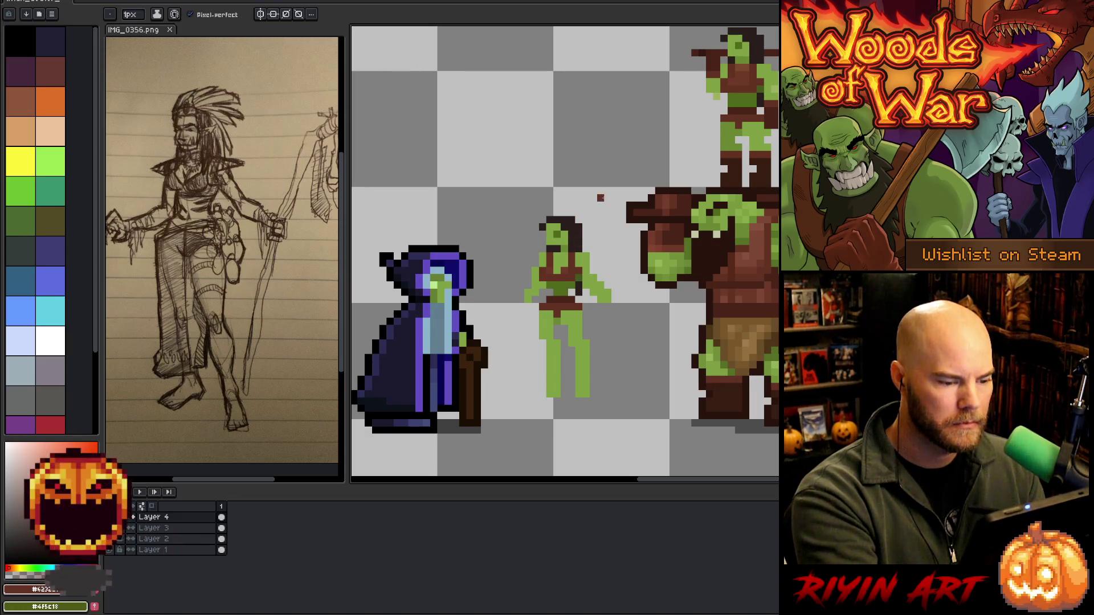
left_click(571, 281, "alt")
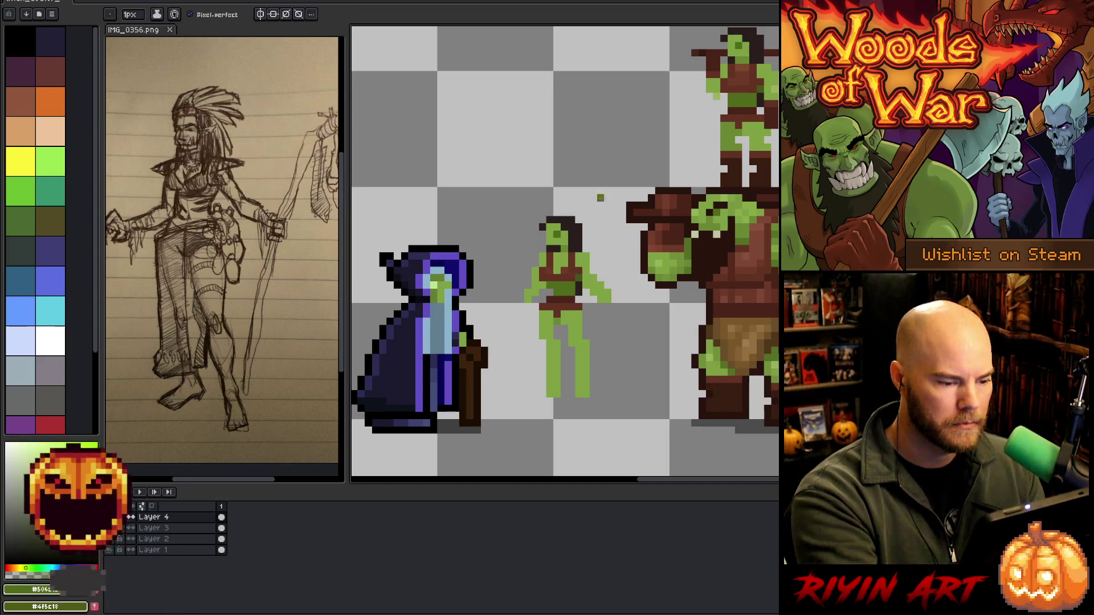
left_click(584, 271, "alt")
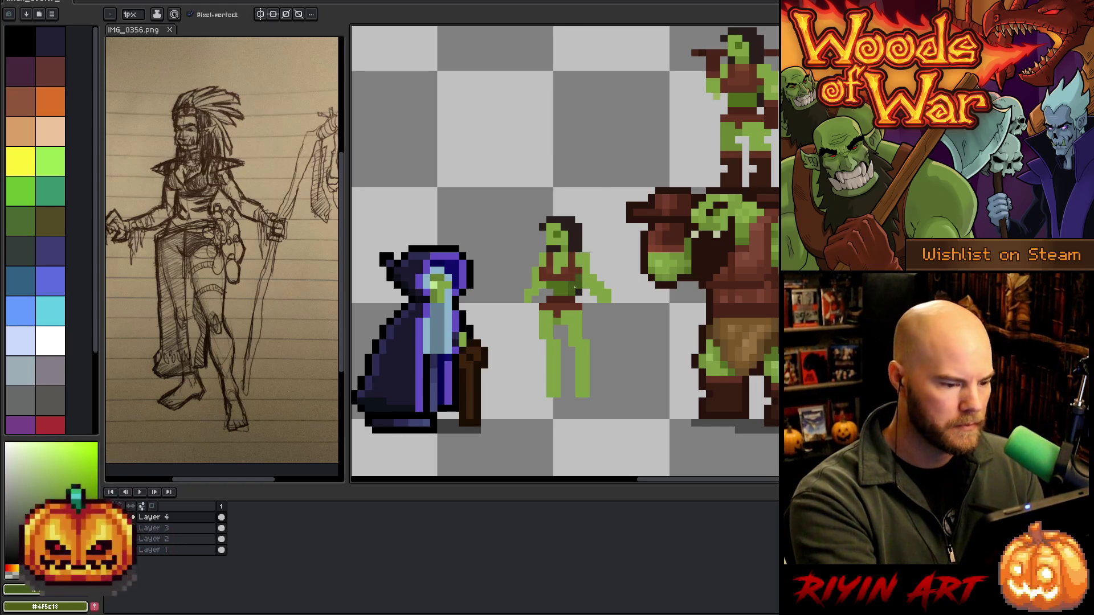
left_click(577, 285, "alt")
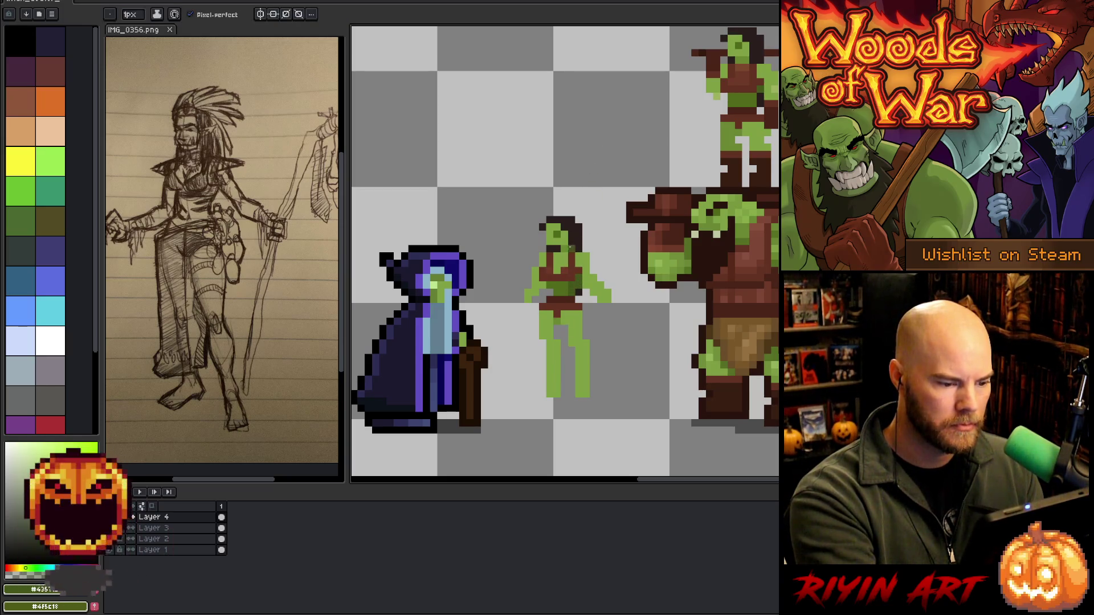
Select the legs and lower torso, deselect, then sample the belt brown and leg green
key("m")
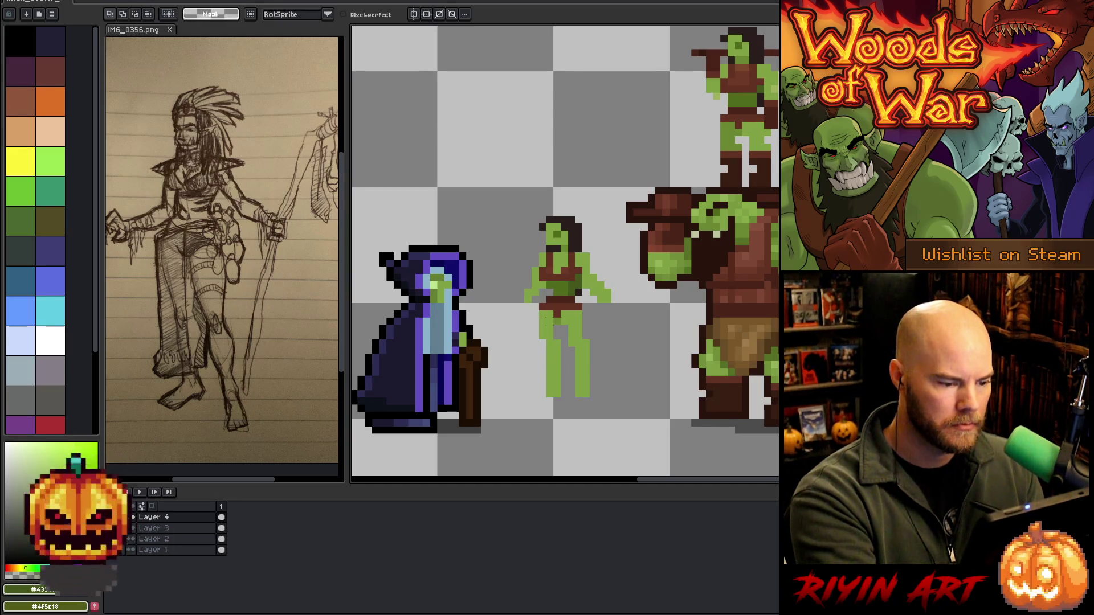
mouse_move(545, 306)
left_mouse_down()
mouse_move(557, 353)
mouse_move(530, 298)
left_mouse_up()
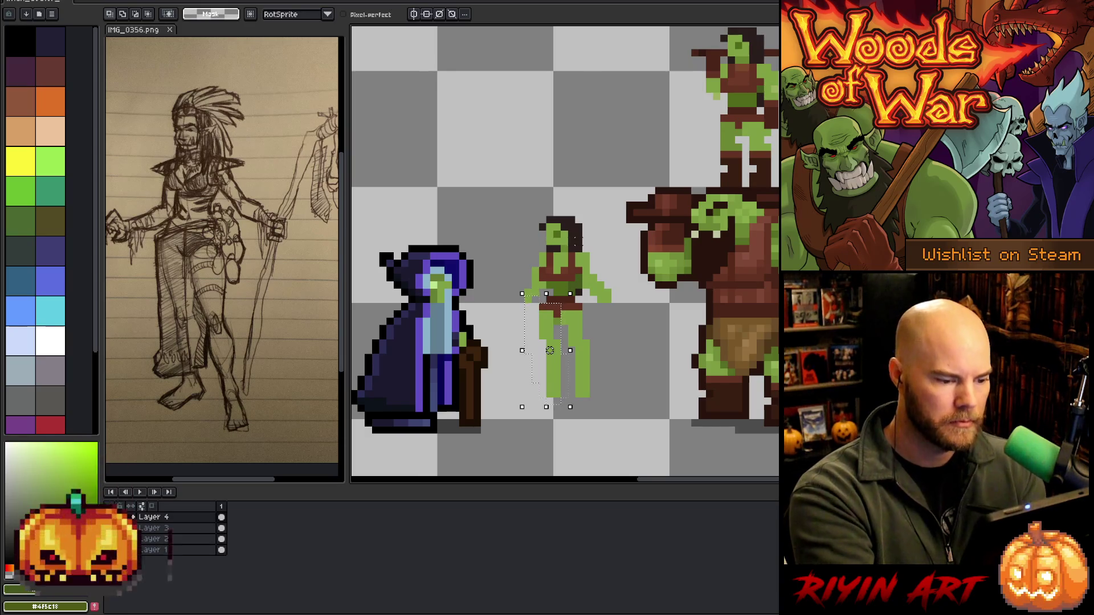
key("ctrl+d")
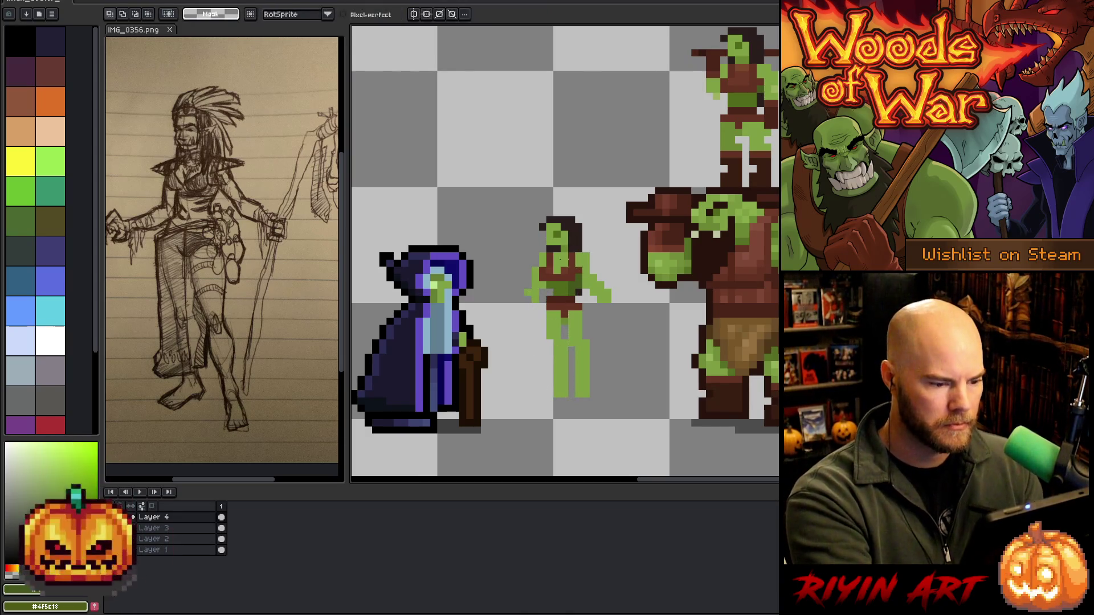
key("b")
left_click(561, 309, "alt")
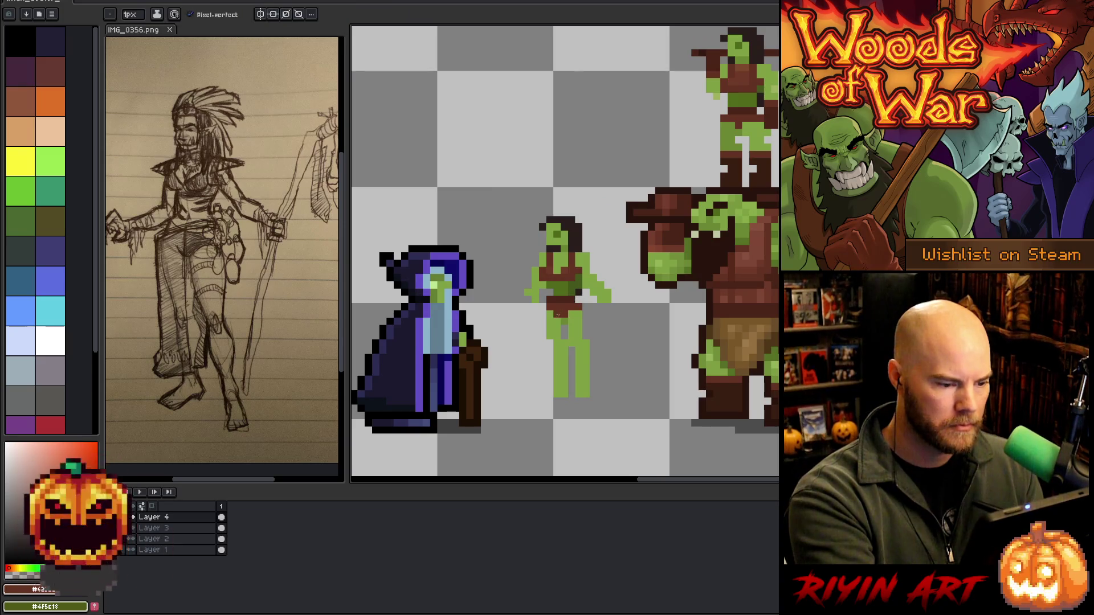
left_click(572, 314, "alt")
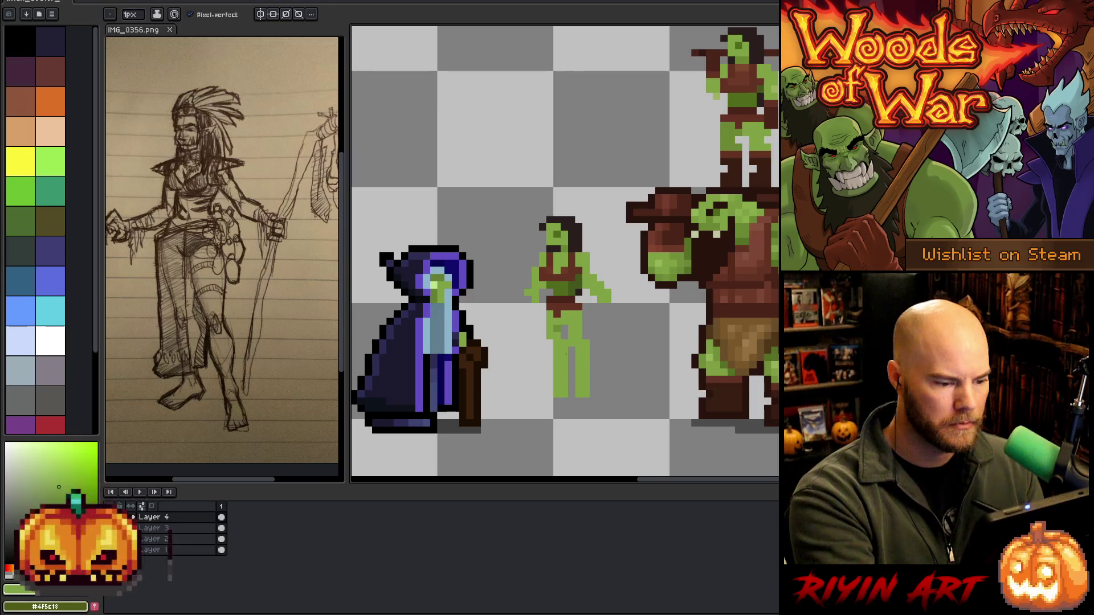
Retouch the figure with pencil and eraser, sampling its dark brown and green skin colours
key("e")
key("b")
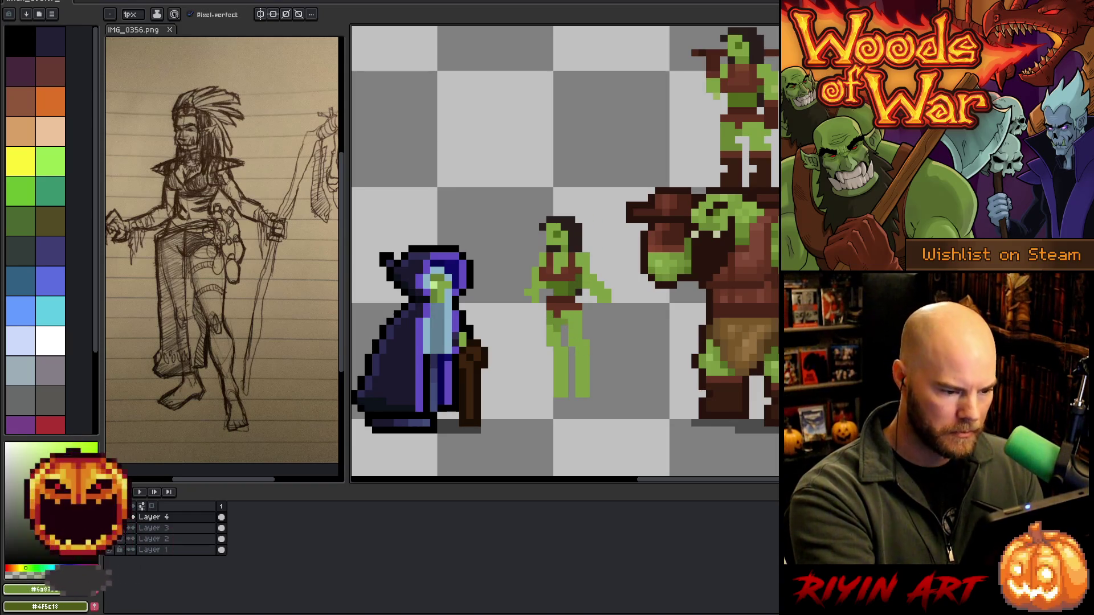
key("e")
key("b")
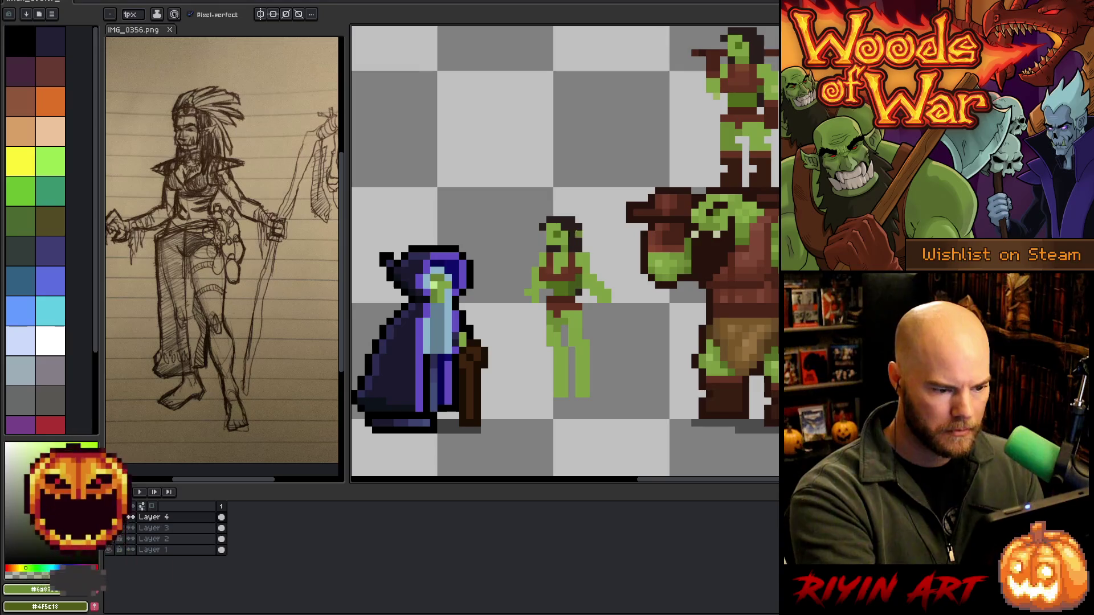
left_click(565, 277, "alt")
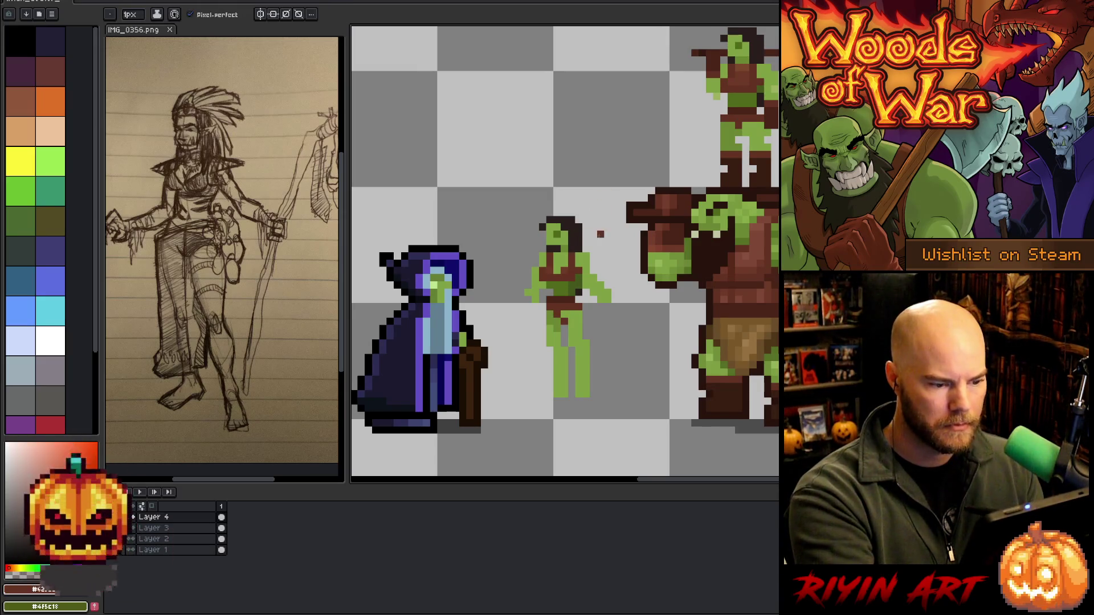
key("e")
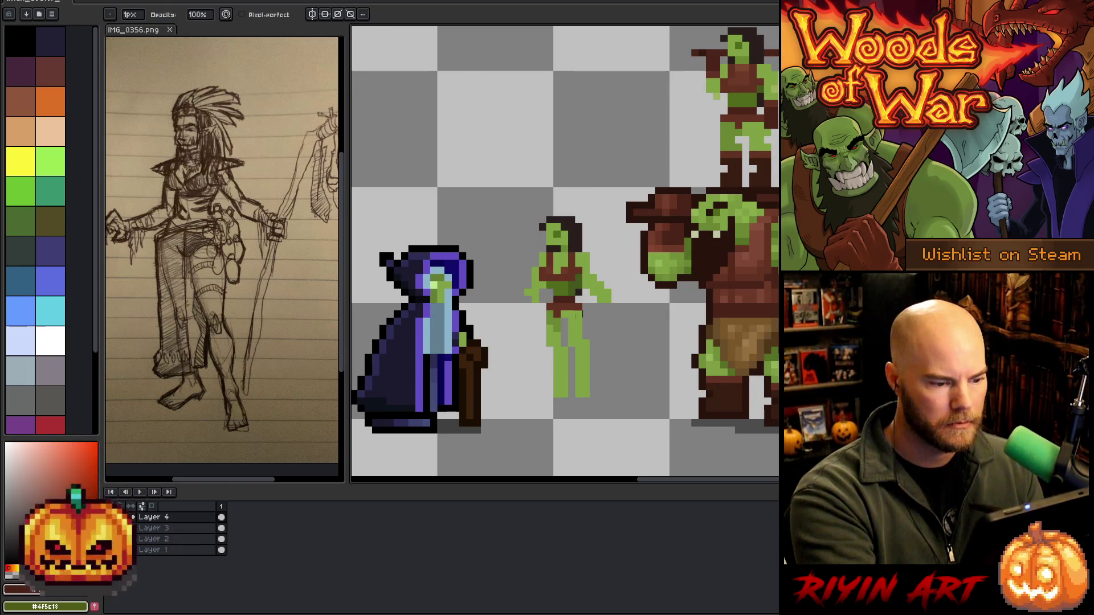
key("b")
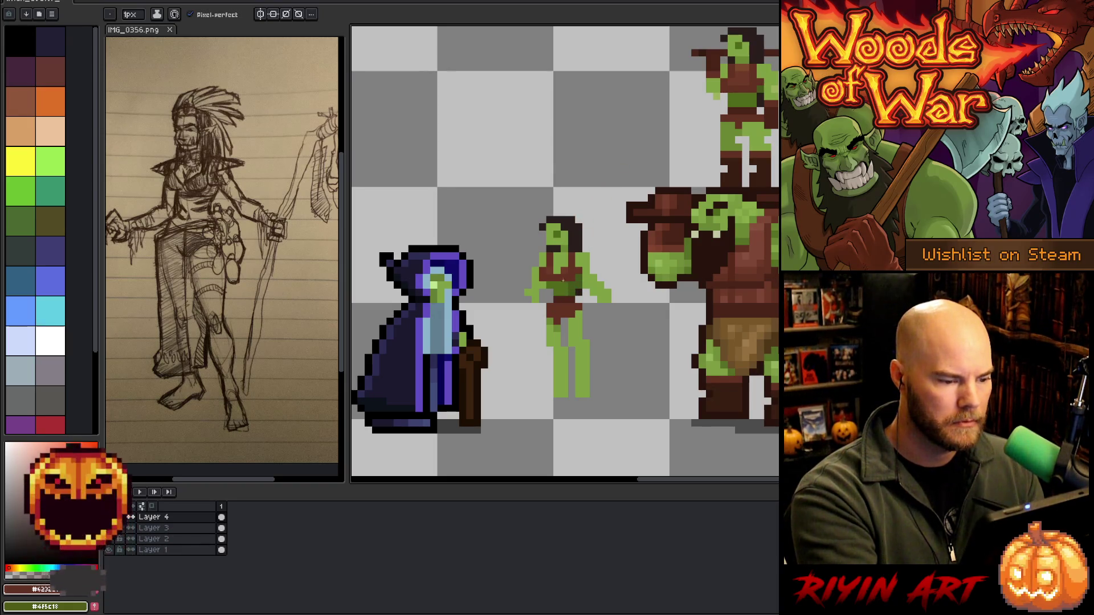
left_click(565, 287, "alt")
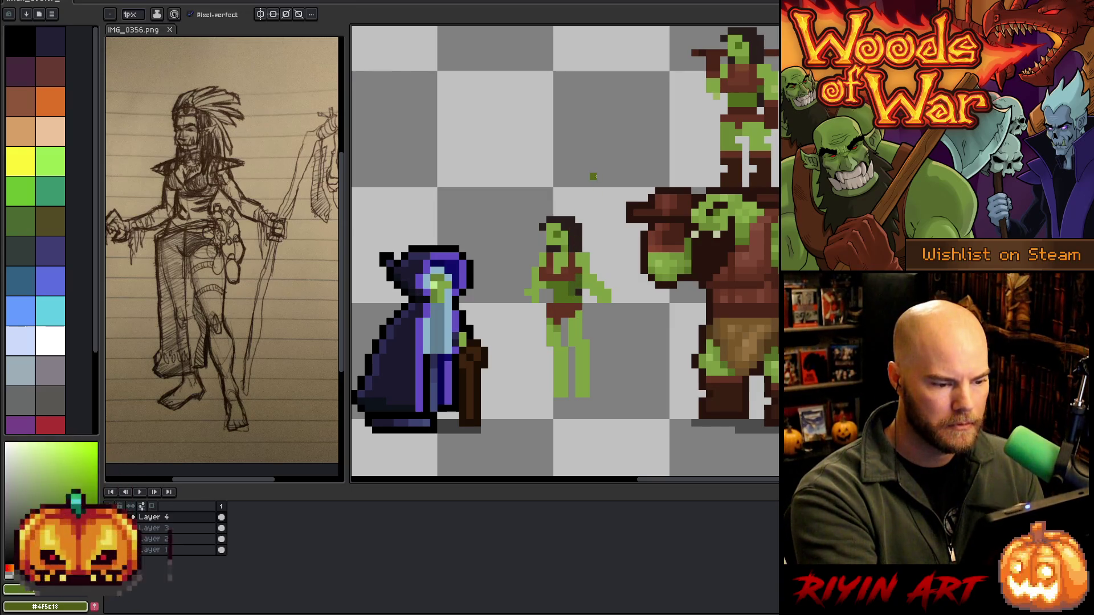
key("e")
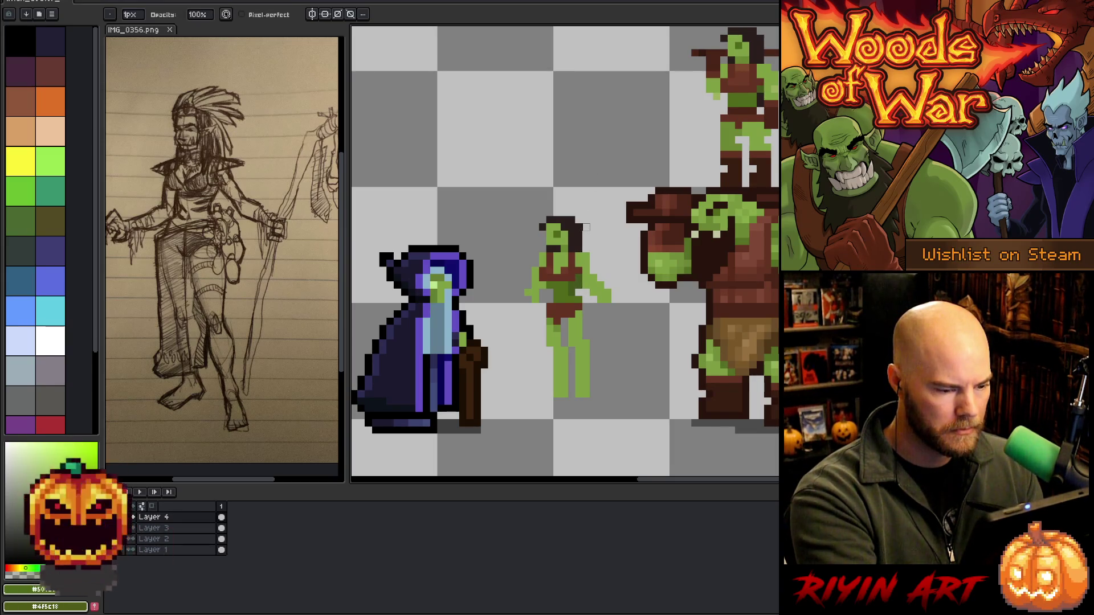
key("b")
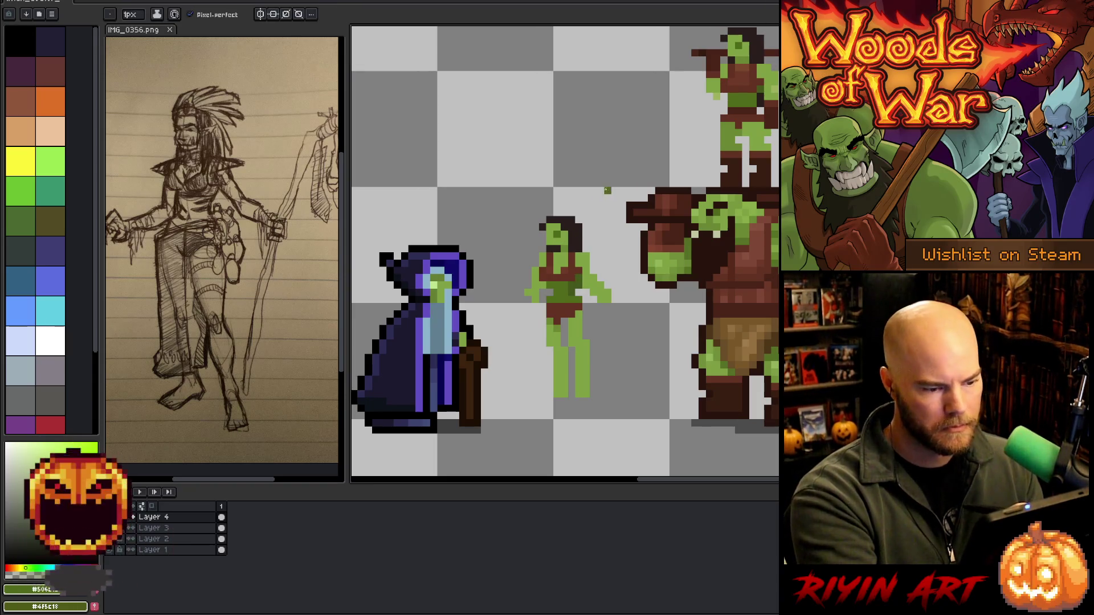
left_click(549, 314, "alt")
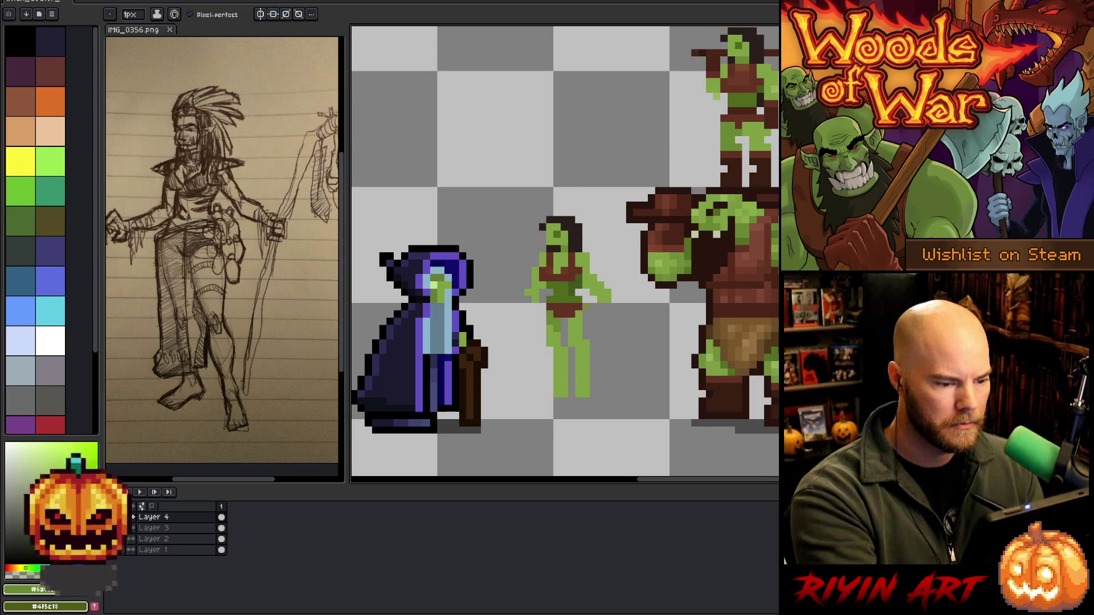
left_click(569, 313, "alt")
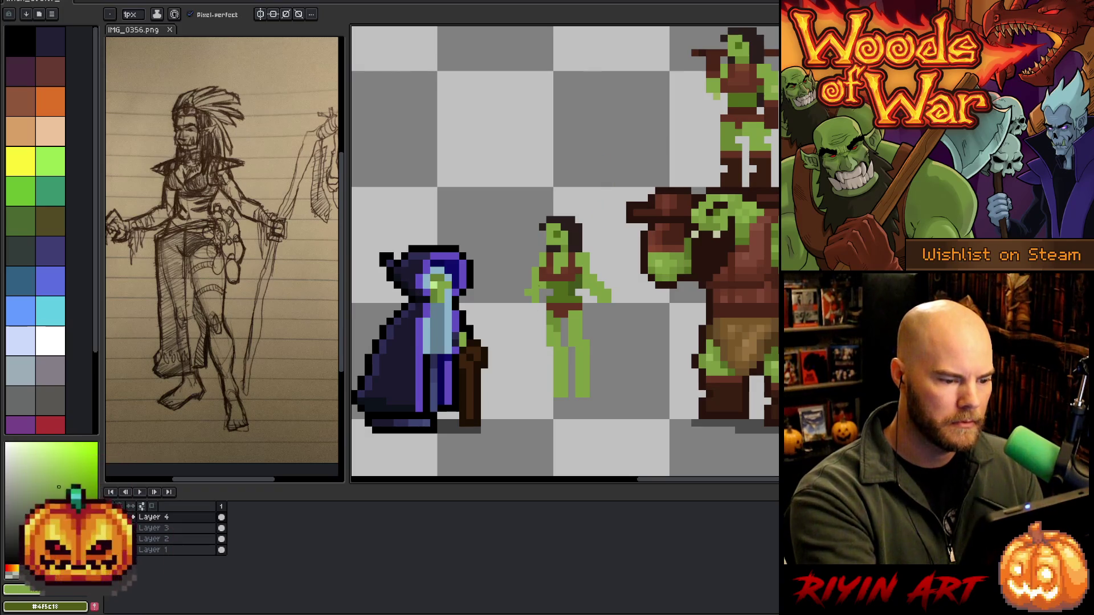
Draw a new arm on the figure's left side and erase the right leg, undoing partial mistakes
left_click_drag(528, 297, 527, 339)
key("ctrl+z")
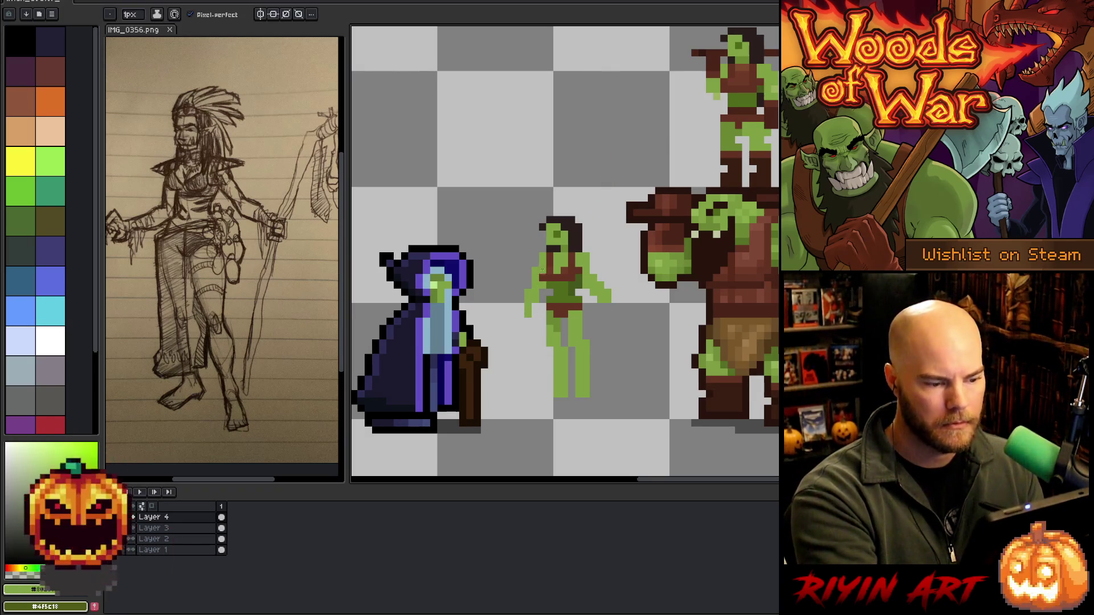
key("e")
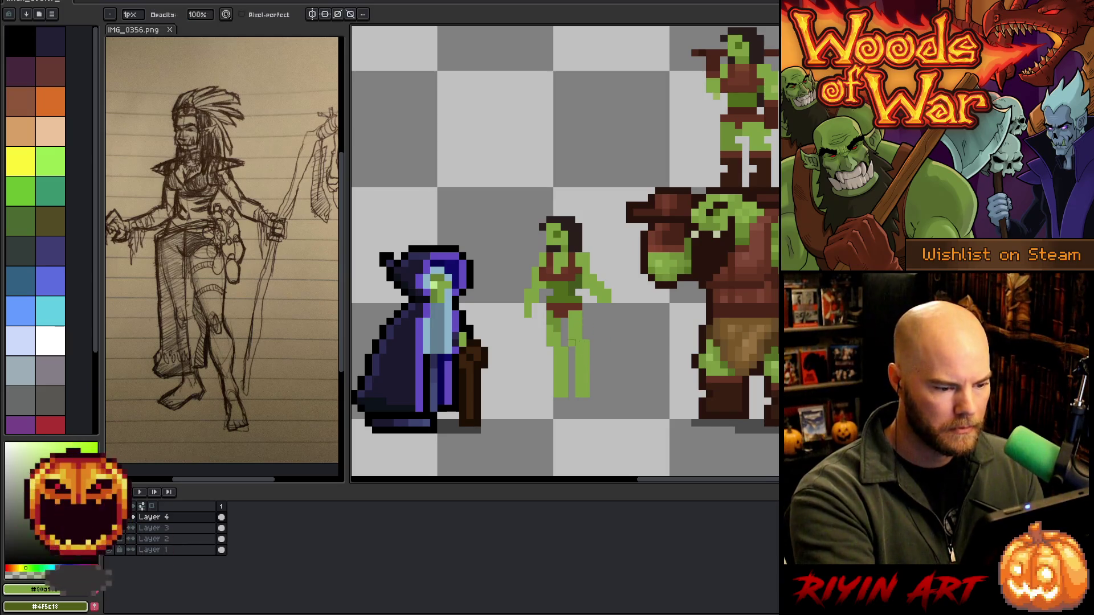
mouse_move(575, 395)
left_mouse_down()
mouse_move(577, 333)
mouse_move(586, 365)
left_mouse_up()
key("b")
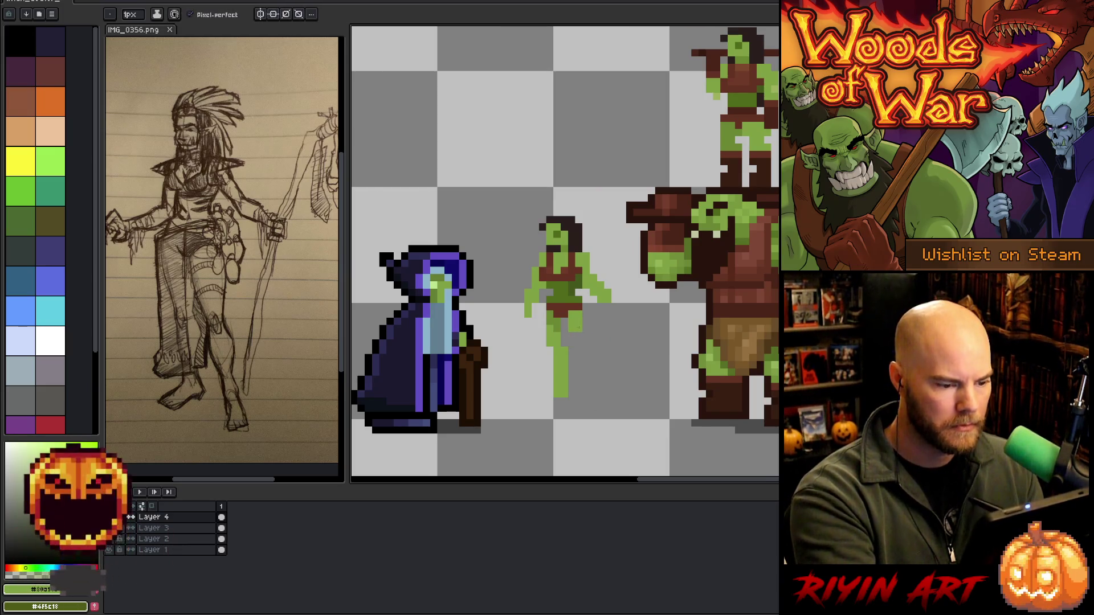
key("ctrl+z")
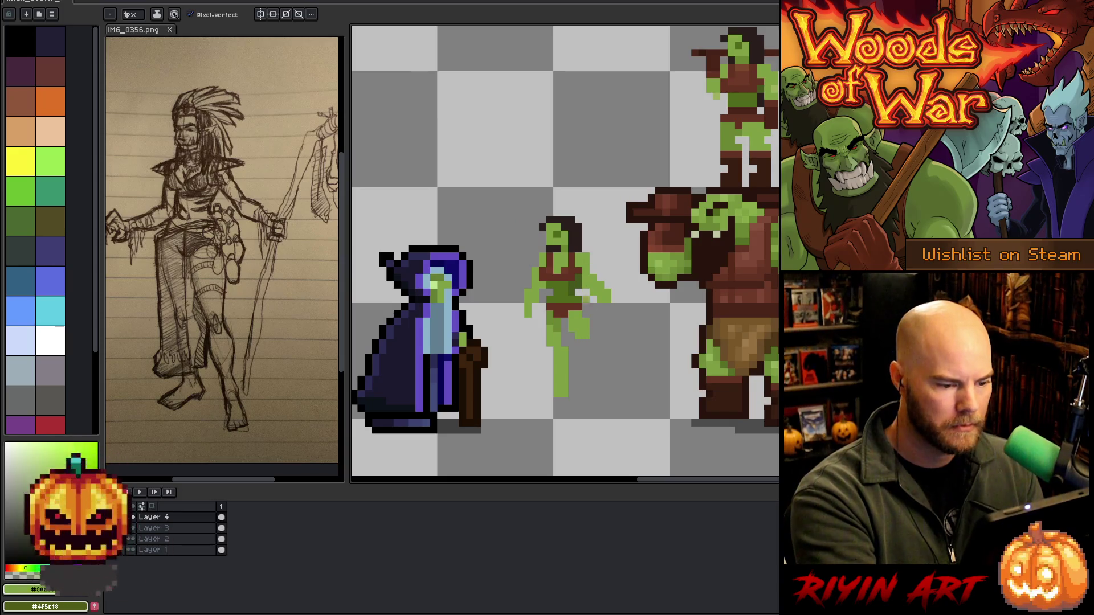
With a 2px brush, redraw the right leg striding down-right
left_click(130, 15)
left_click(132, 28)
left_click(127, 29)
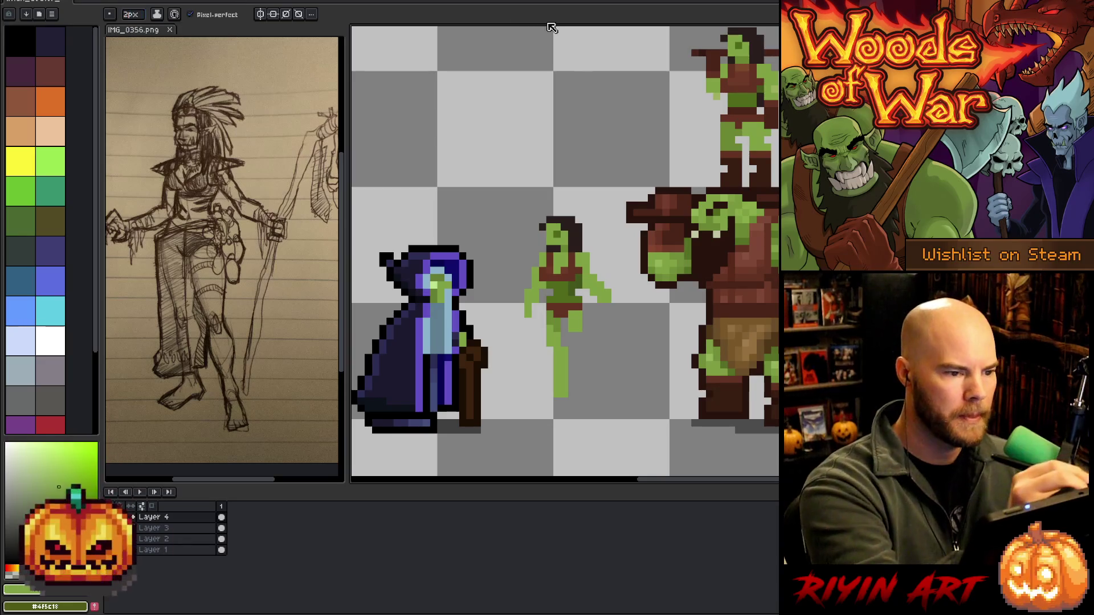
left_click(577, 322)
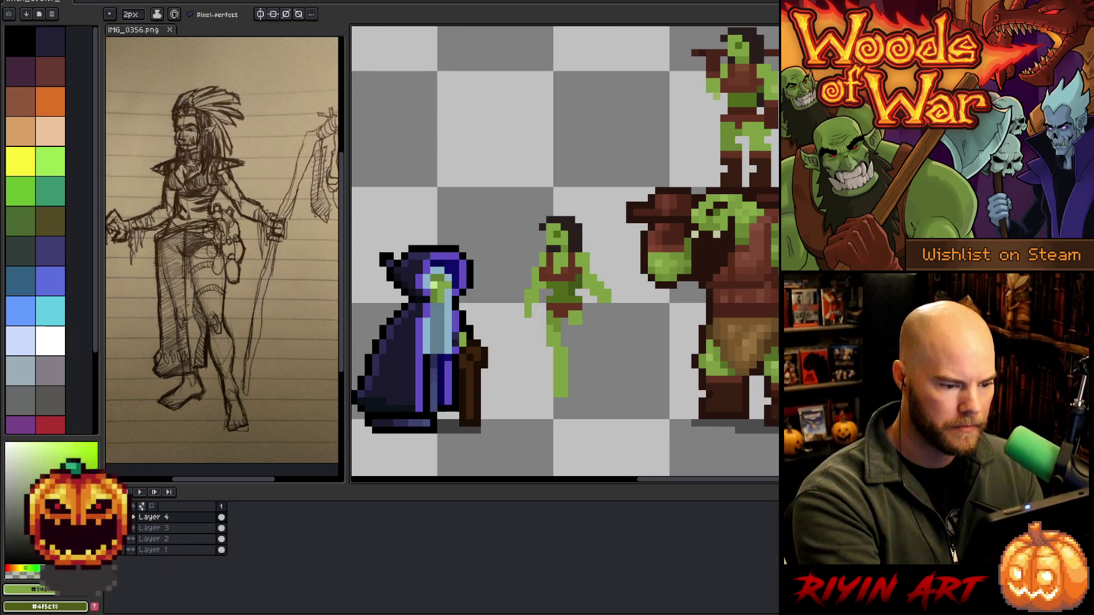
left_click_drag(582, 333, 605, 401)
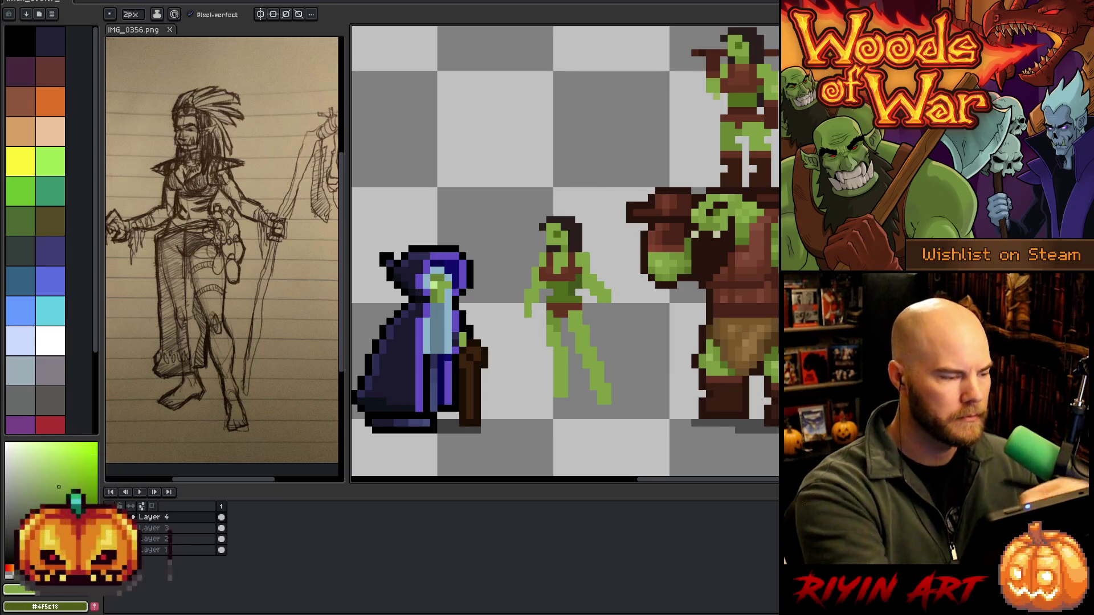
Back at 1px, add dark red-brown pixels at the waist and resample the green skin
key("minus")
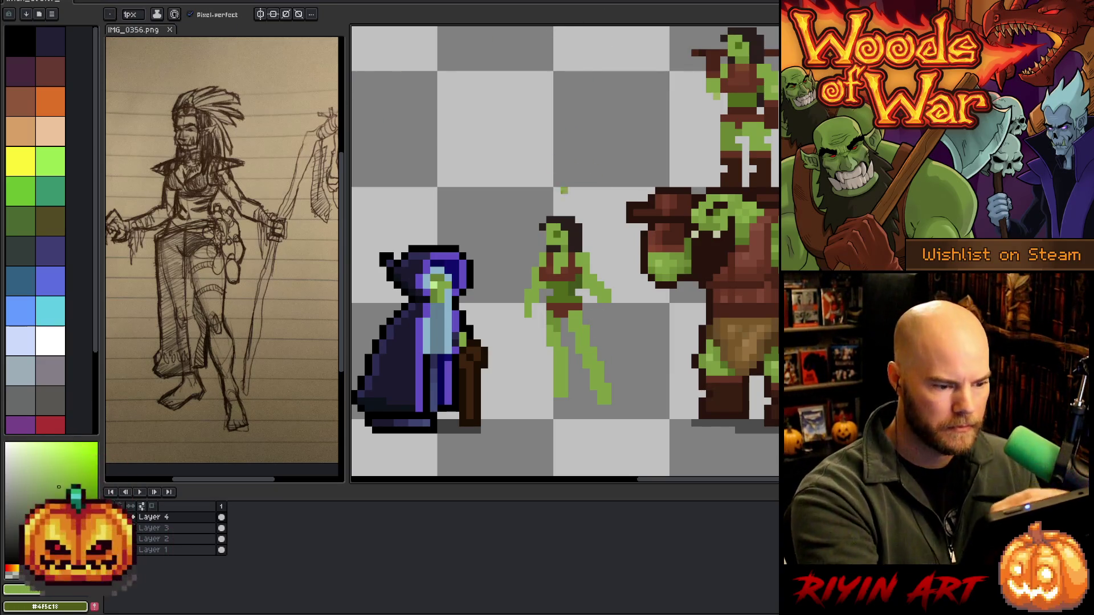
left_click(564, 310, "alt")
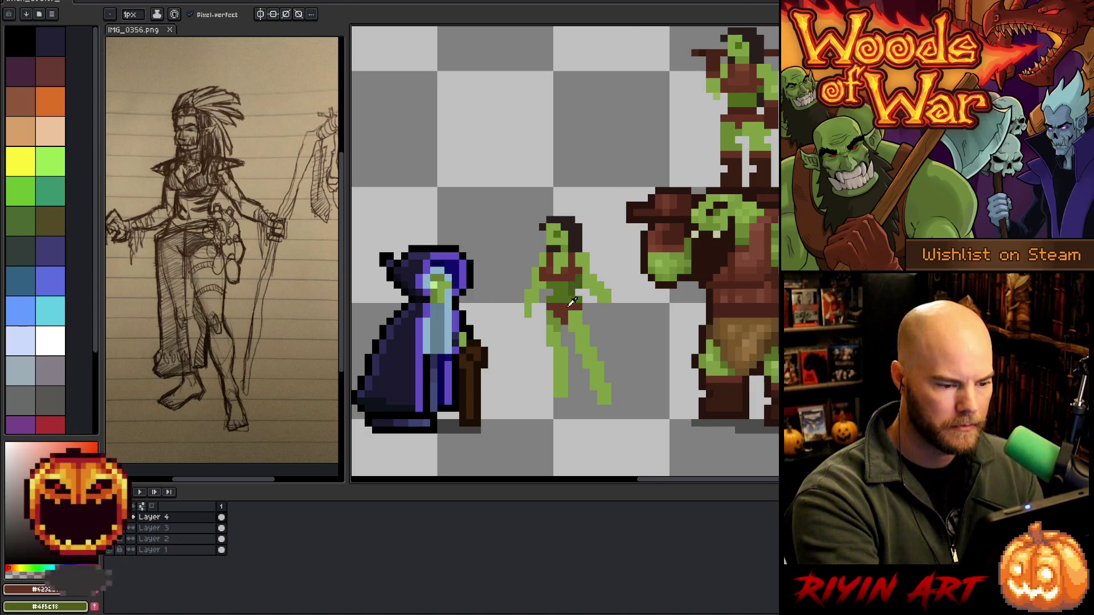
left_click(578, 314)
left_click(571, 313)
left_click(571, 300)
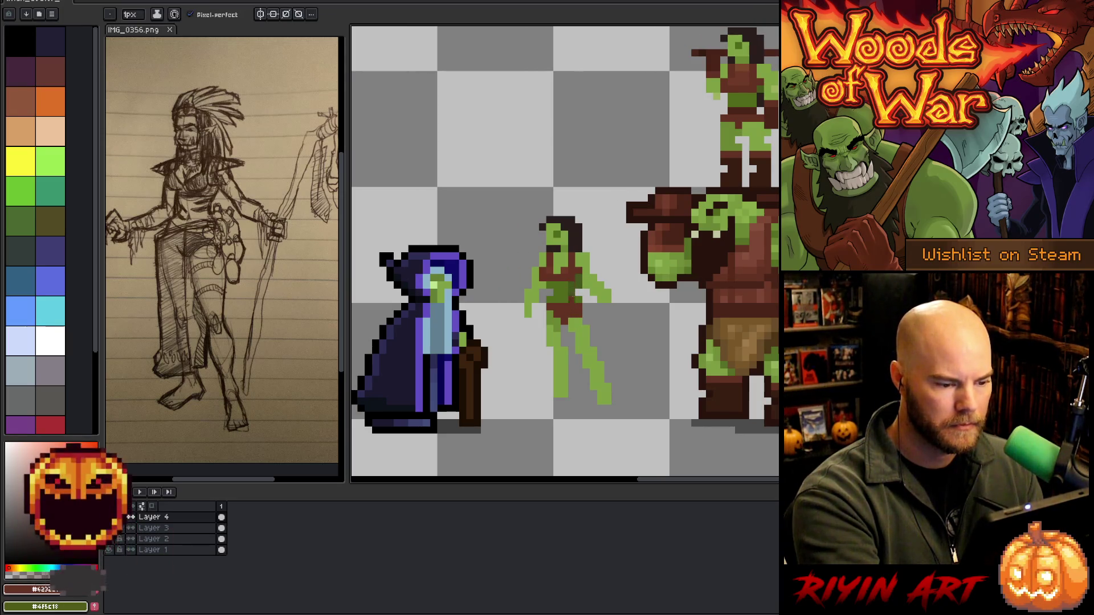
left_click(574, 292, "alt")
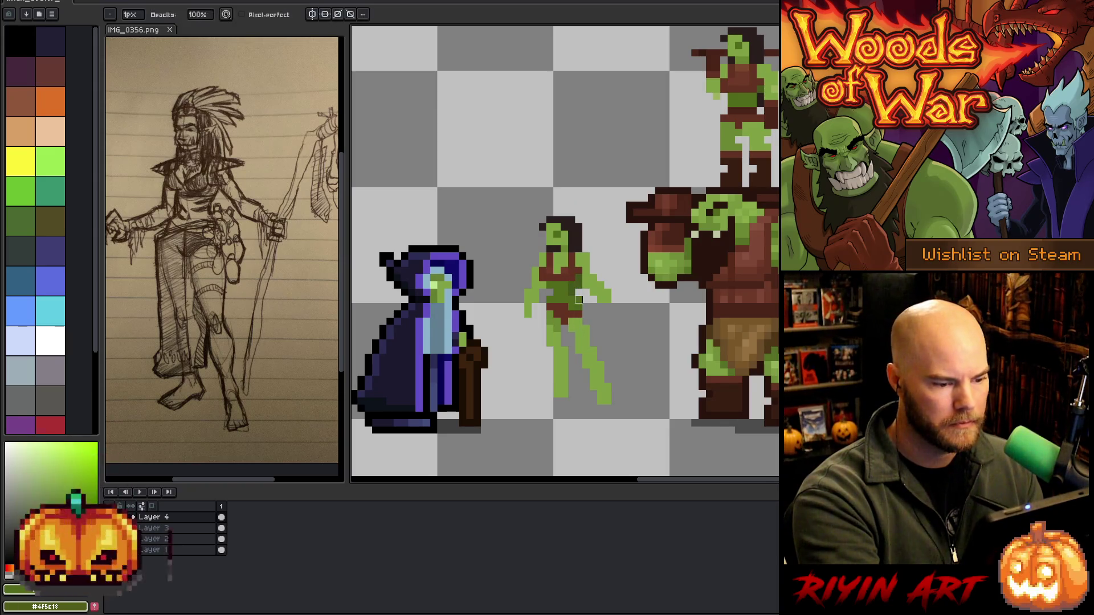
left_click(579, 283, "alt")
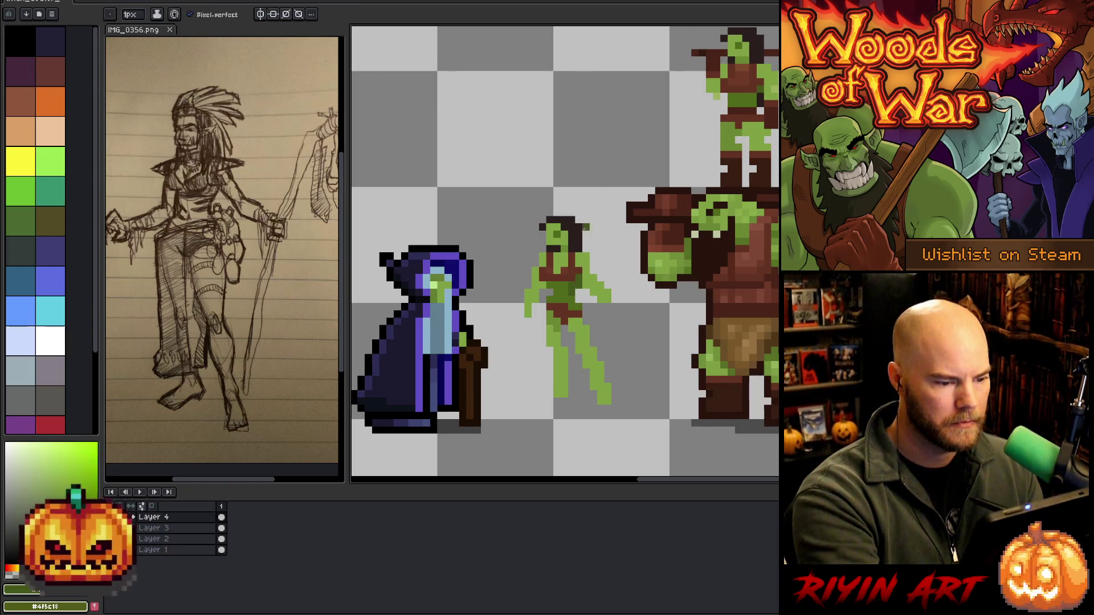
key("b")
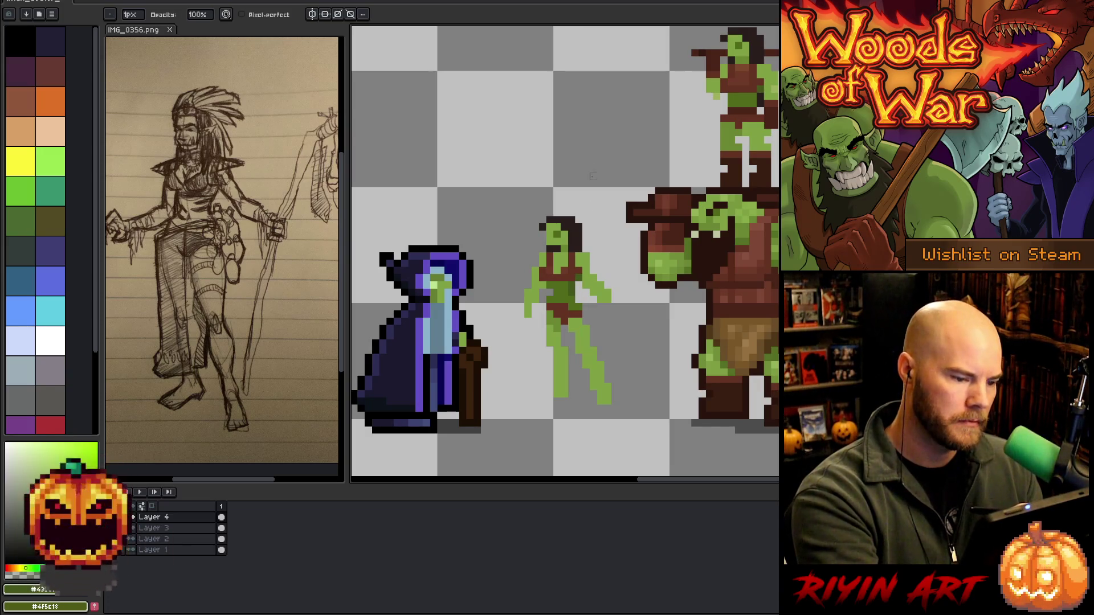
key("b")
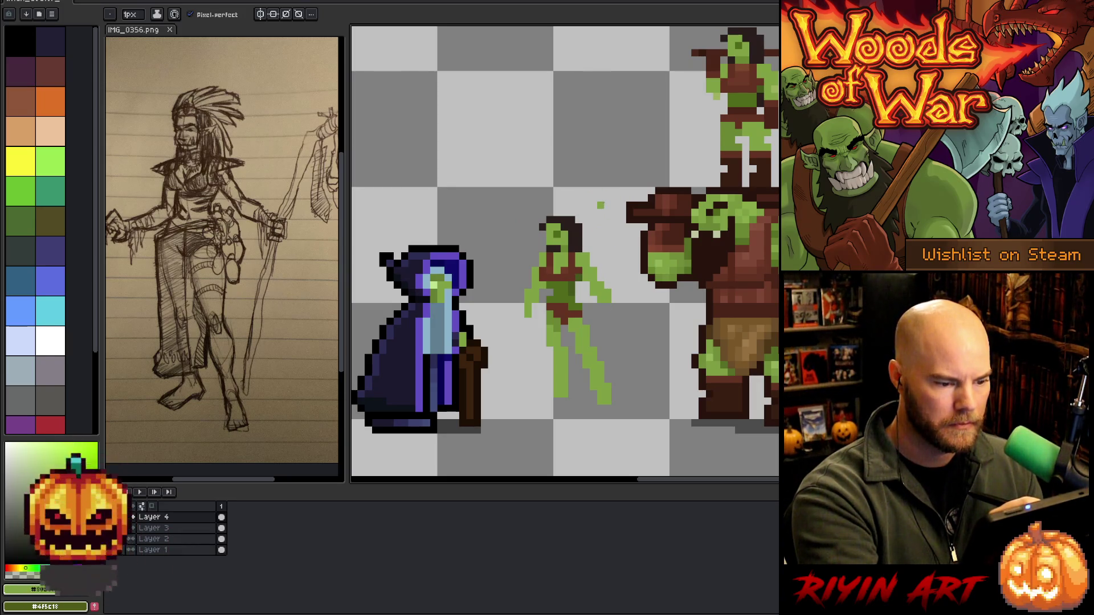
Add a green pixel at the arm's end and retouch with the torso brown and skin green
left_click(520, 313)
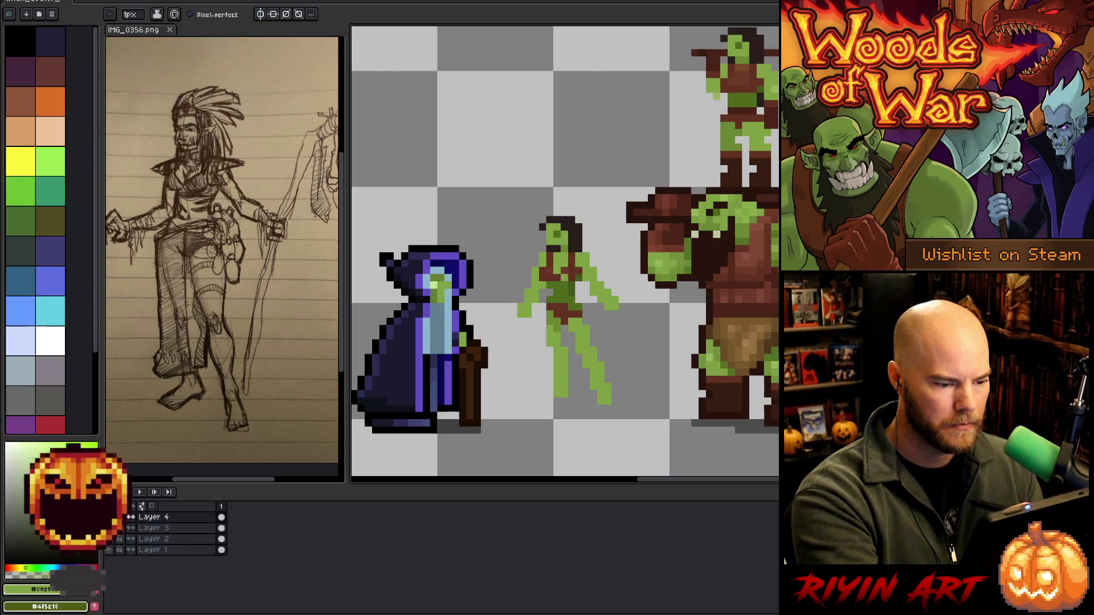
left_click(571, 277, "alt")
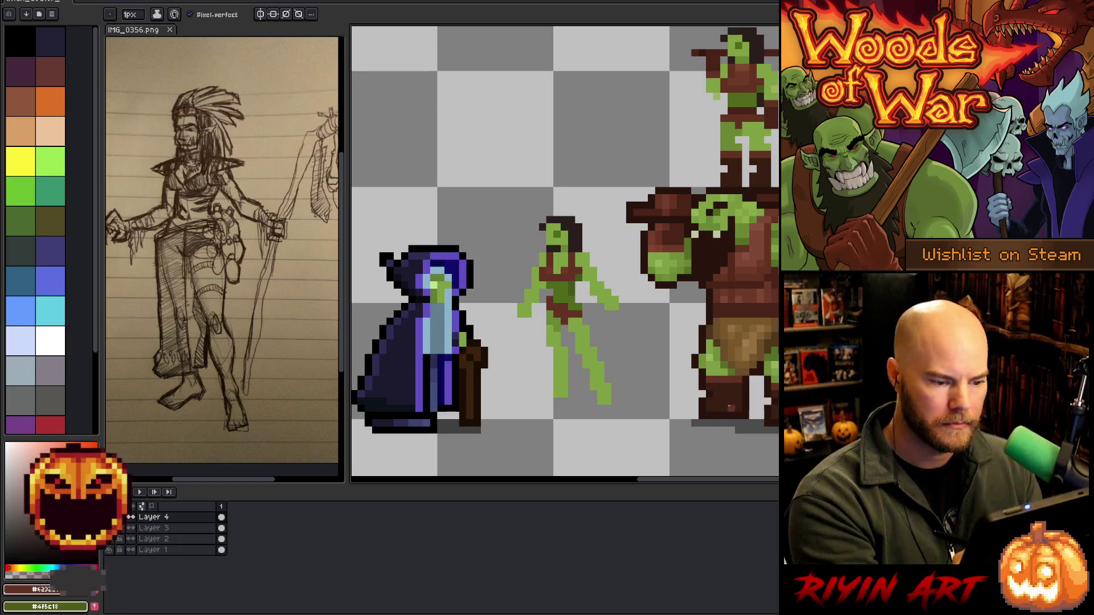
left_click(561, 393, "alt")
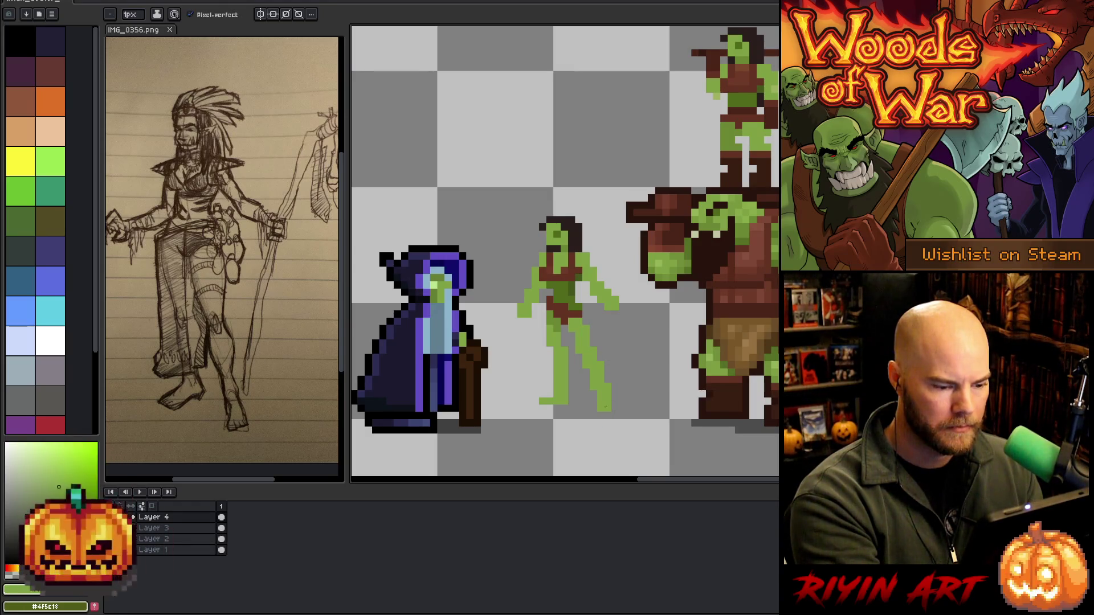
key("e")
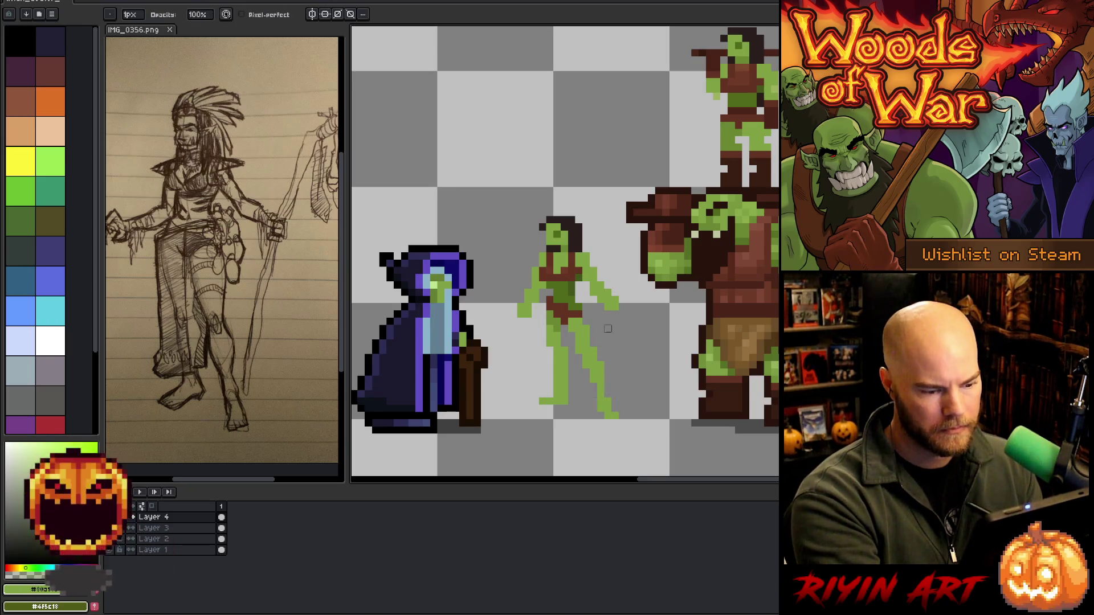
key("b")
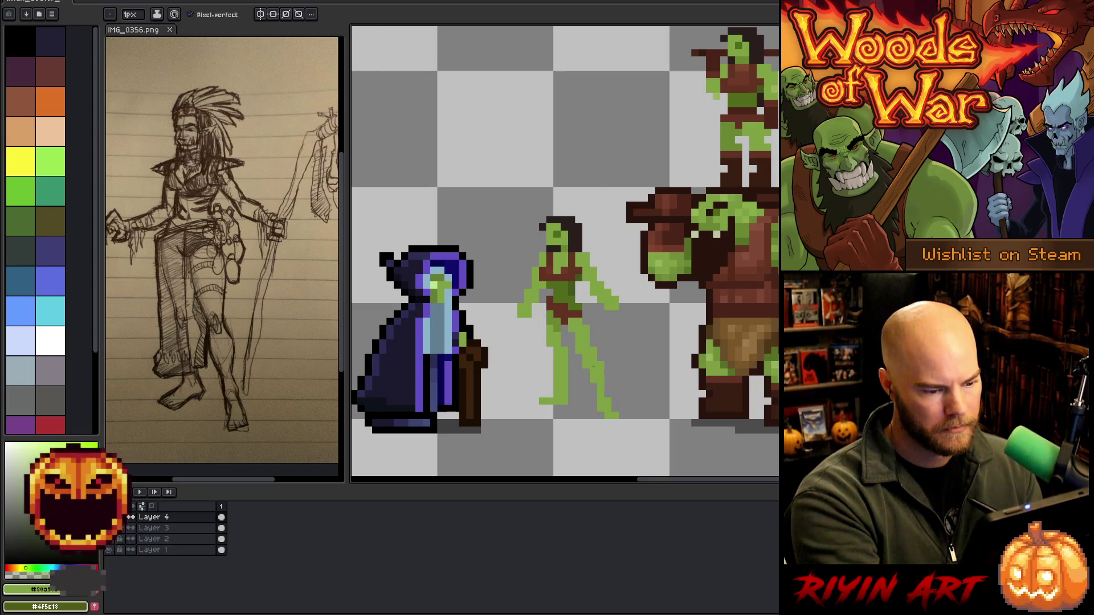
key("e")
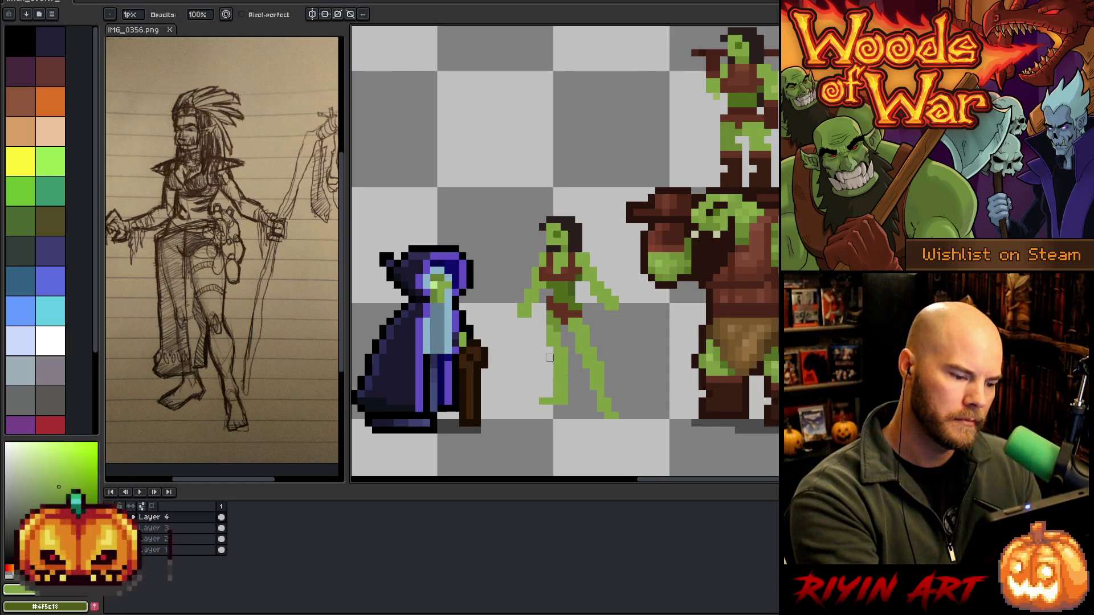
key("b")
key("e")
Correct pixels on the legs and feet, alternating pencil and eraser
key("b")
key("e")
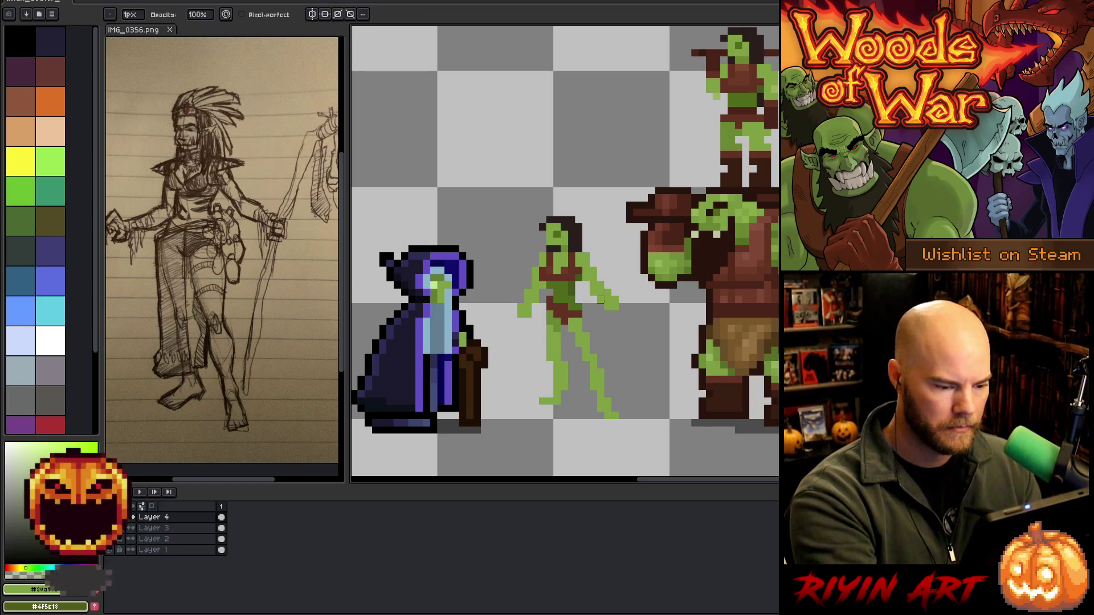
key("e")
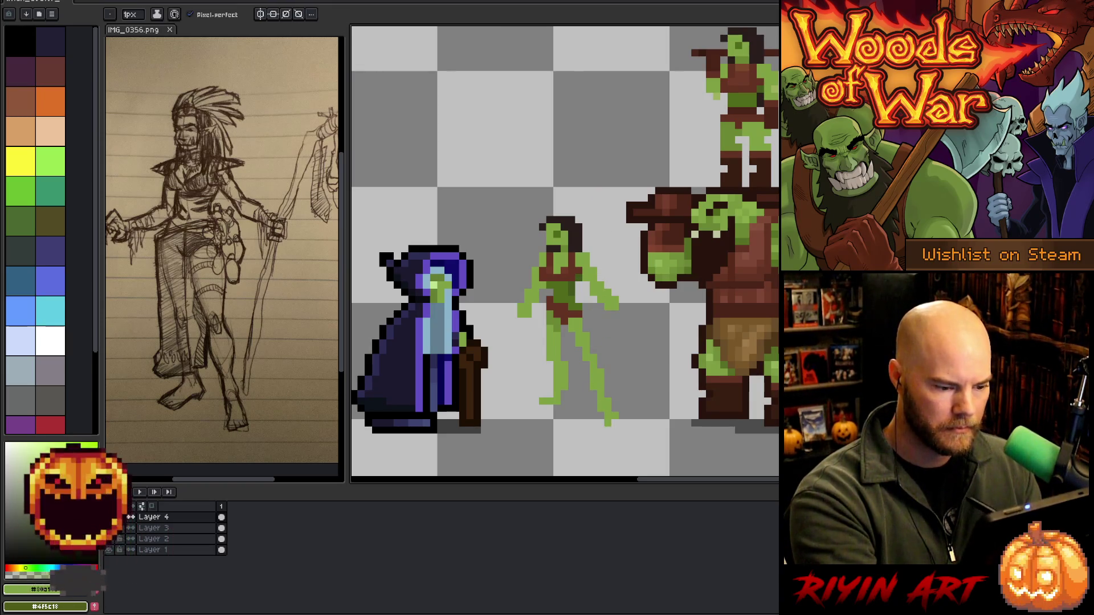
key("b")
key("e")
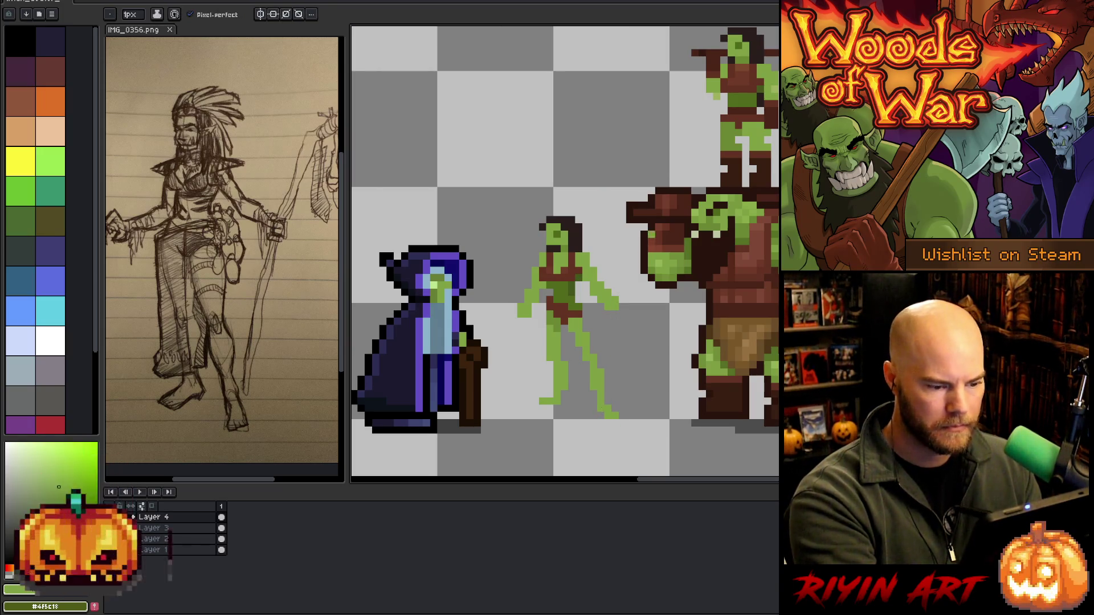
key("b")
key("e")
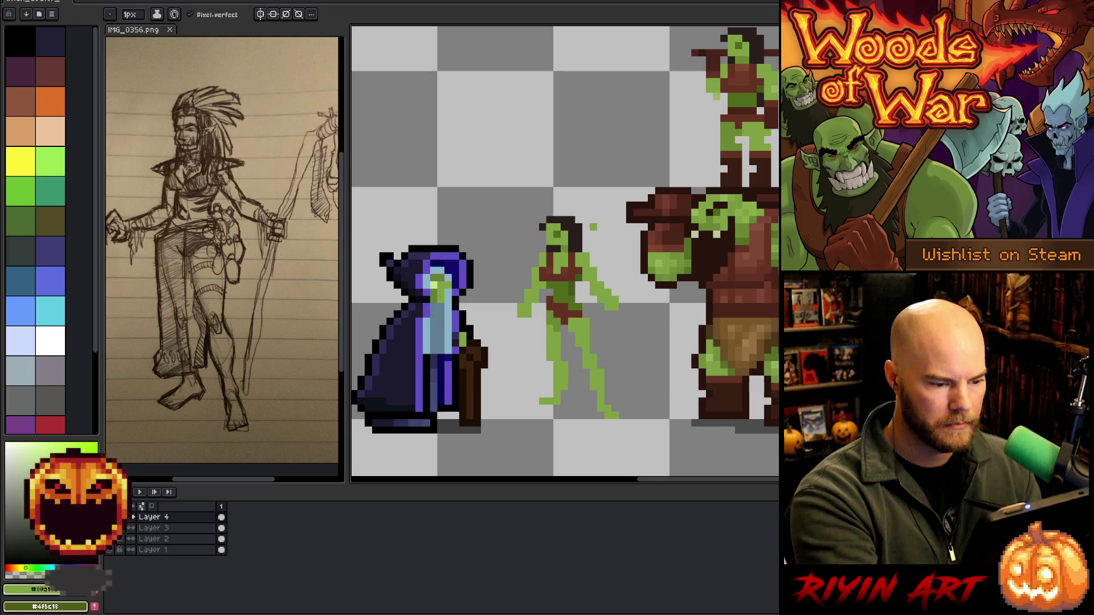
Touch up the legs with the brown loincloth and green skin colours
left_click(585, 313, "alt")
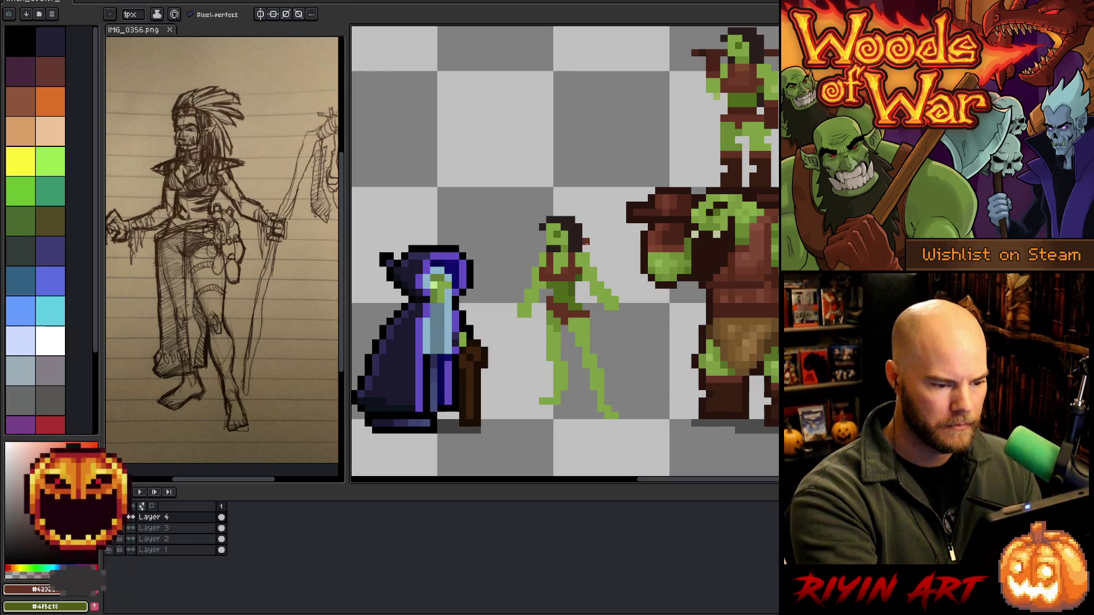
left_click(578, 284, "alt")
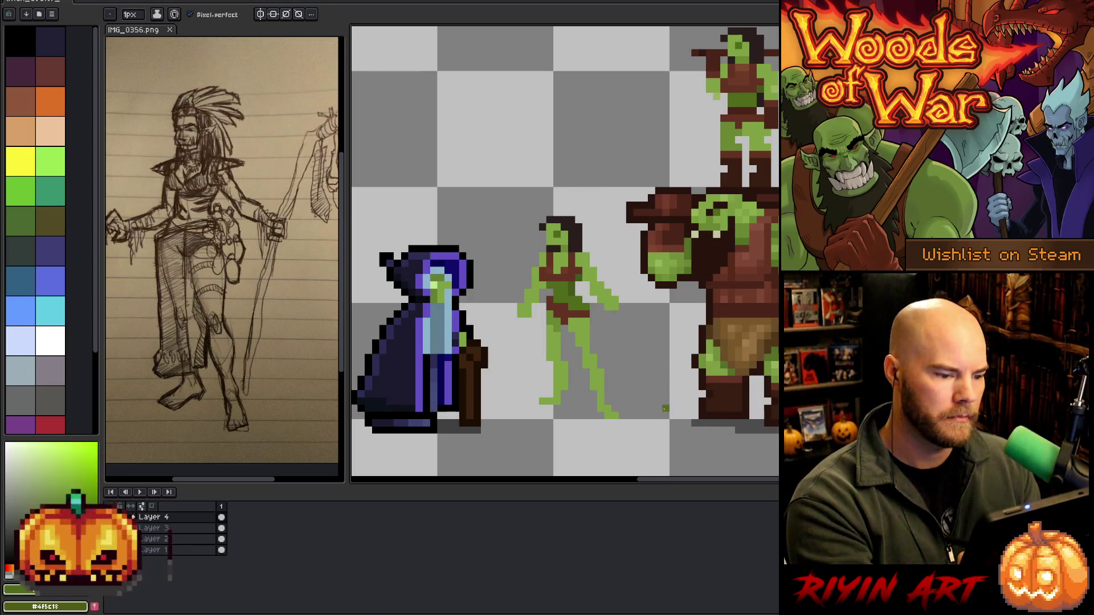
left_click(571, 327, "alt")
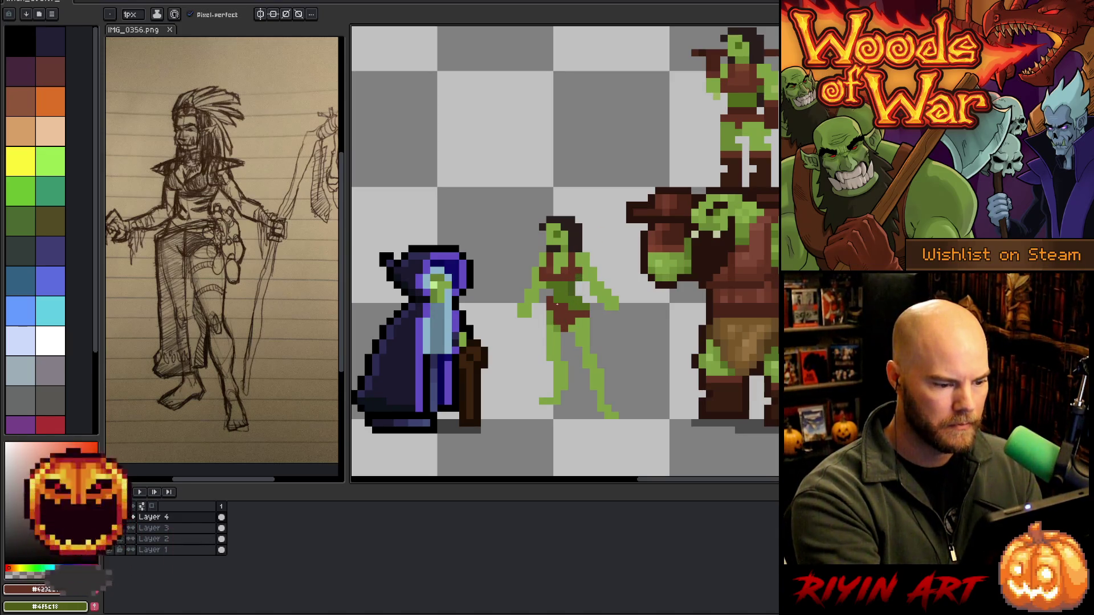
left_click(572, 300, "alt")
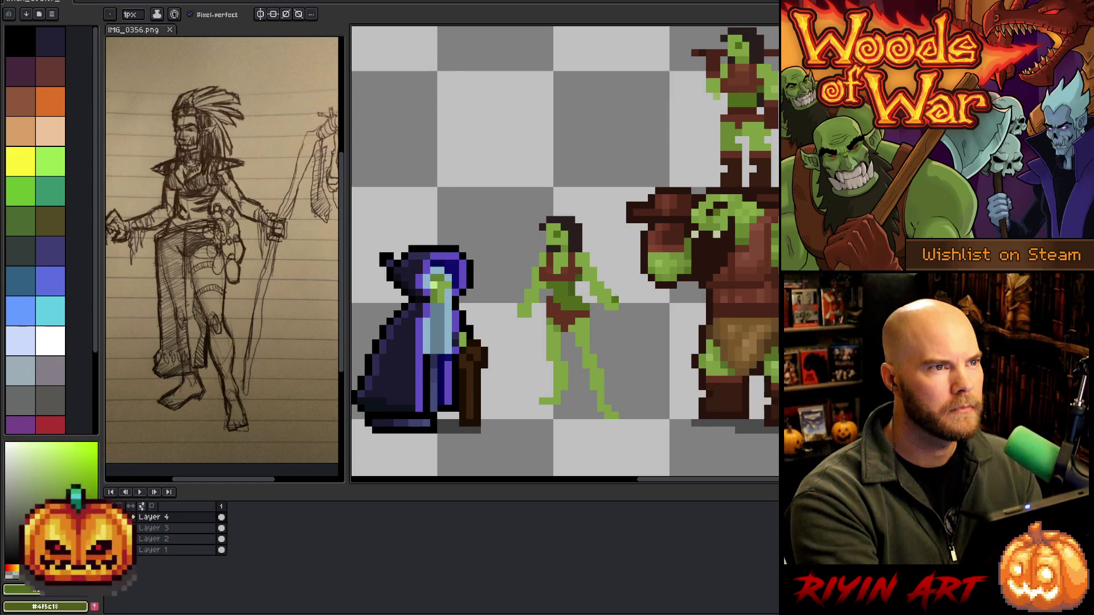
key("e")
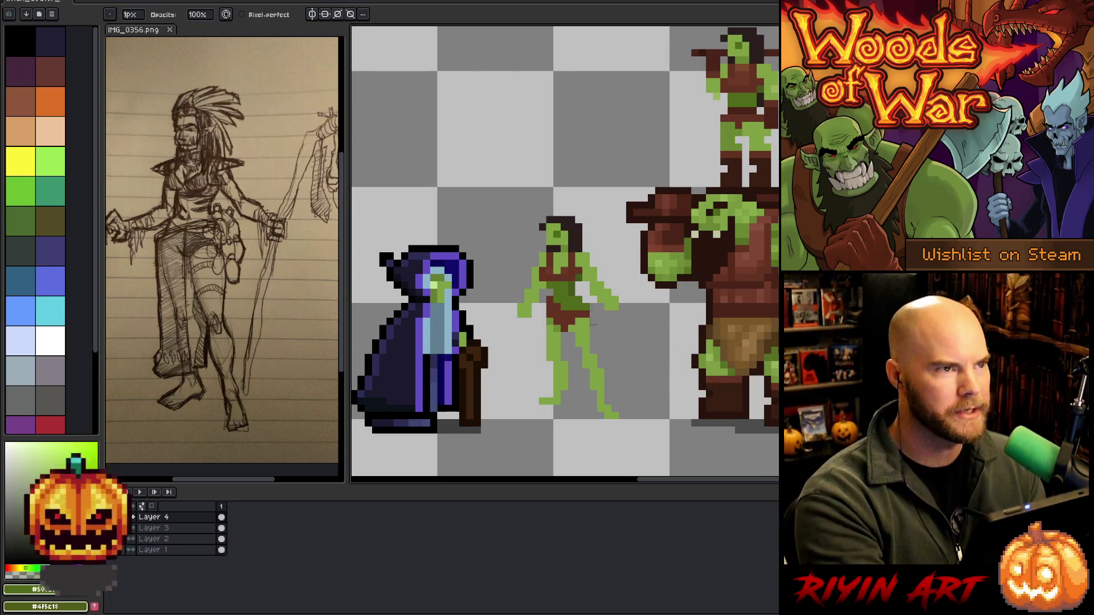
mouse_move(627, 344)
left_mouse_down()
mouse_move(601, 351)
mouse_move(606, 342)
left_mouse_up()
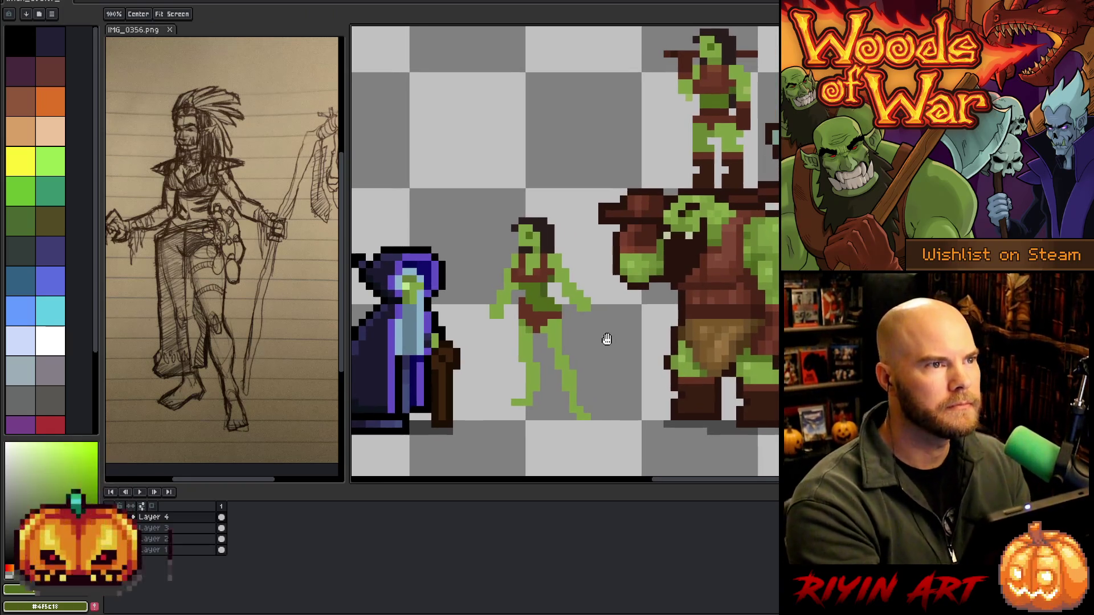
Pan to the orc woman's right foot, box-select it, then deselect
key("space")
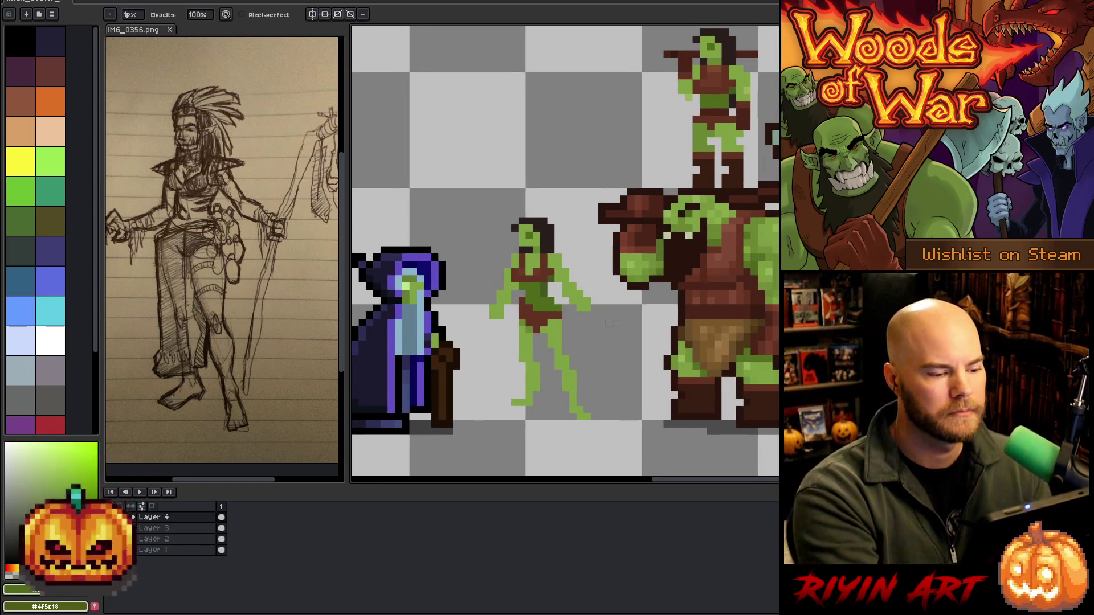
key("e")
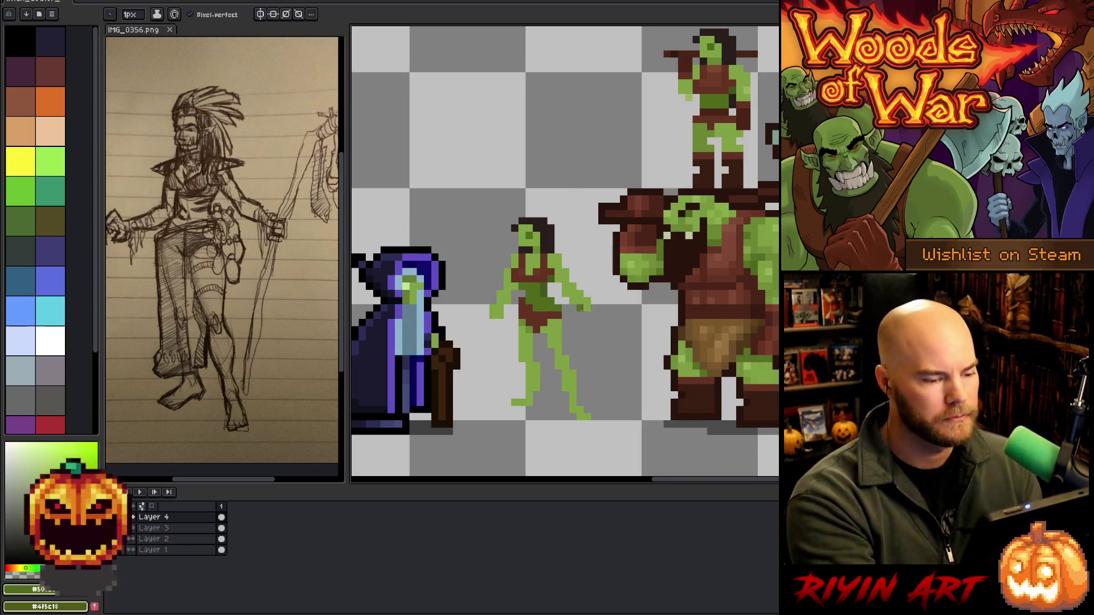
key("b")
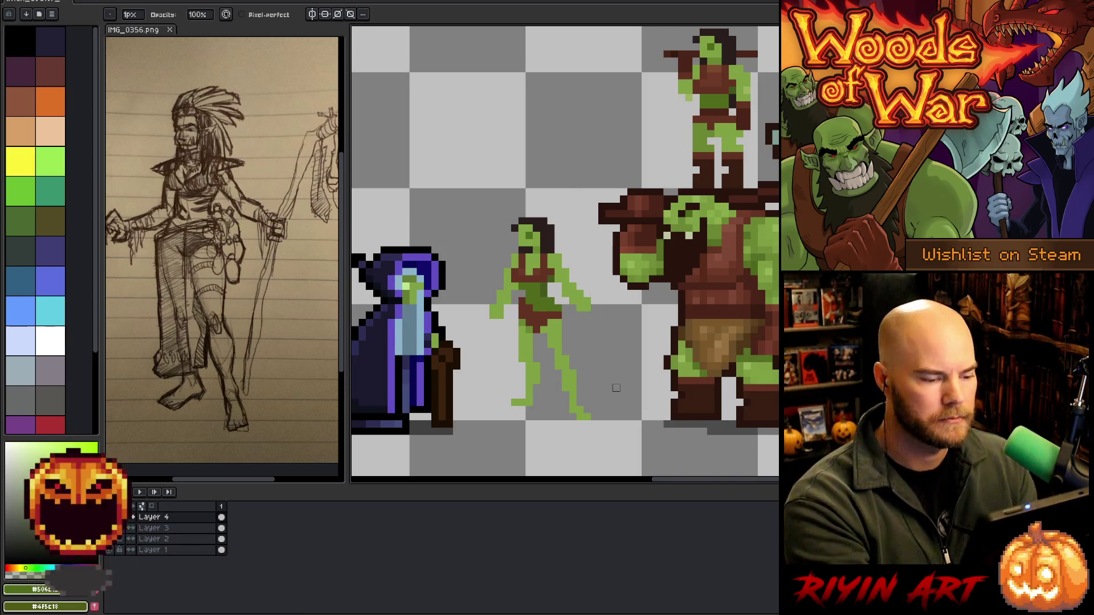
key("e")
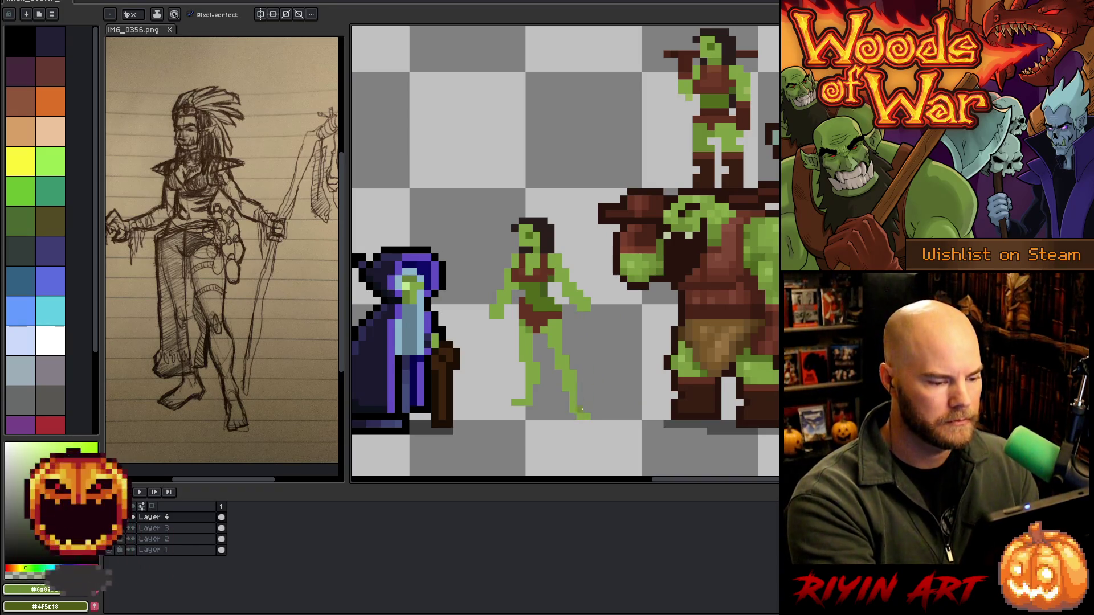
key("m")
left_click_drag(600, 389, 552, 445)
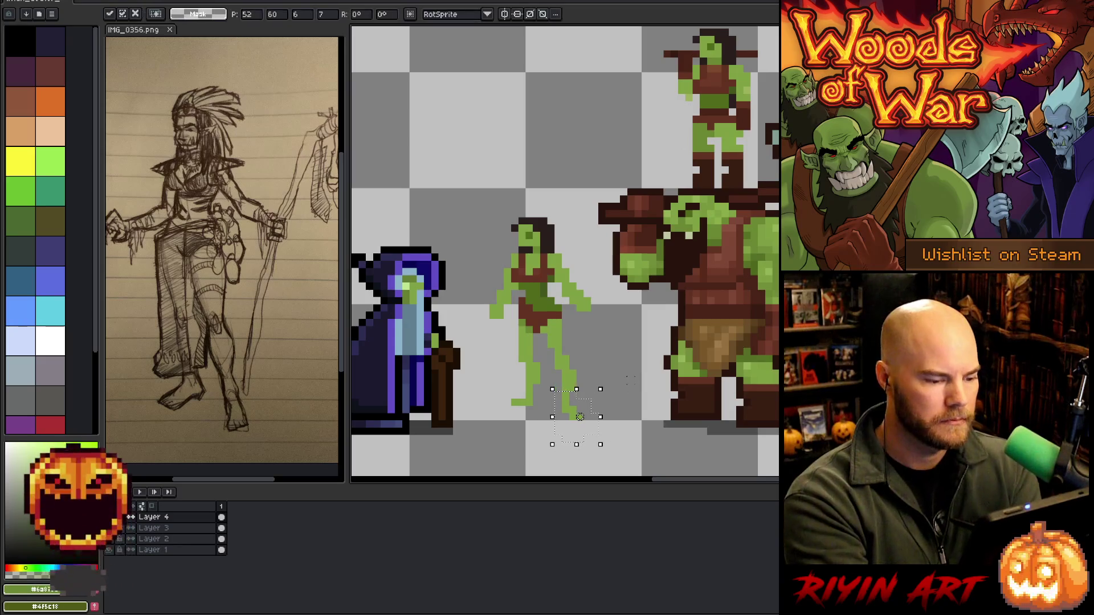
key("ctrl+d")
key("b")
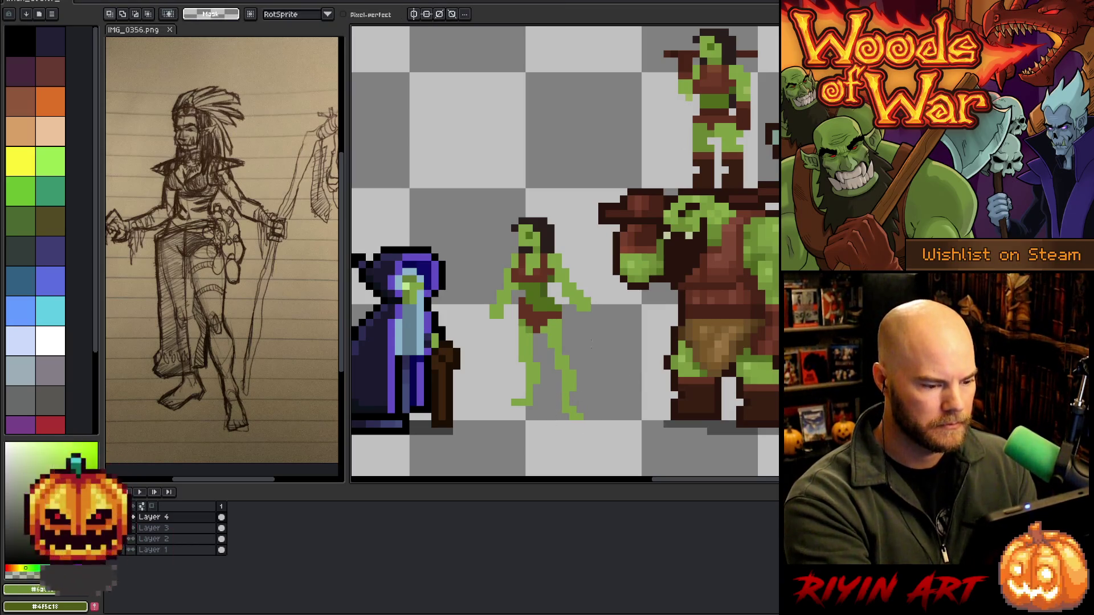
Redraw the right foot's pixels, including the toe, with pencil and eraser
key("v")
key("b")
key("e")
left_click(586, 417)
left_click(573, 409)
key("b")
left_click(564, 424)
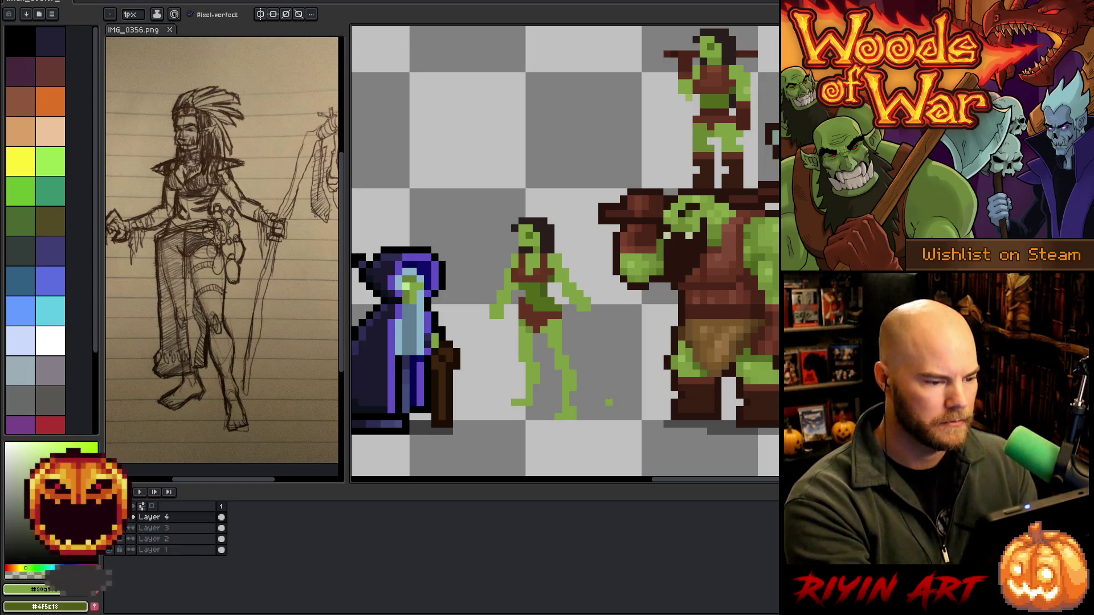
left_click(558, 417)
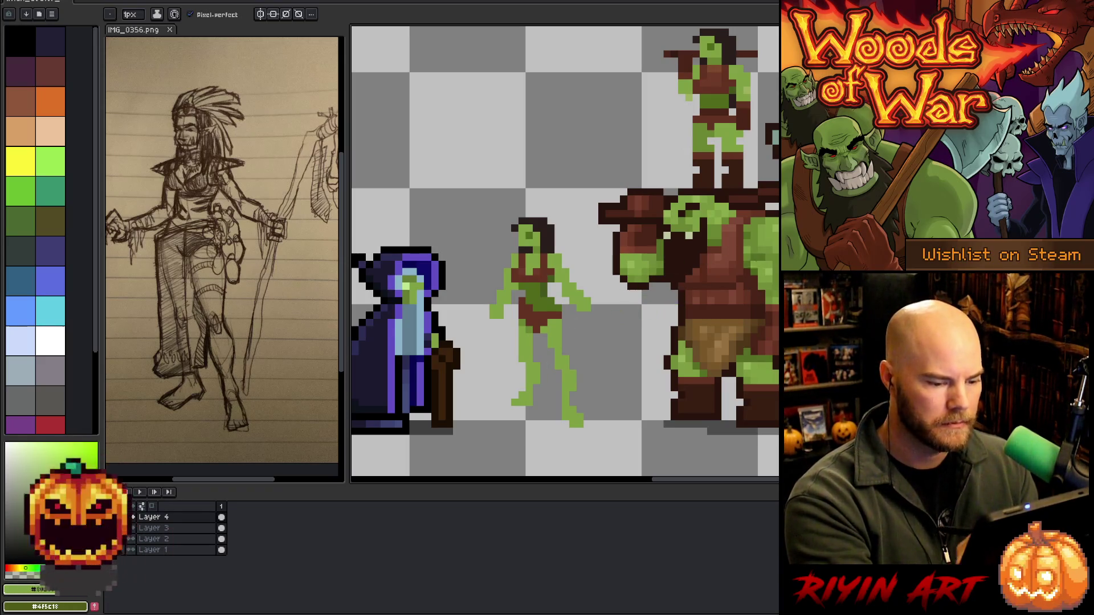
Select the lower legs, then adjust just the left foot and deselect
key("m")
left_click_drag(494, 444, 556, 360)
key("ctrl+d")
left_click_drag(509, 451, 550, 396)
key("ctrl+d")
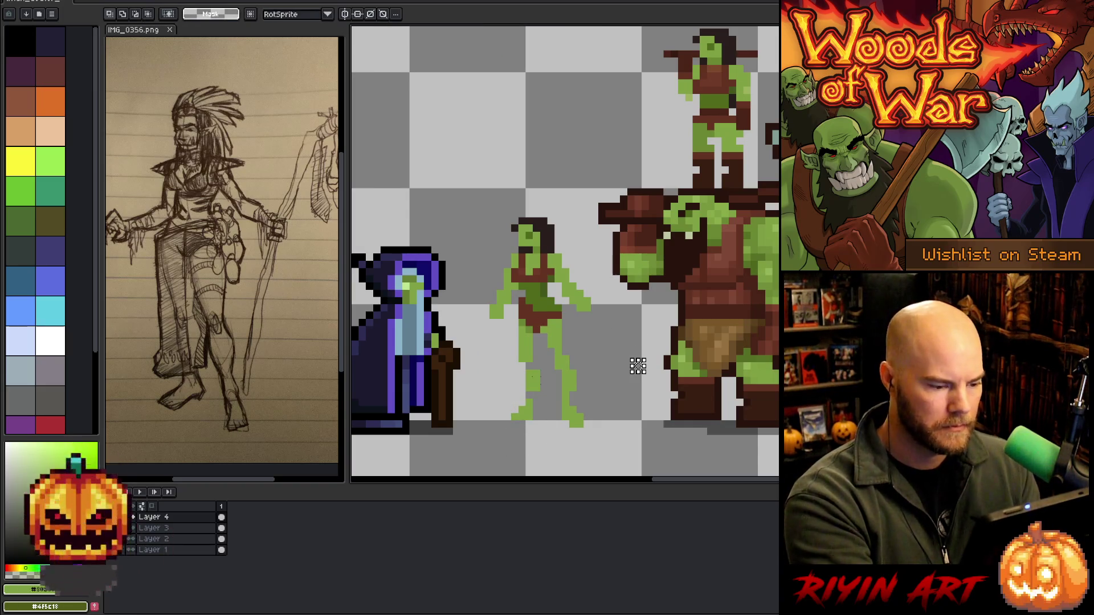
Sample the dark green skin and dark brown hair colours for touching up the legs
key("b")
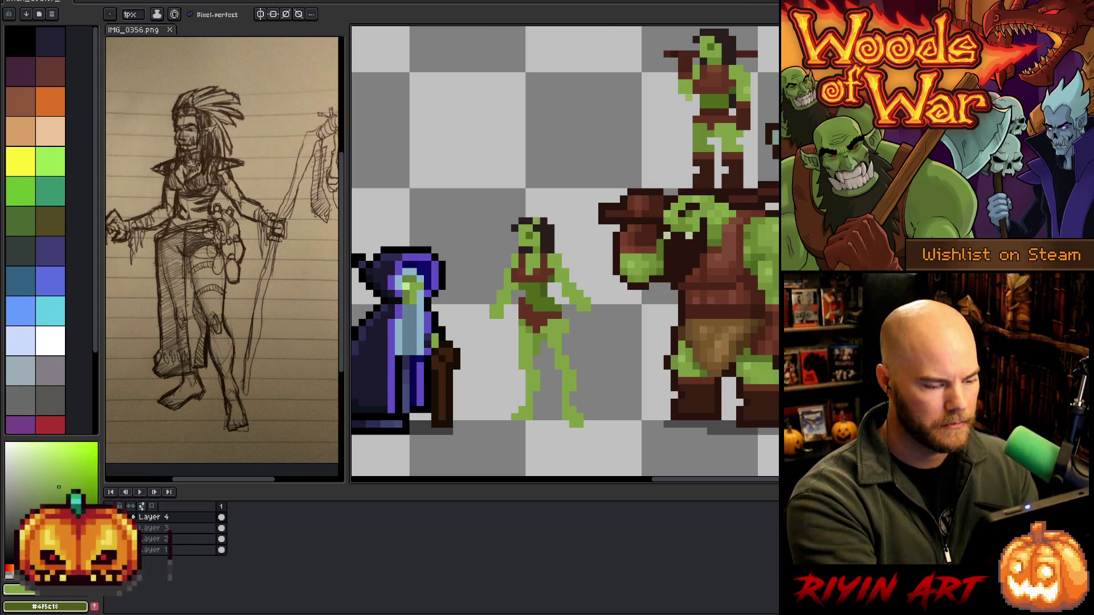
key("b")
key("b")
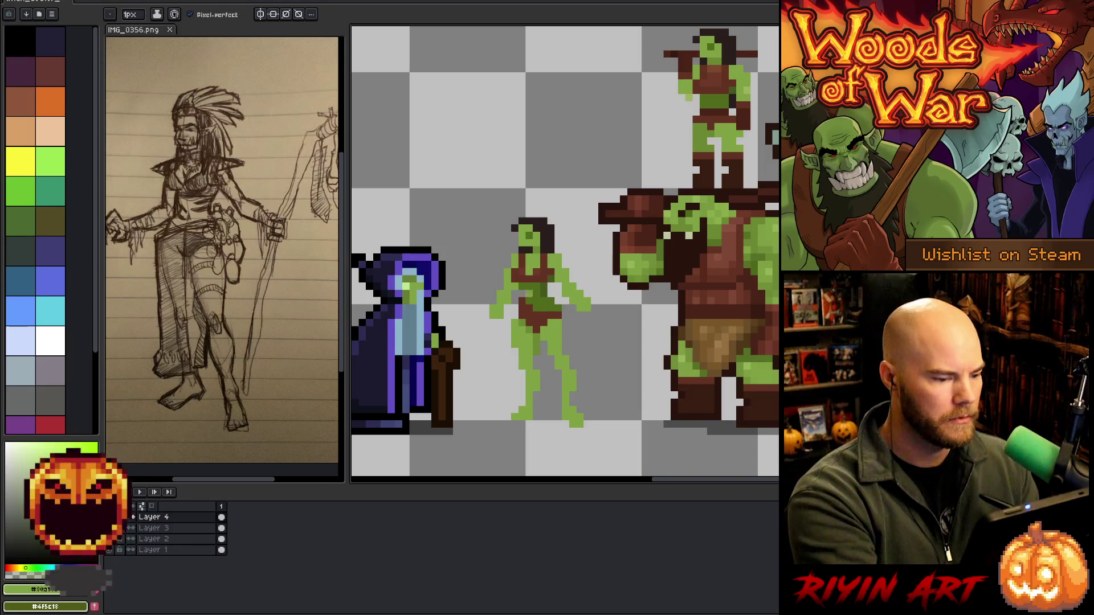
left_click(529, 302, "alt")
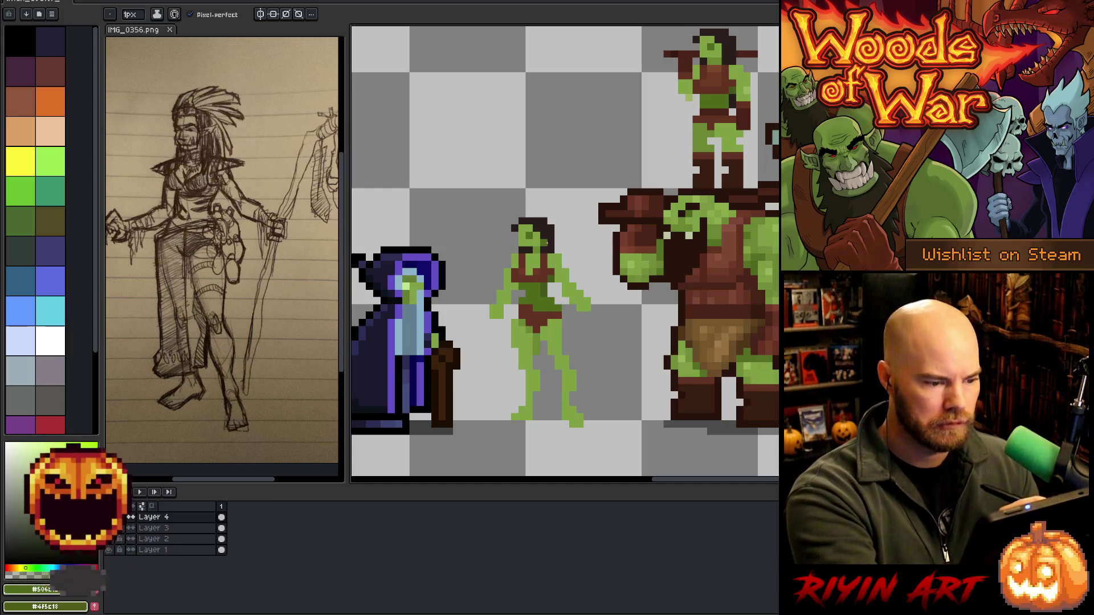
left_click(548, 230, "alt")
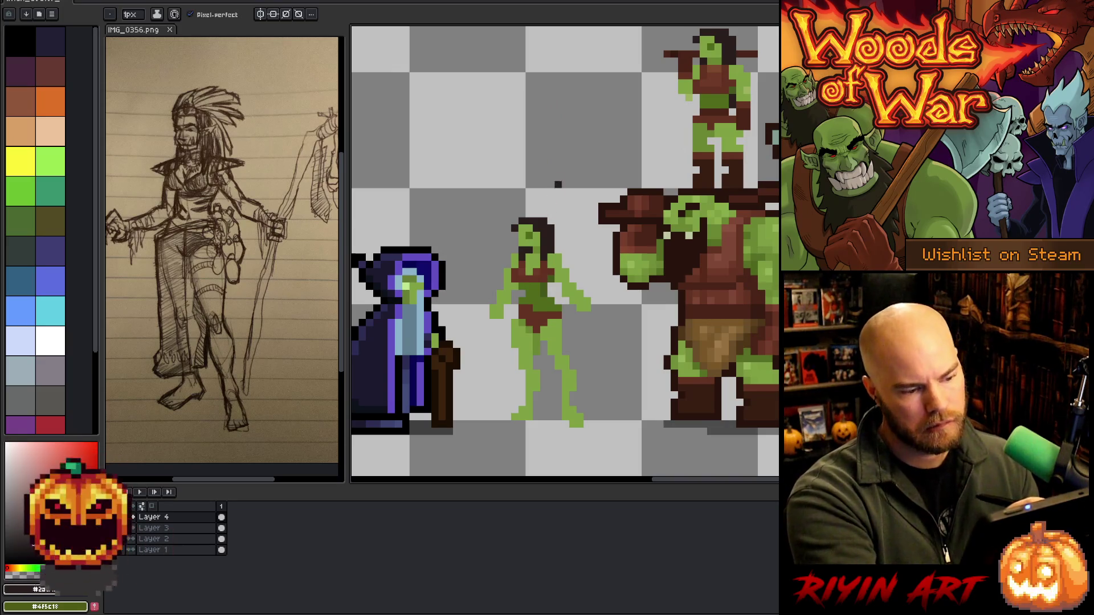
key("alt")
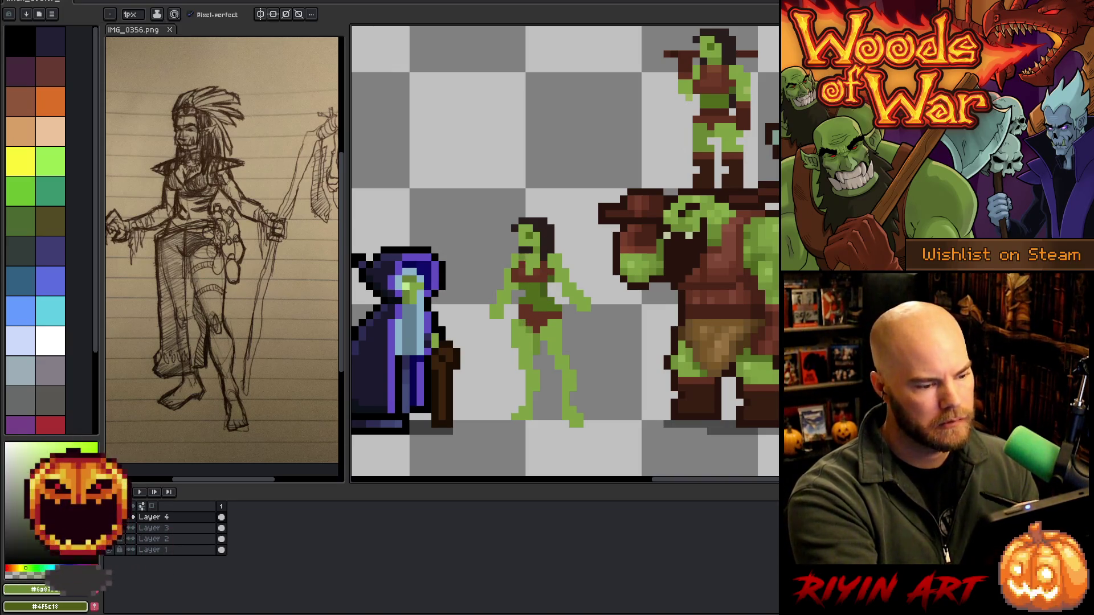
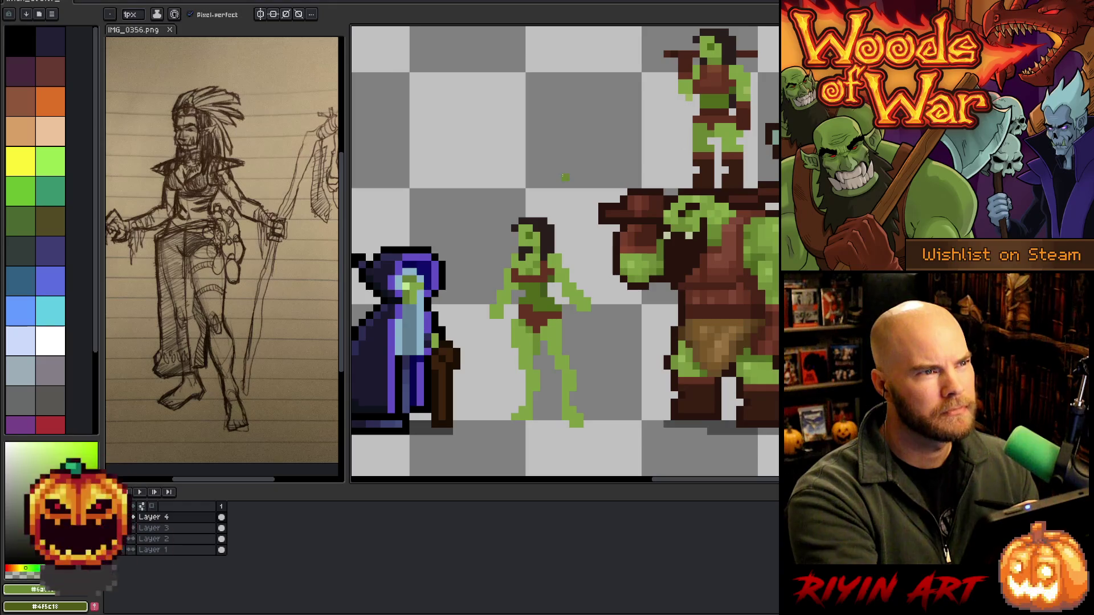
Touch up the orc woman's dark hair, alternating dark brown and green skin pixels
left_click(541, 225, "alt")
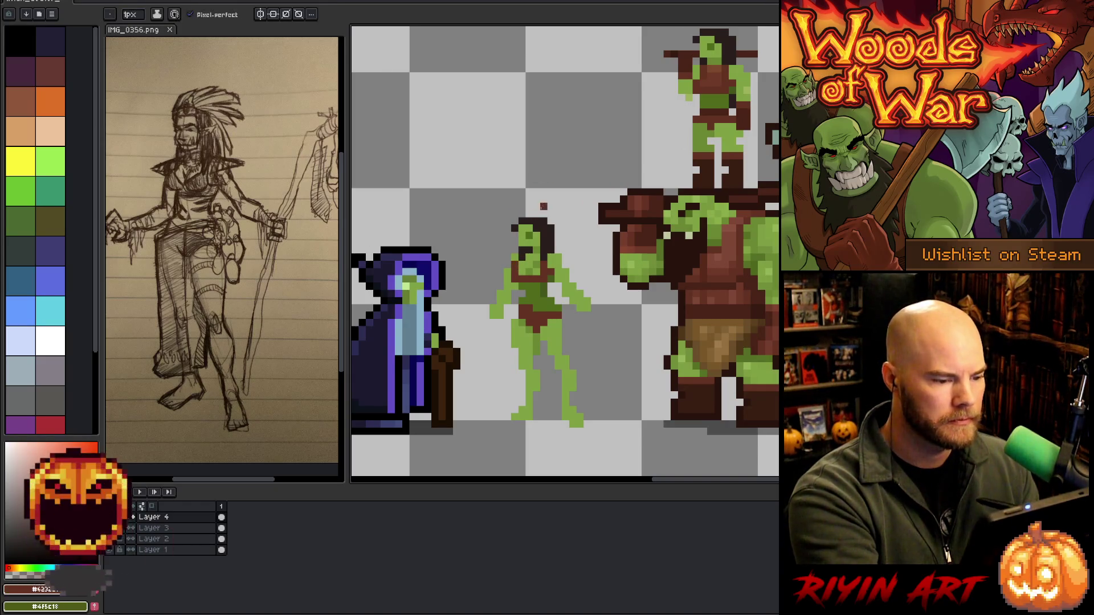
left_click(530, 256, "alt")
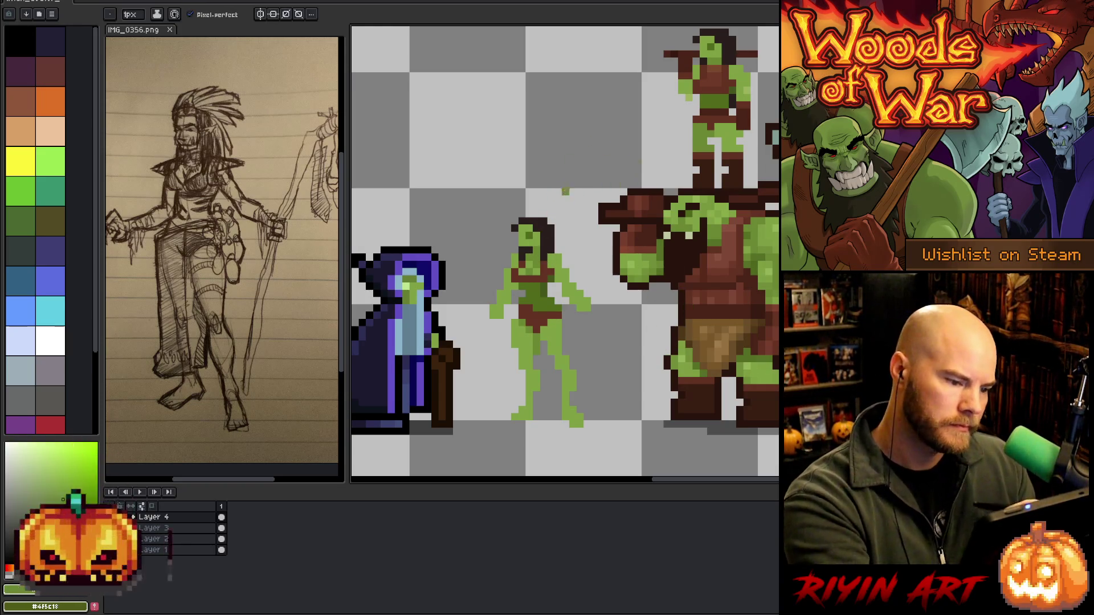
left_click(548, 263, "alt")
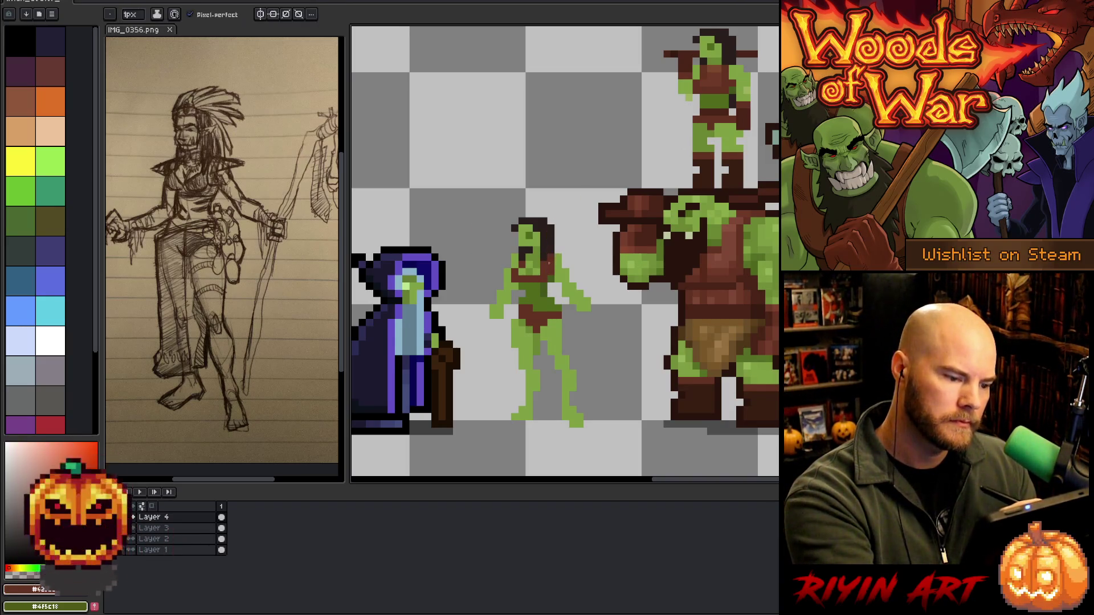
left_click(542, 267, "alt")
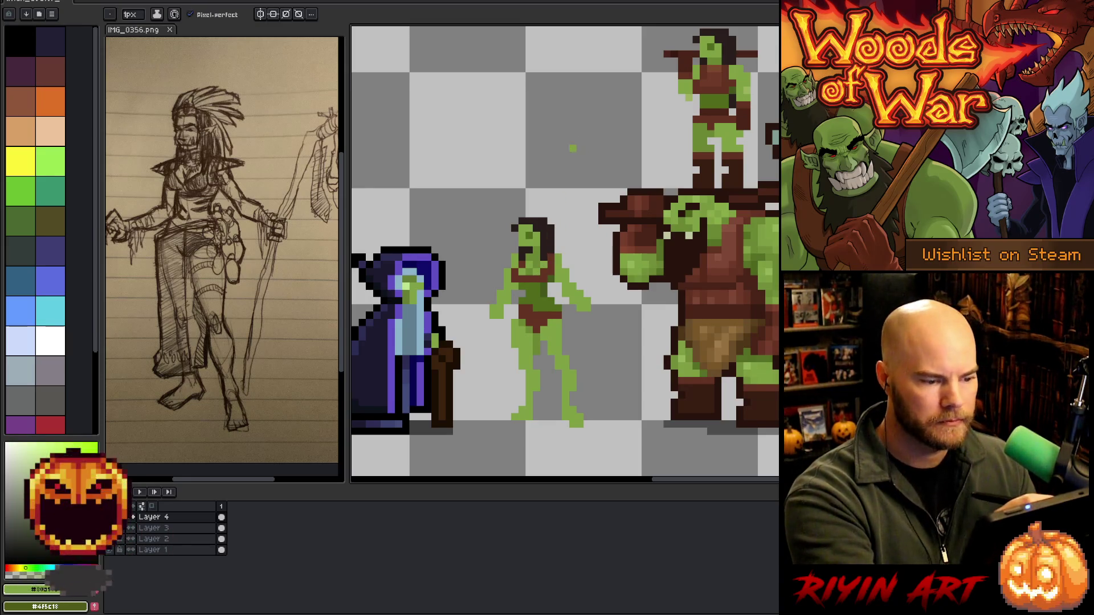
left_click(551, 286, "alt")
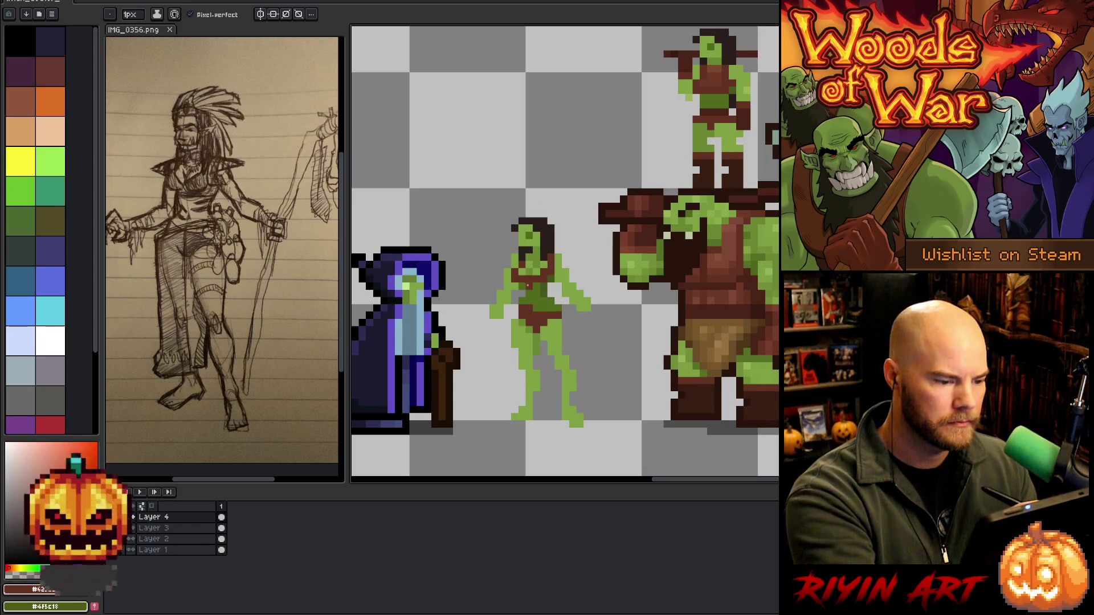
key("alt")
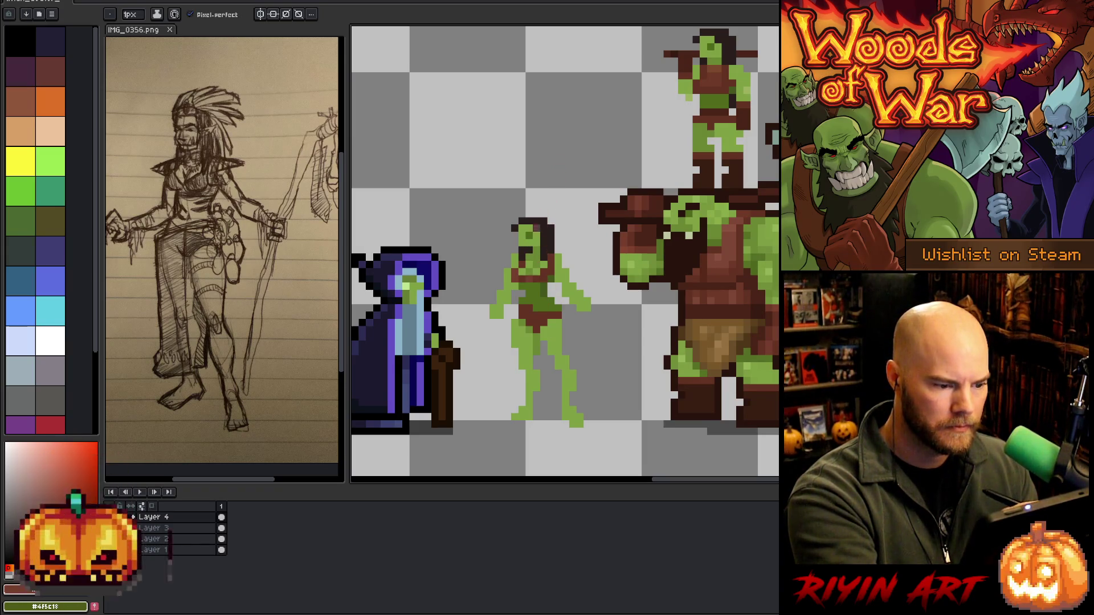
key("i")
key("b")
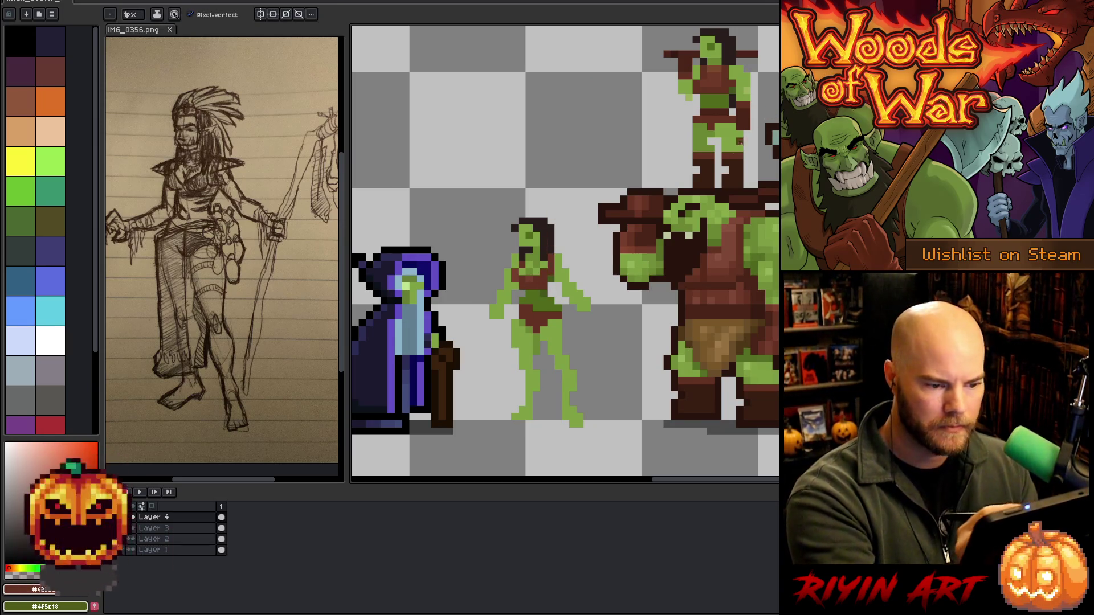
Refine her green arms with a darker brown and skin green, erasing stray pixels
key("i")
left_click(534, 290)
key("b")
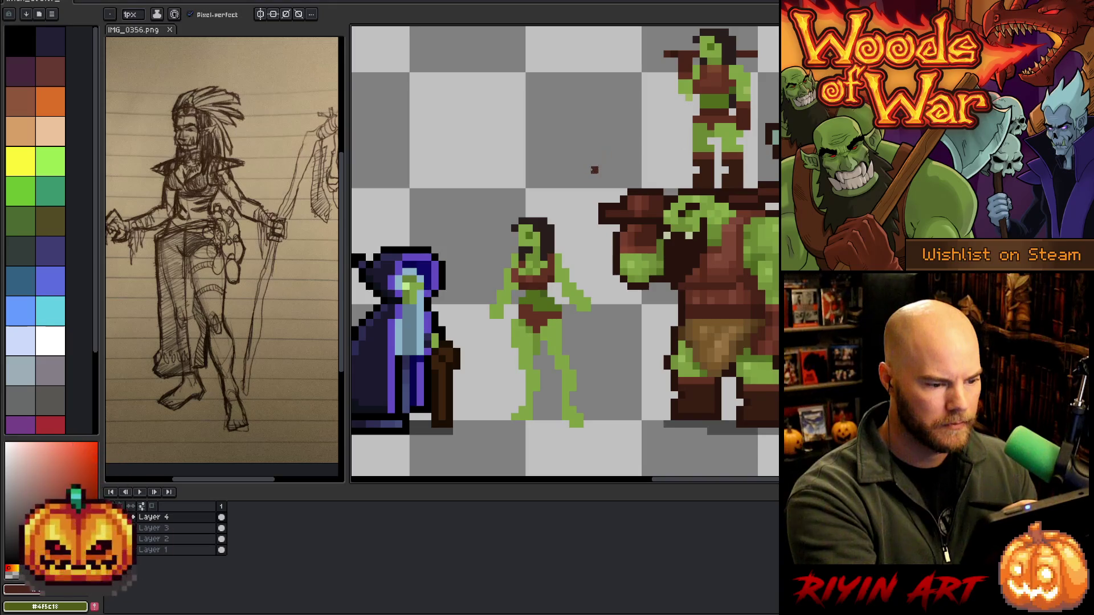
key("e")
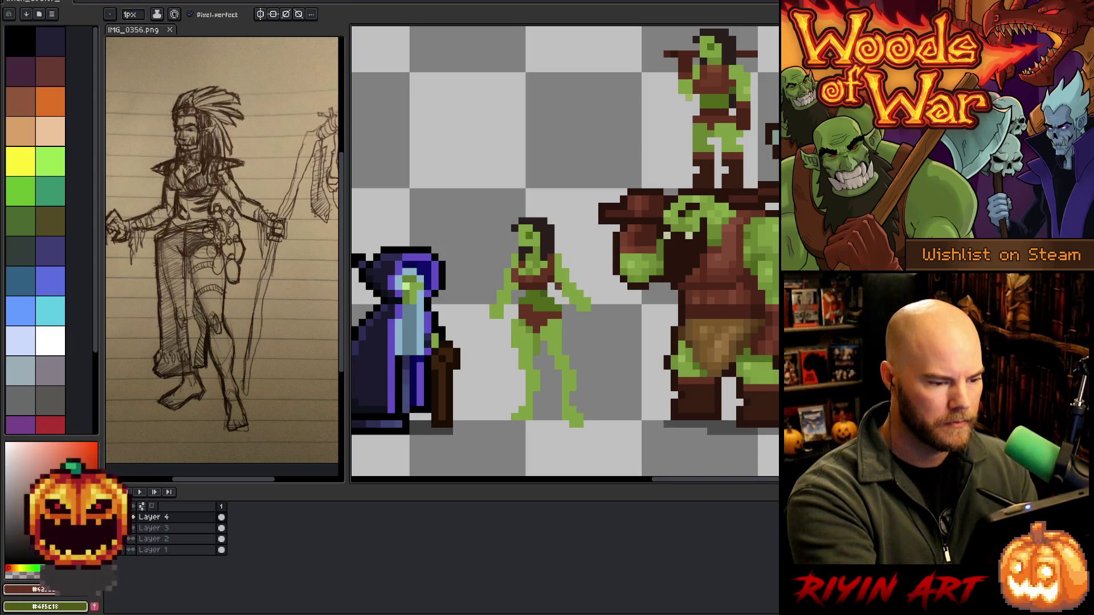
key("b")
left_click(559, 257, "alt")
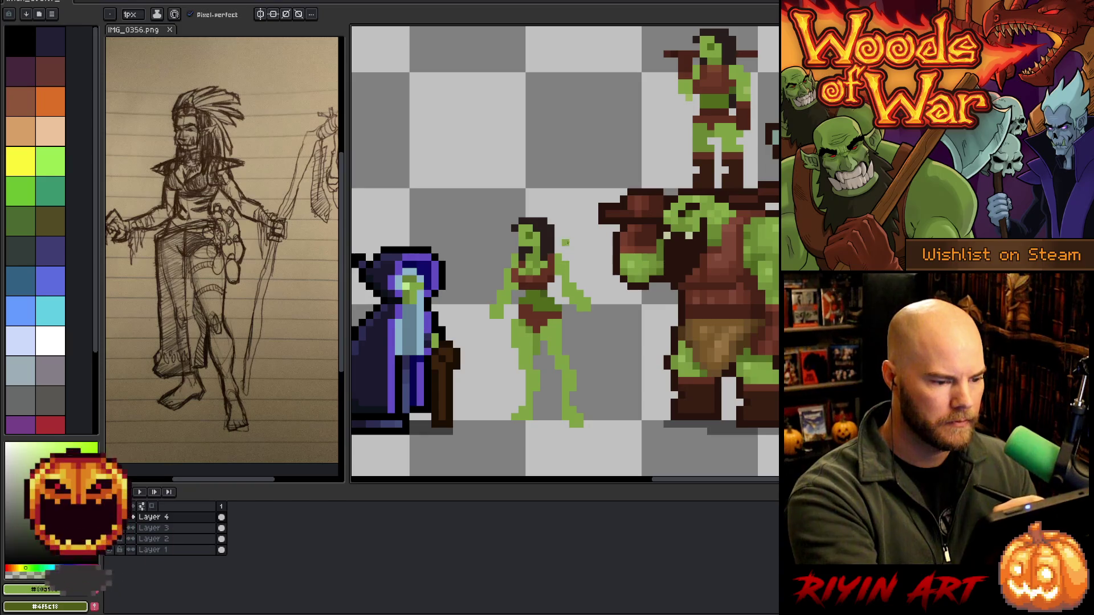
key("e")
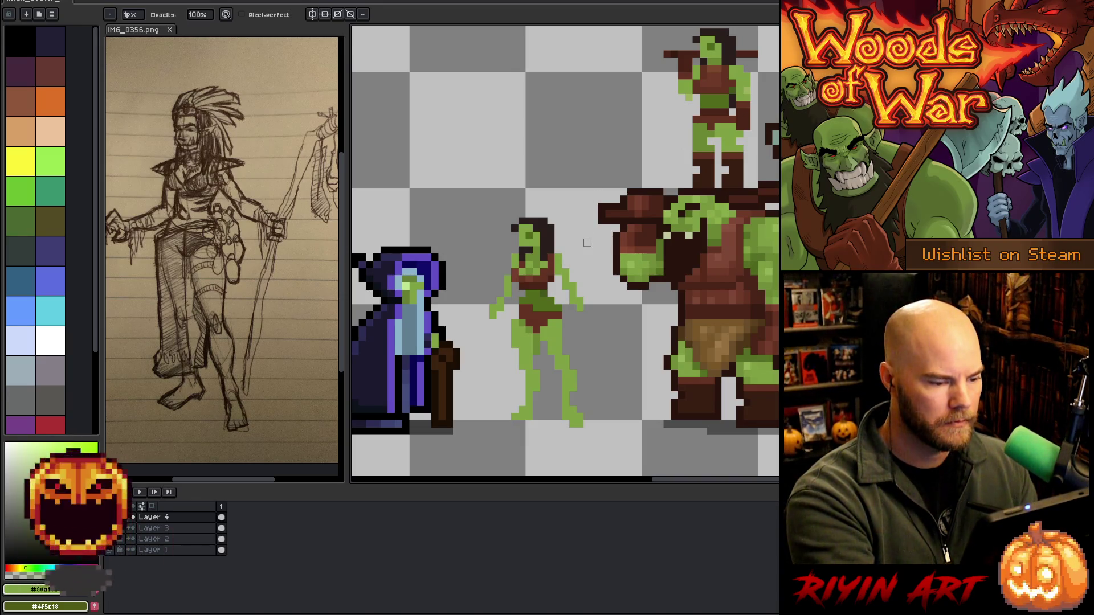
left_click(515, 308, "alt")
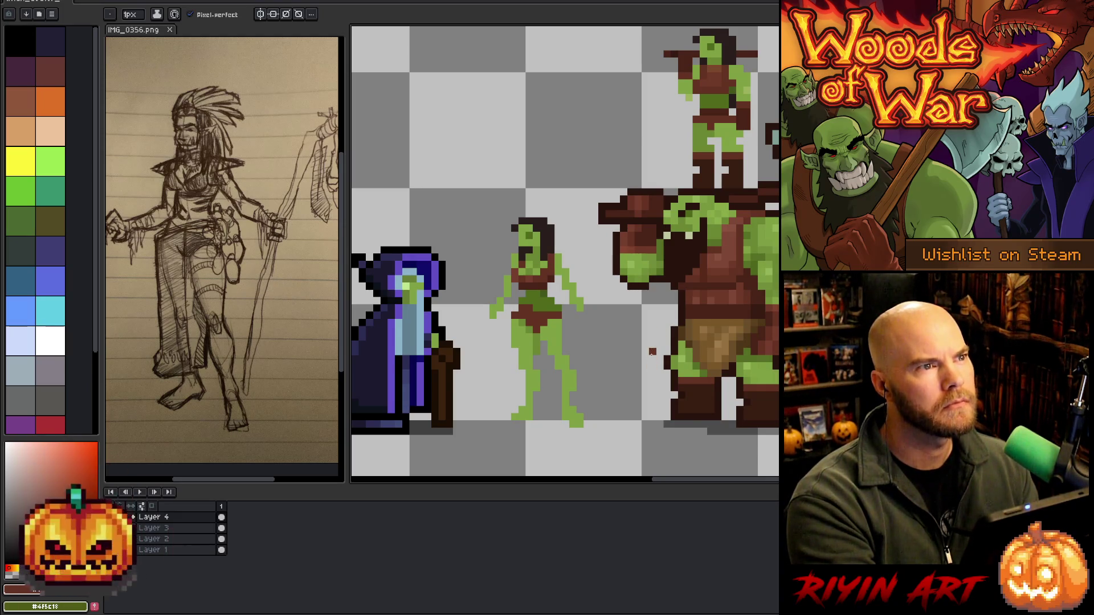
Reshape the orc woman's legs with green skin pixels, erasing stray ones
left_click(576, 386, "alt")
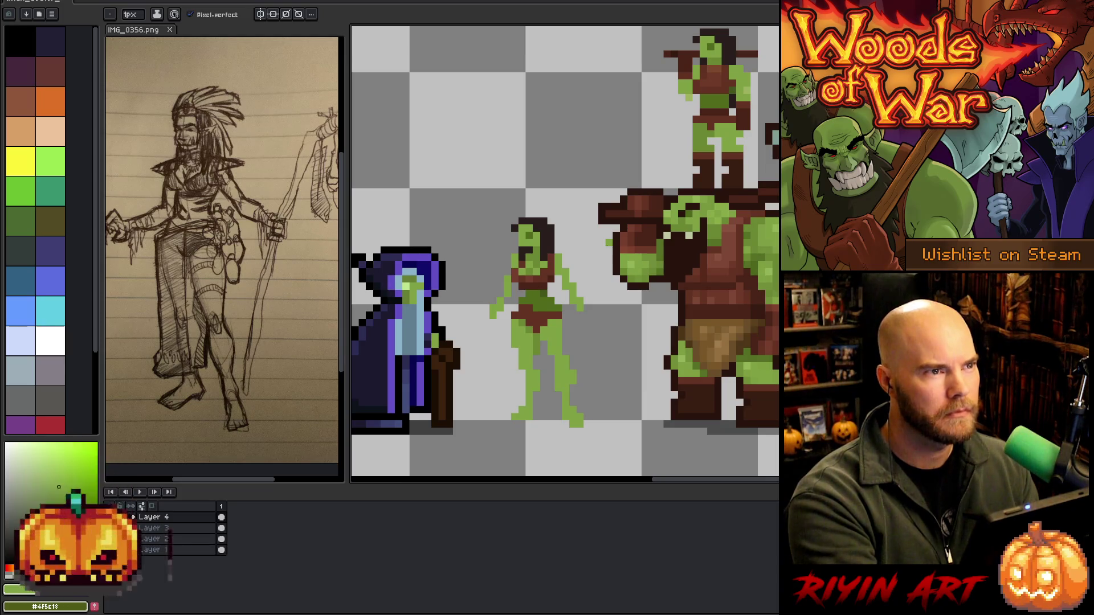
key("e")
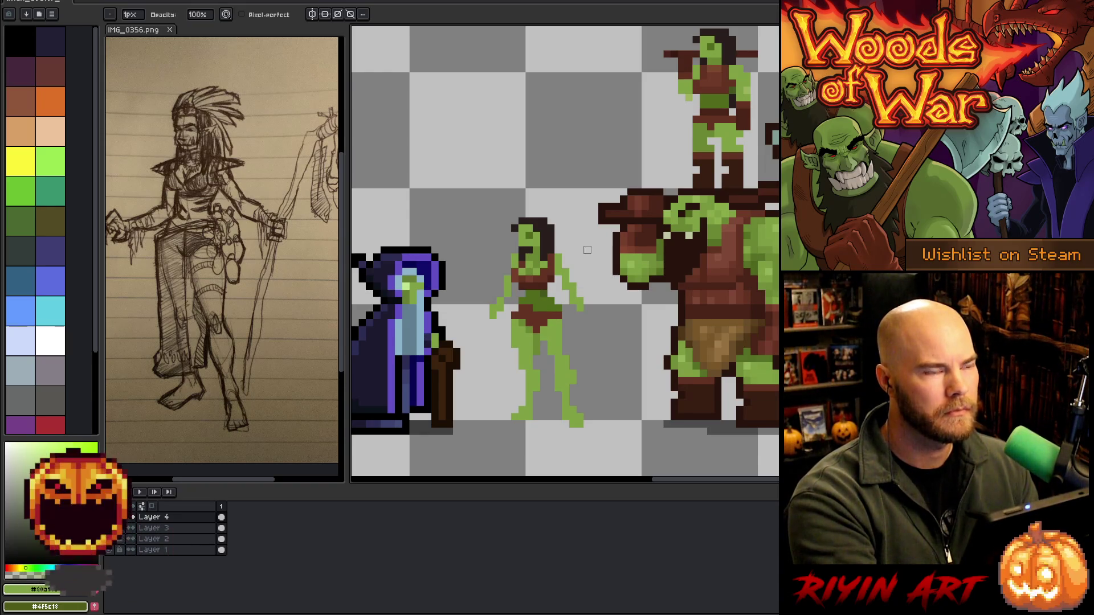
key("b")
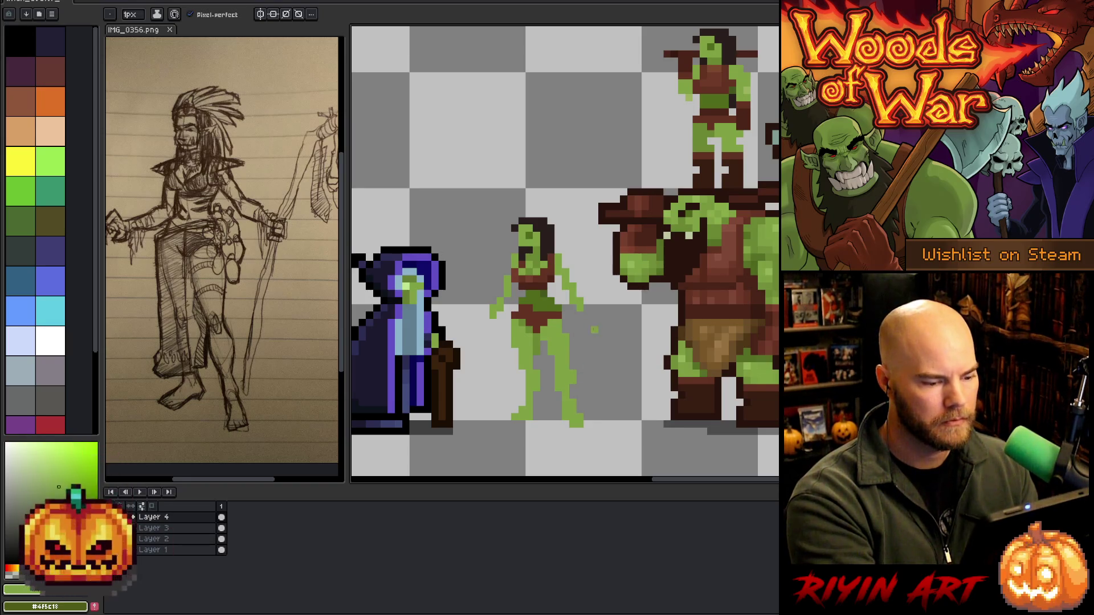
key("e")
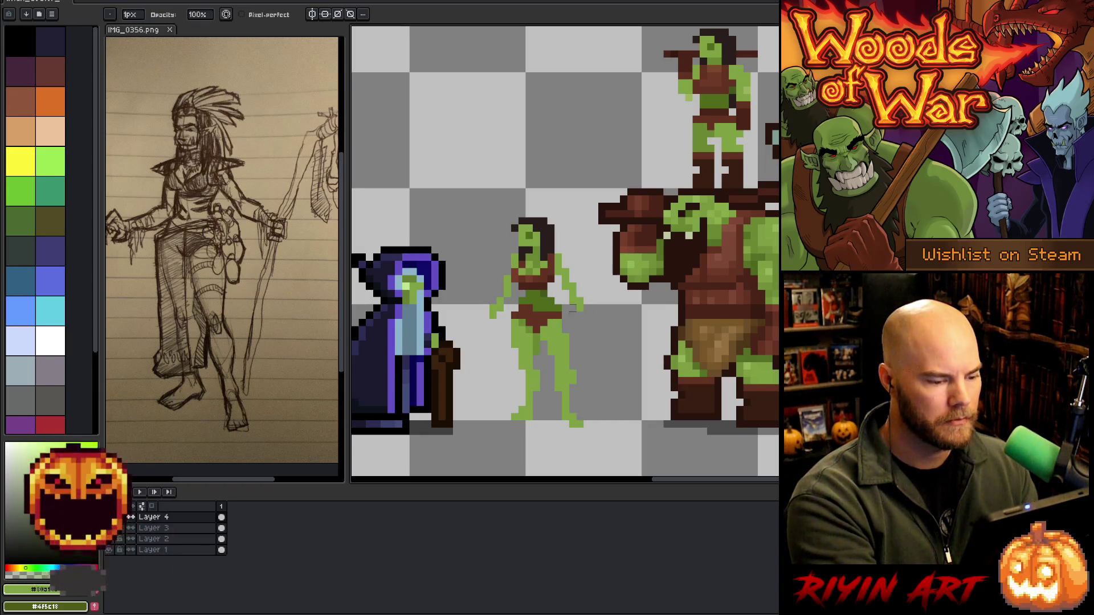
key("b")
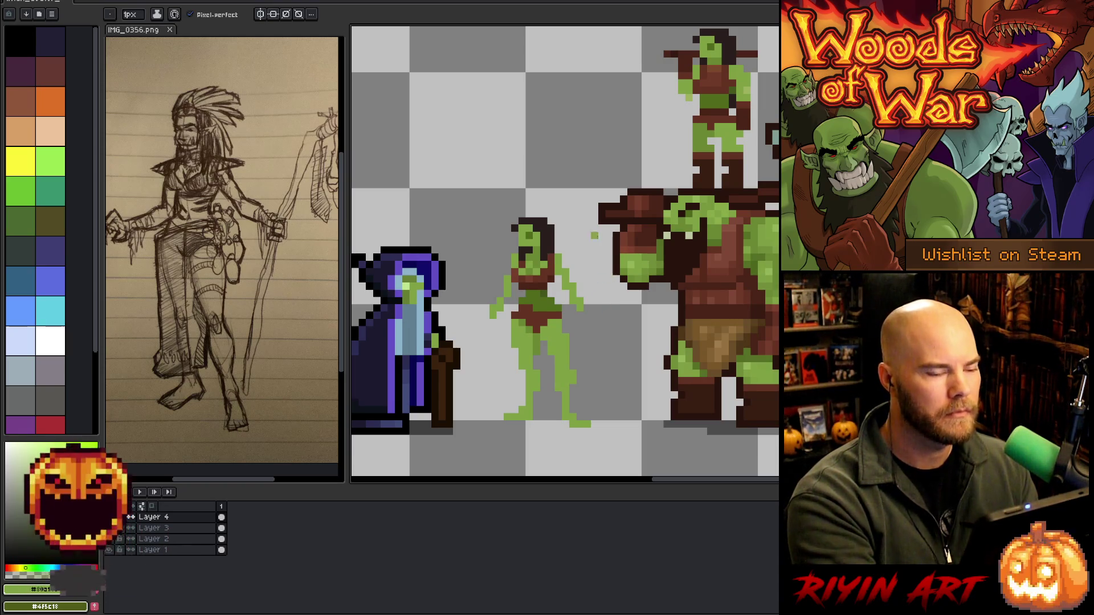
key("e")
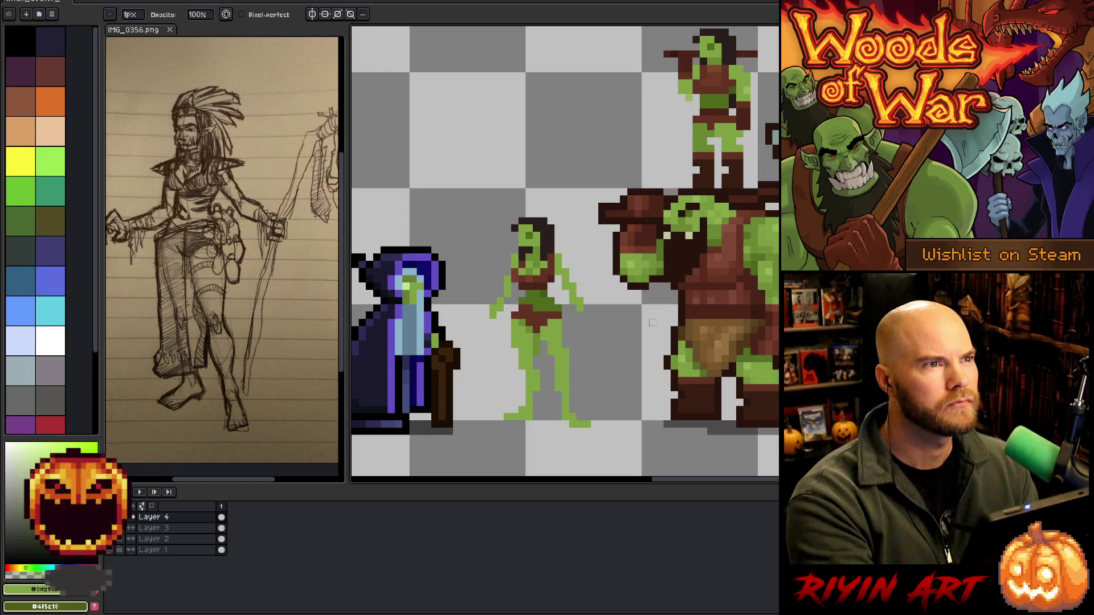
Sample the brown and green shades and draw a horizontal green line above her head
left_click(536, 286, "alt")
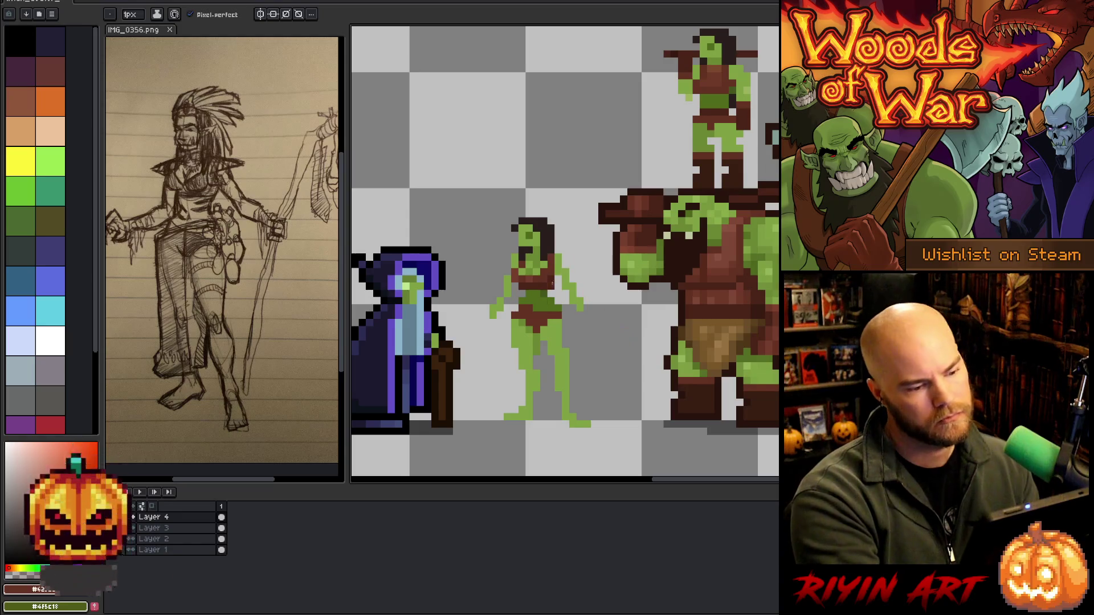
left_click(520, 324, "alt")
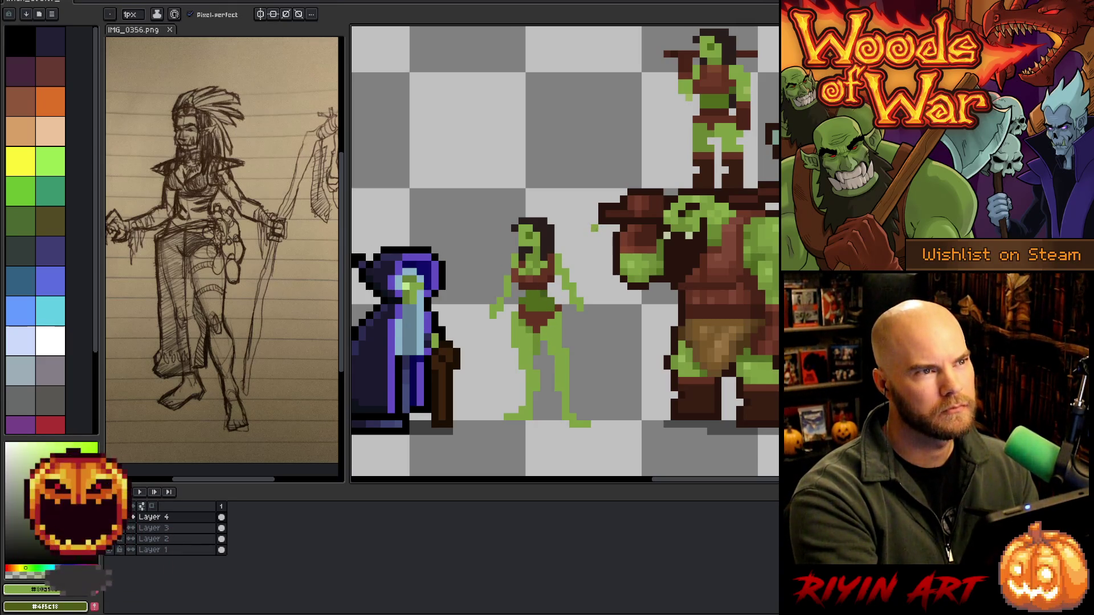
left_click(571, 259, "alt")
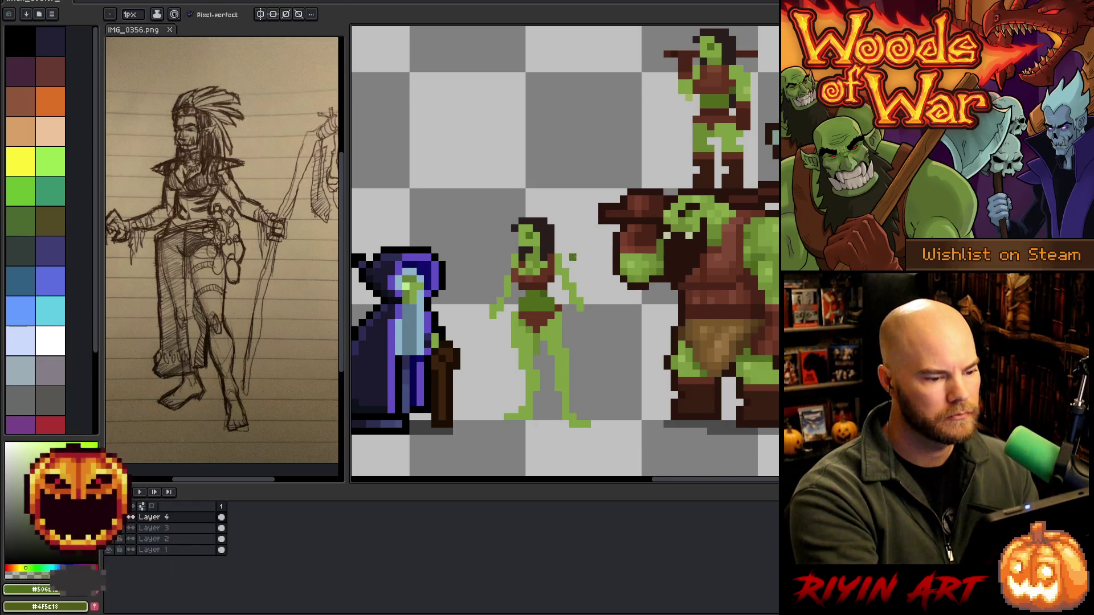
left_click(535, 286, "alt")
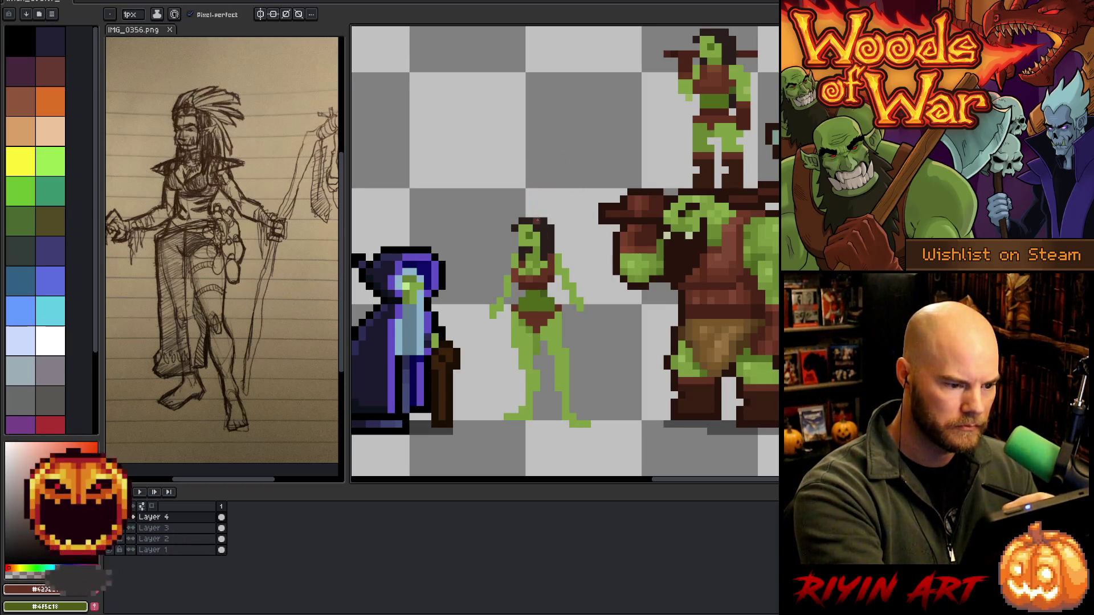
key("i")
left_click(538, 235)
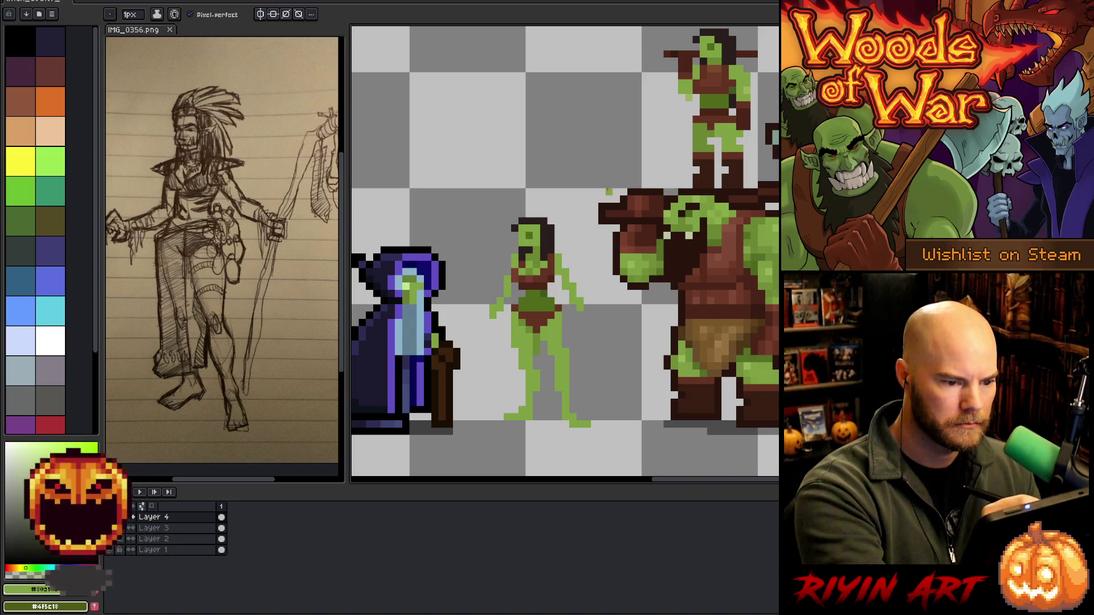
left_click_drag(612, 192, 491, 192)
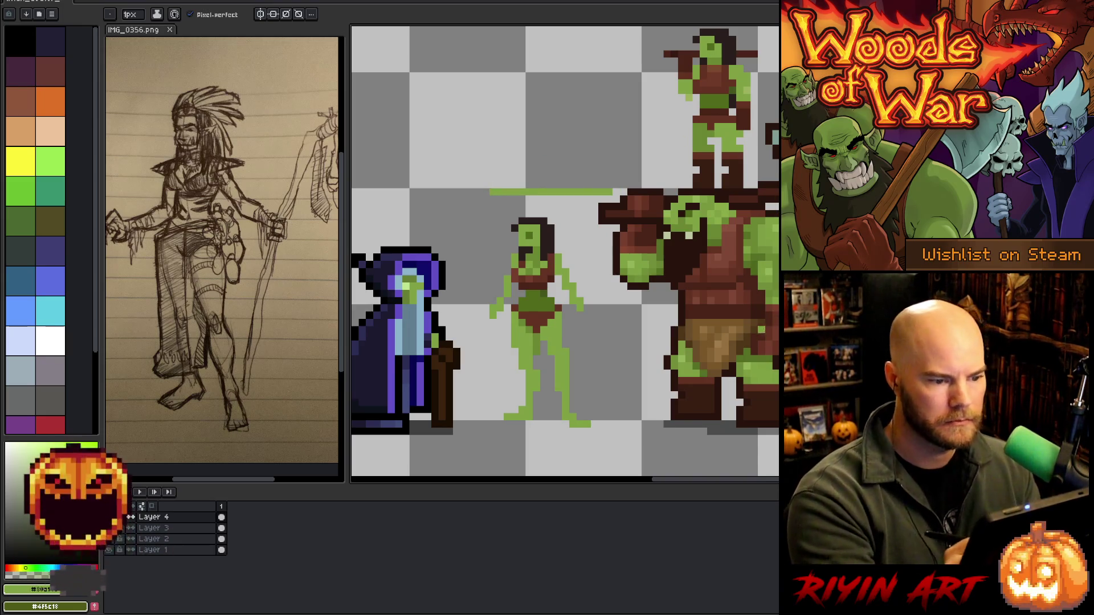
Undo the stray green line, then select the woman's head and raise it a few pixels
key("ctrl+z")
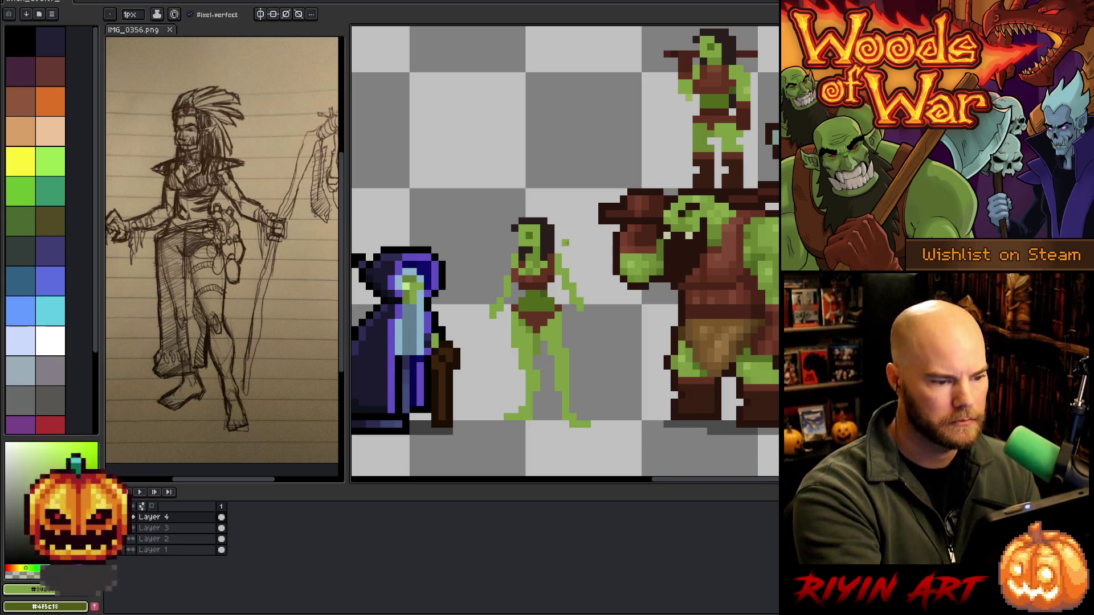
key("m")
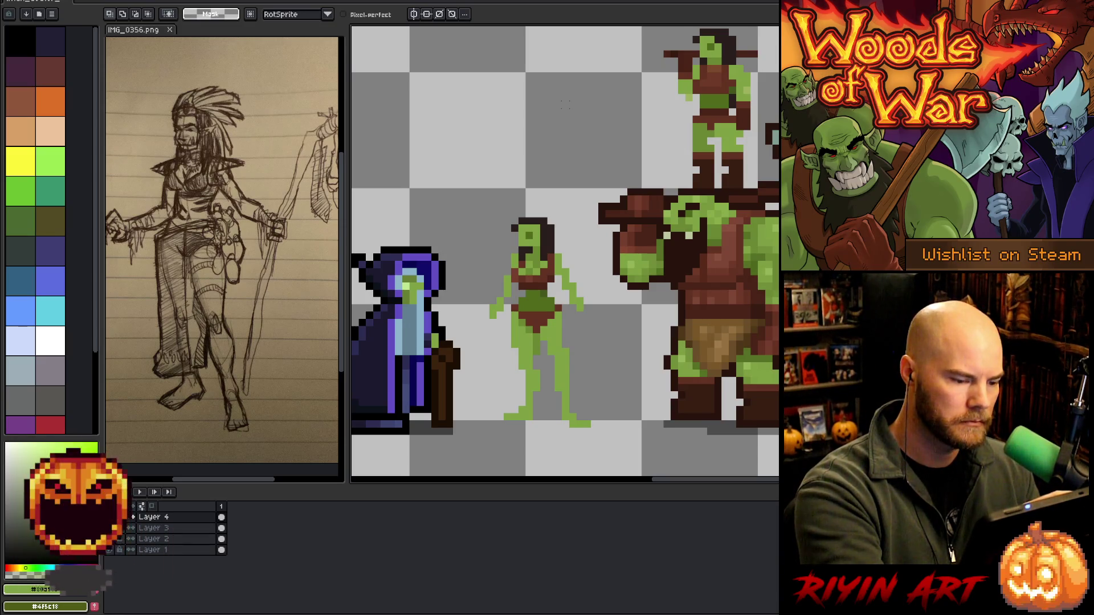
mouse_move(735, 252)
left_mouse_down()
mouse_move(777, 312)
mouse_move(777, 436)
mouse_move(733, 437)
left_mouse_up()
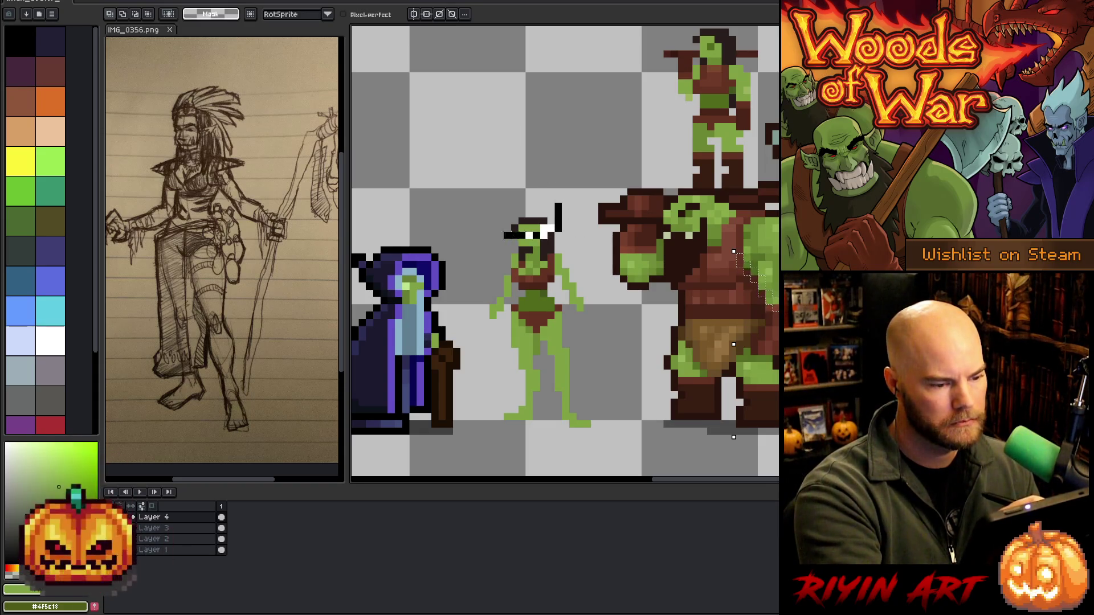
left_click_drag(494, 233, 564, 171)
key("ctrl+d")
key("i")
key("b")
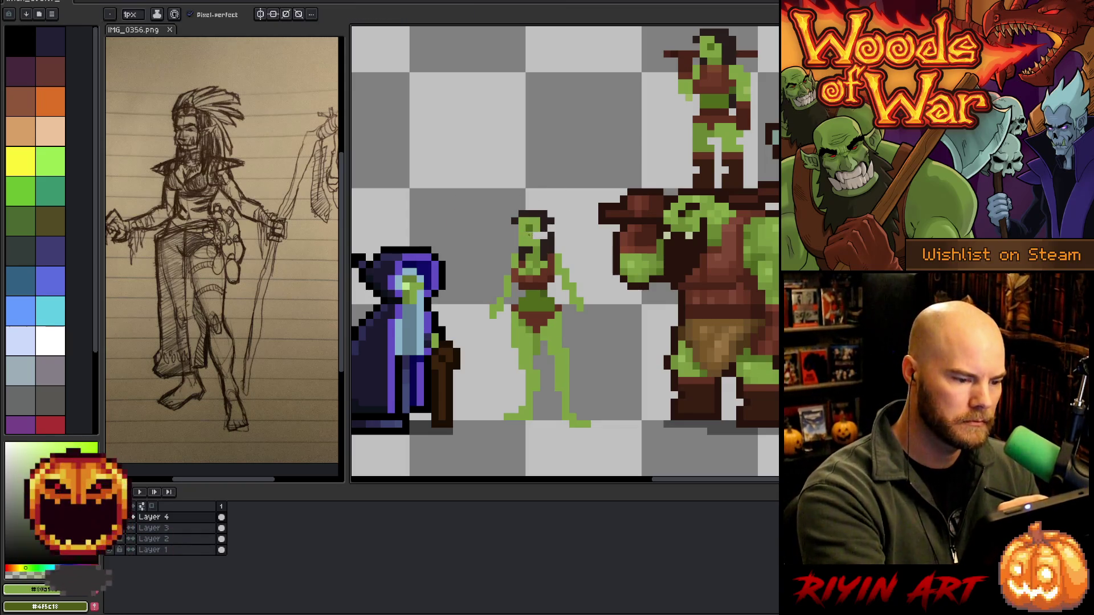
Lasso the woman's head and torso and shift them one pixel up and to the left
left_click(544, 243, "alt")
left_click(535, 272, "alt")
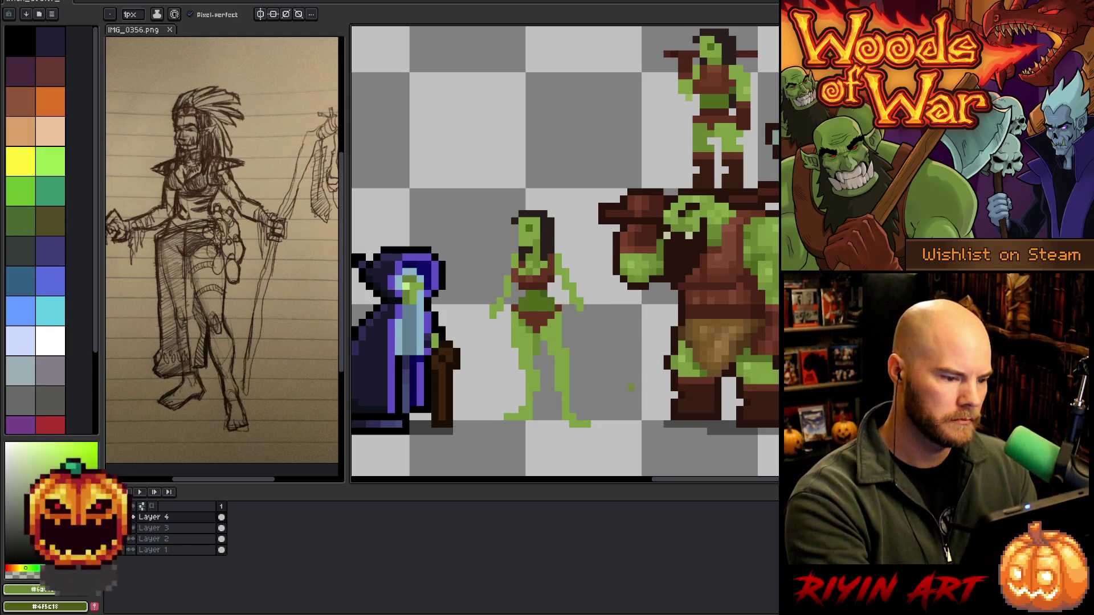
key("q")
left_click_drag(586, 189, 590, 329)
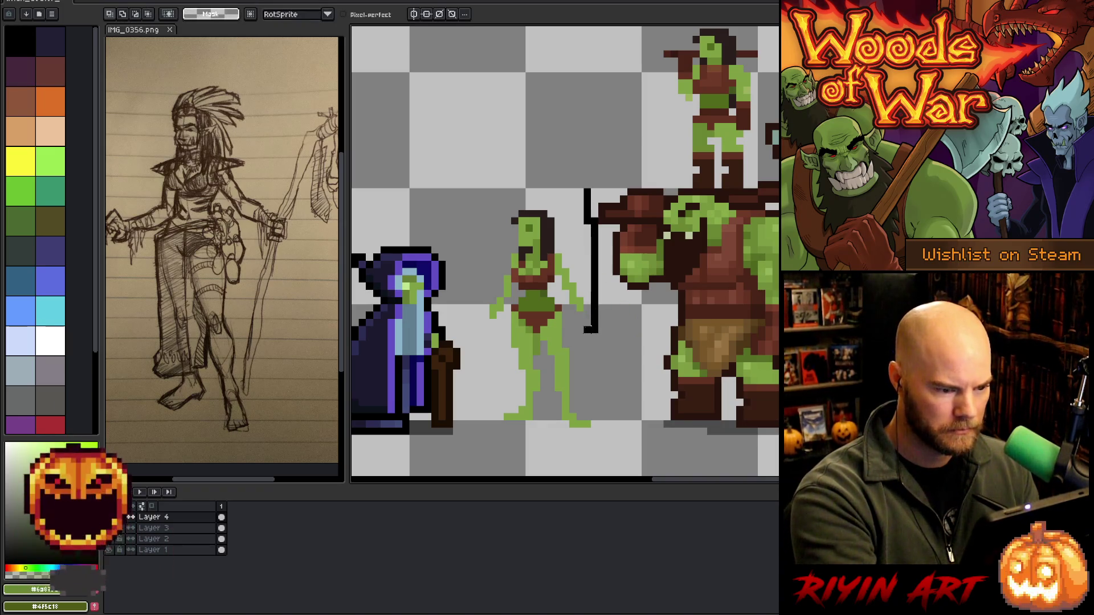
mouse_move(574, 315)
left_mouse_down()
mouse_move(556, 276)
mouse_move(519, 280)
mouse_move(497, 295)
mouse_move(483, 342)
mouse_move(511, 282)
left_mouse_up()
left_click_drag(544, 249, 536, 242)
key("ctrl+d")
Sample the dark brown and reddish-brown of her top and touch up pixels
key("i")
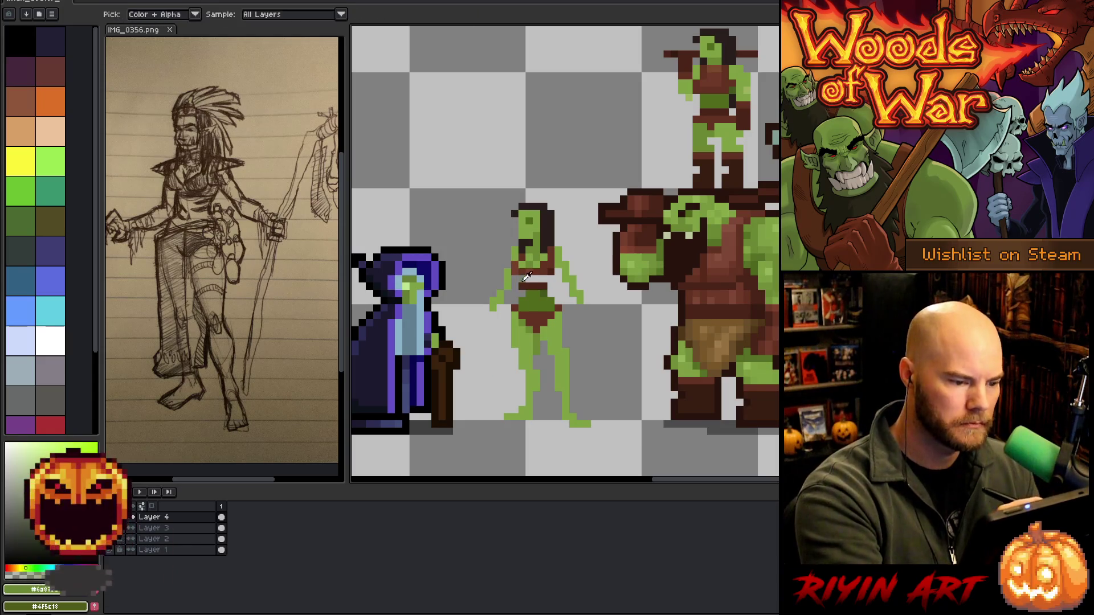
left_click(526, 276)
key("b")
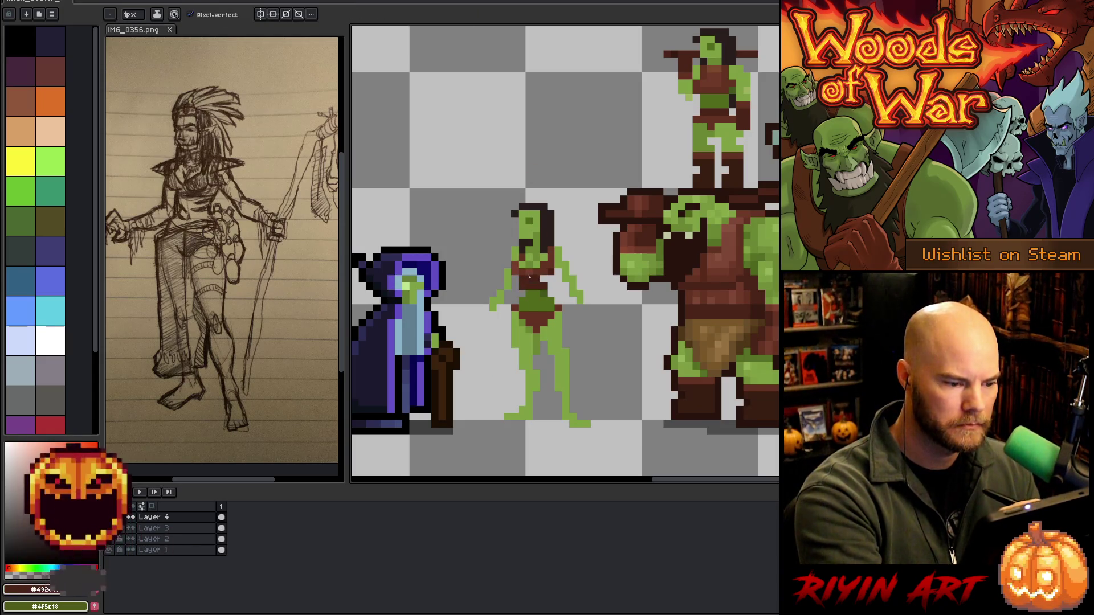
left_click(530, 267, "alt")
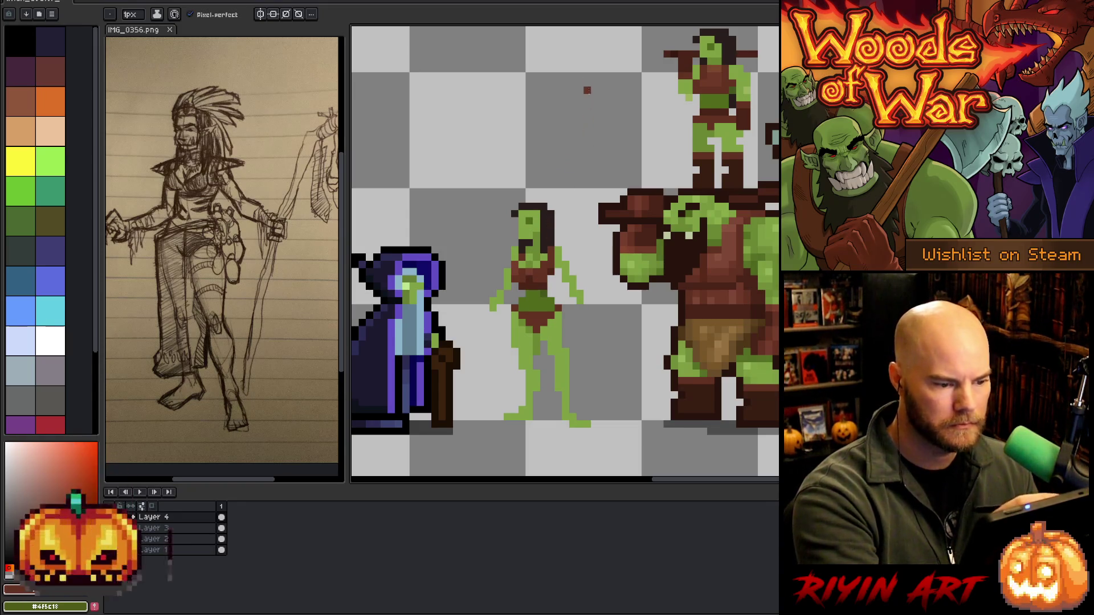
key("alt")
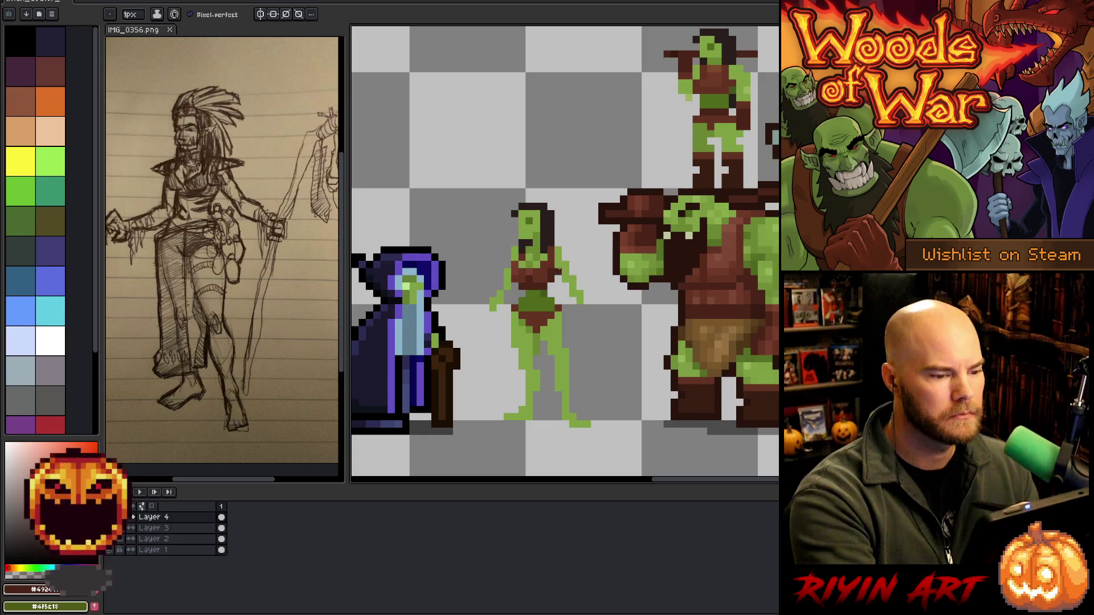
key("e")
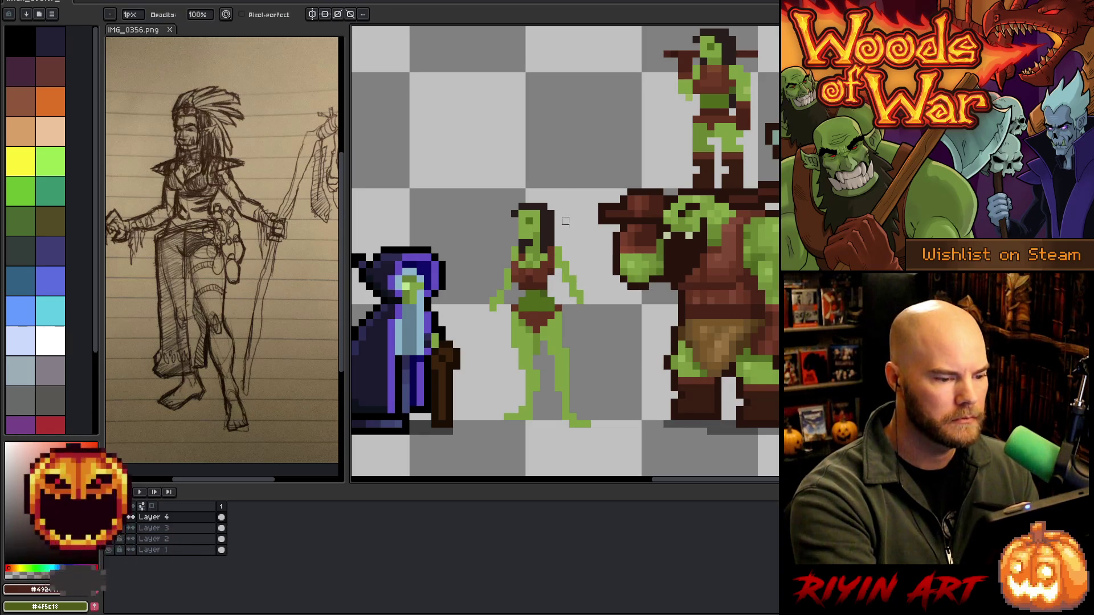
key("b")
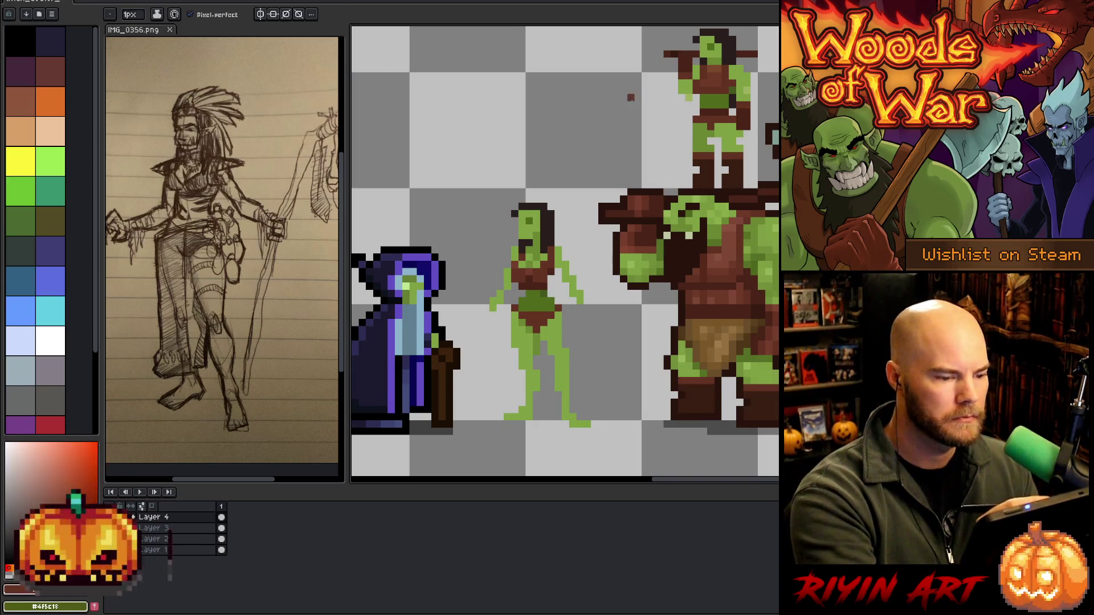
Pick the chest brown, dab a test pixel beside her head, and outline her upper body
key("i")
left_click(518, 259, "alt")
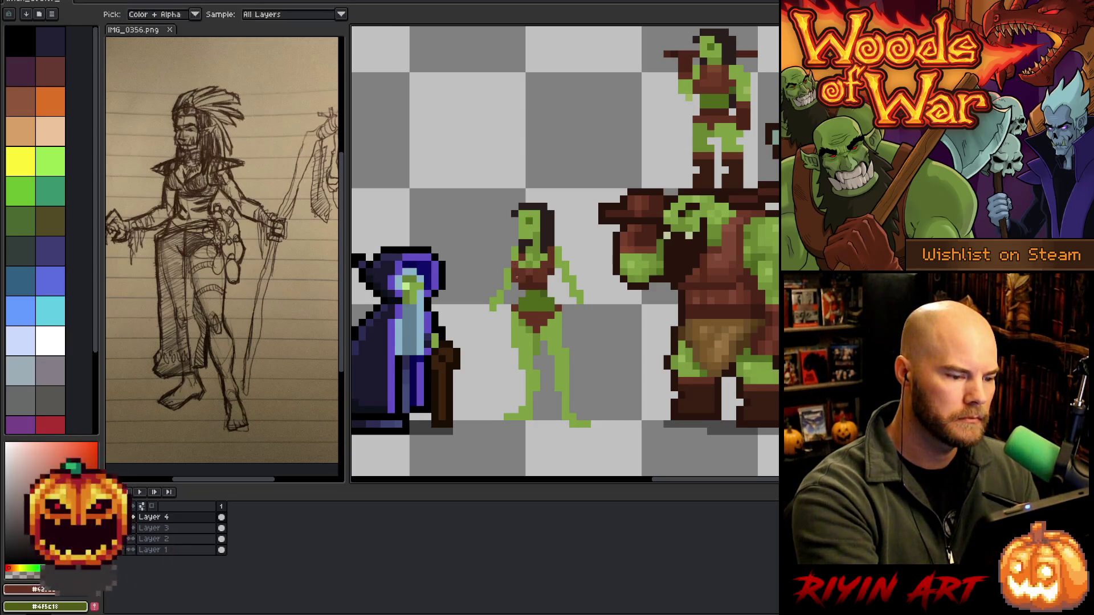
left_click(530, 253, "alt")
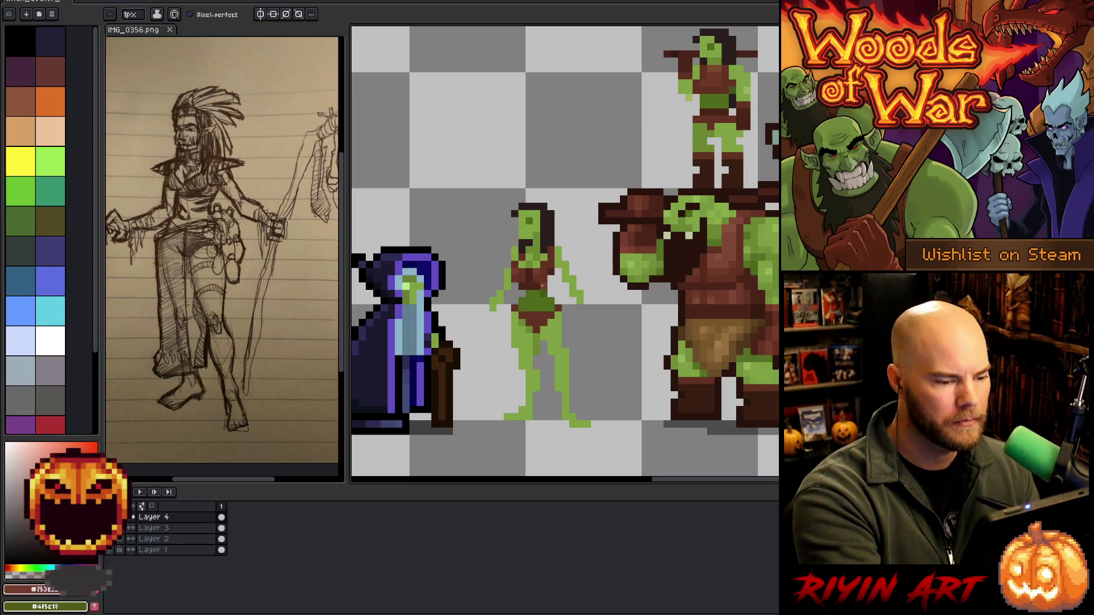
left_click(544, 278, "alt")
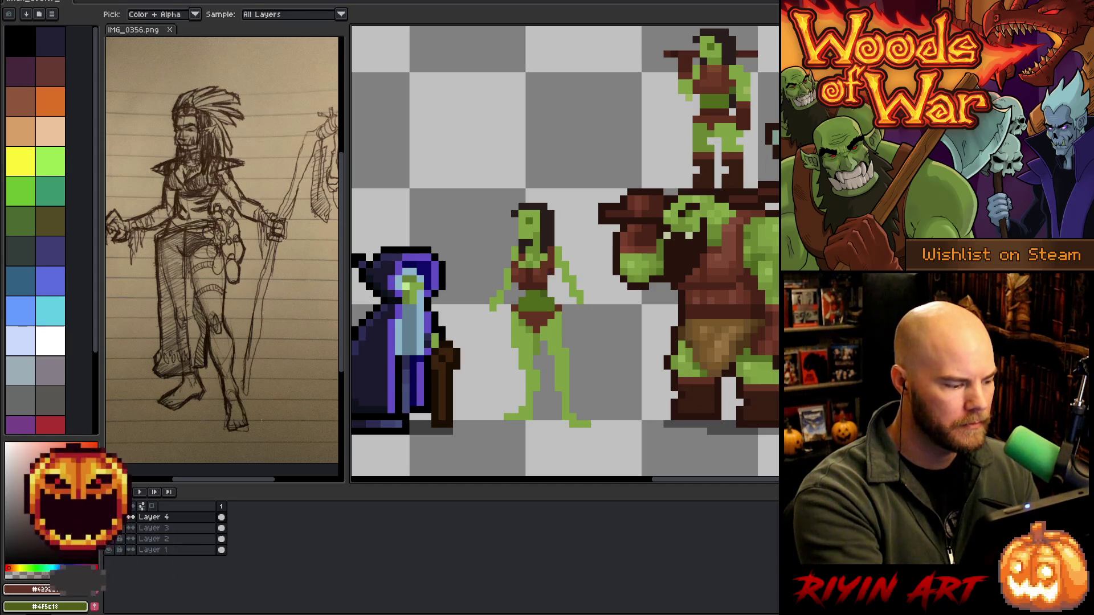
left_click(551, 228)
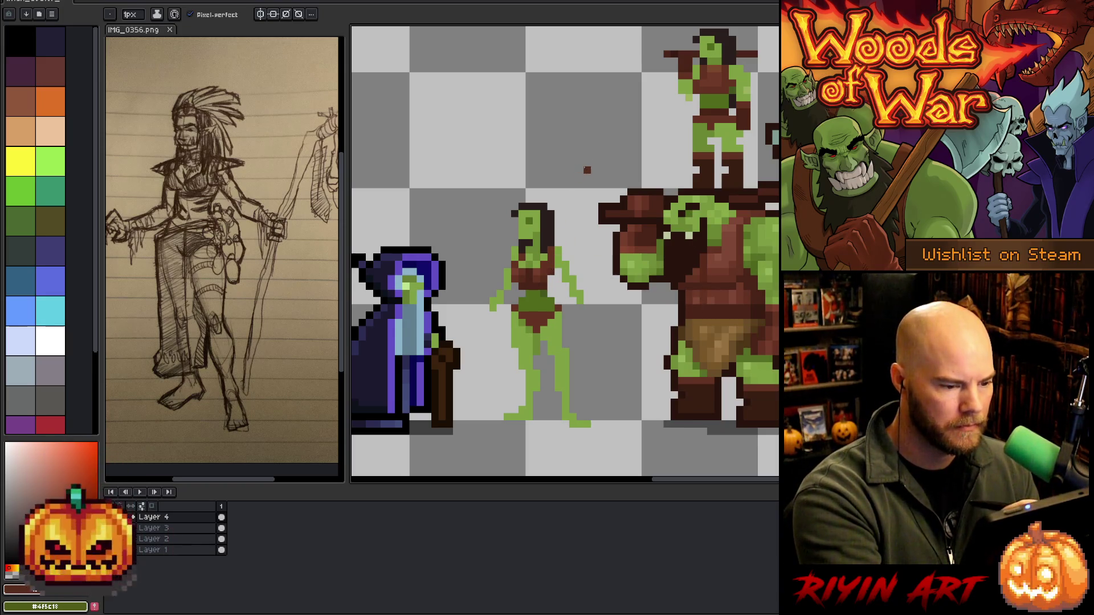
key("alt")
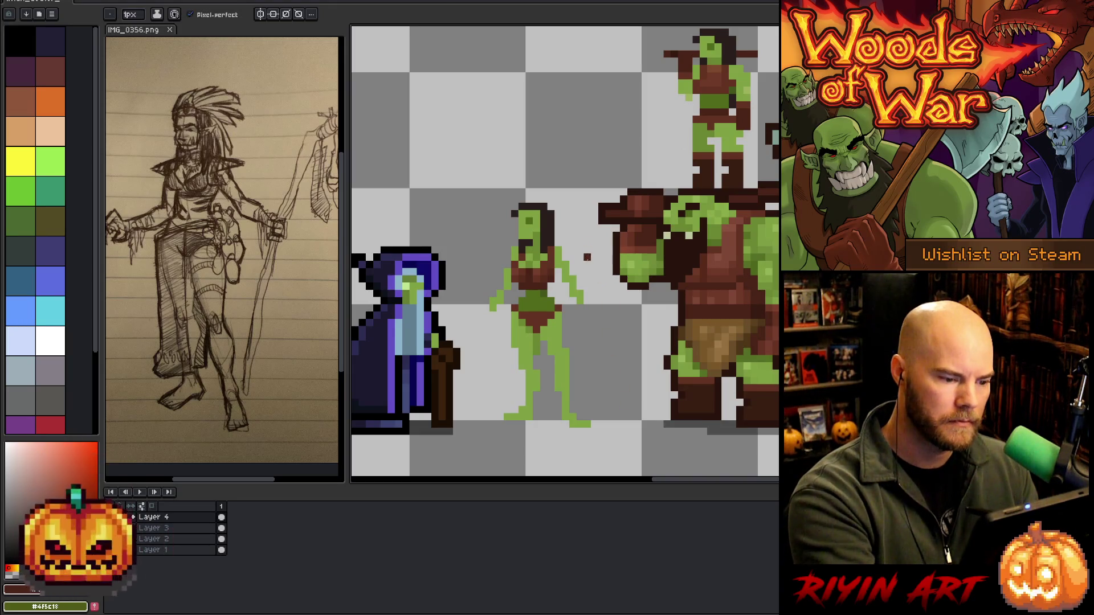
key("m")
mouse_move(571, 196)
left_mouse_down()
mouse_move(586, 259)
mouse_move(569, 301)
mouse_move(513, 301)
mouse_move(525, 172)
mouse_move(569, 191)
left_mouse_up()
Raise the selected upper body one pixel and fill the waist gap with green skin
key("Up")
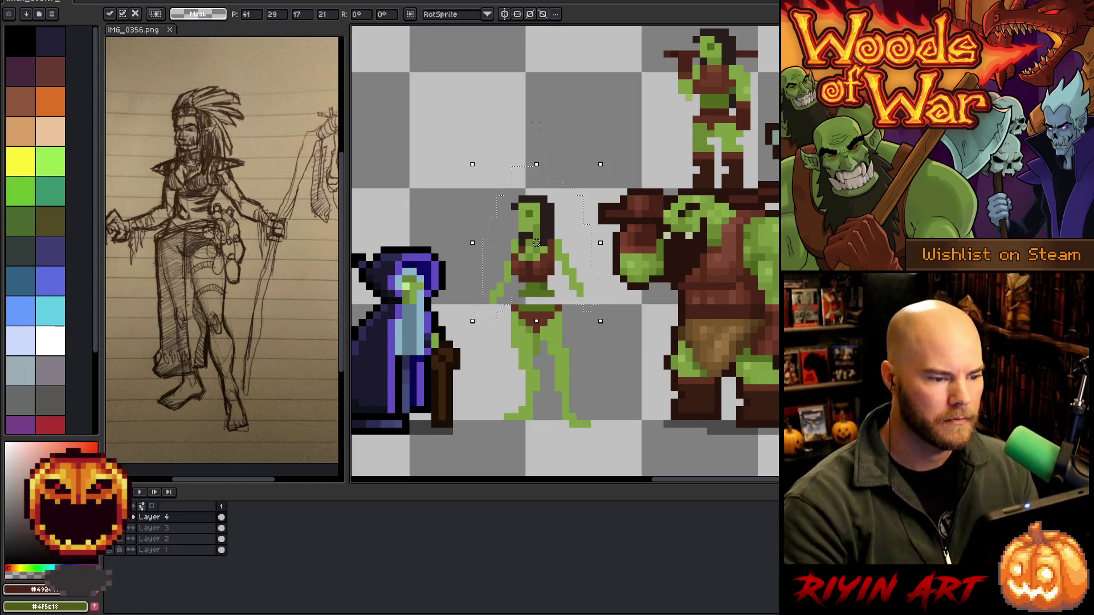
key("ctrl+d")
key("i")
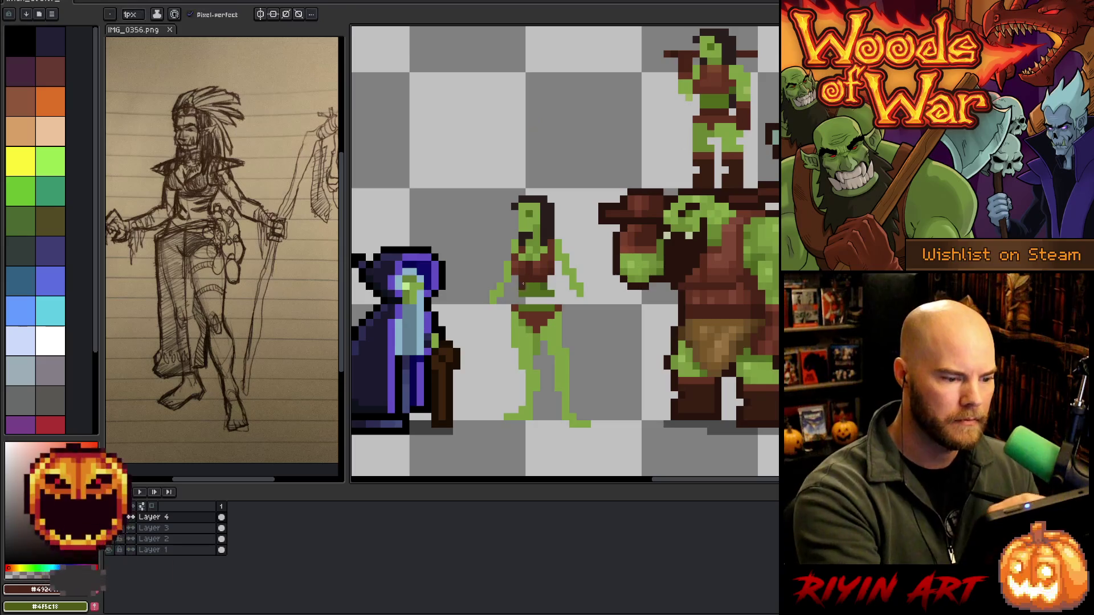
left_click(533, 289)
key("b")
left_click_drag(525, 301, 544, 292)
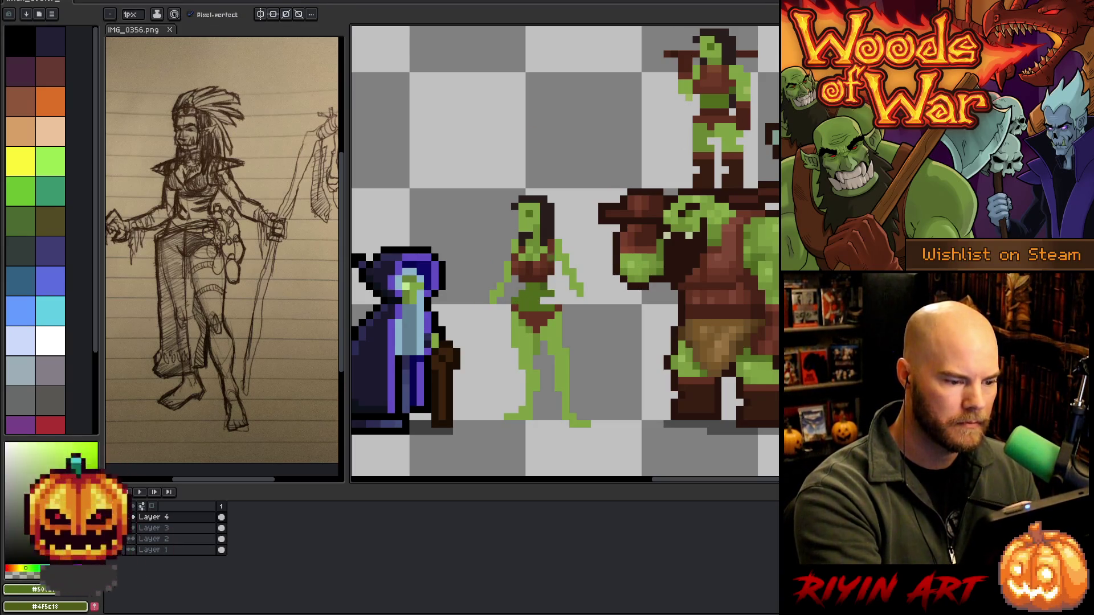
left_click(544, 301)
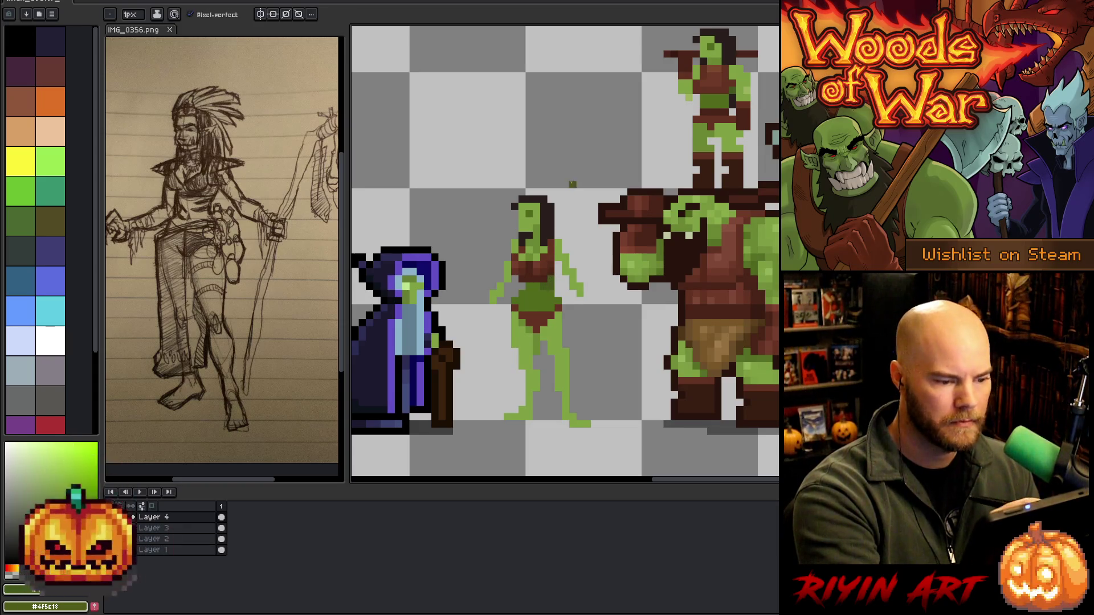
Sample the hair brown and the waist and leg greens from the figure
left_click(556, 244, "alt")
left_click(554, 282, "alt")
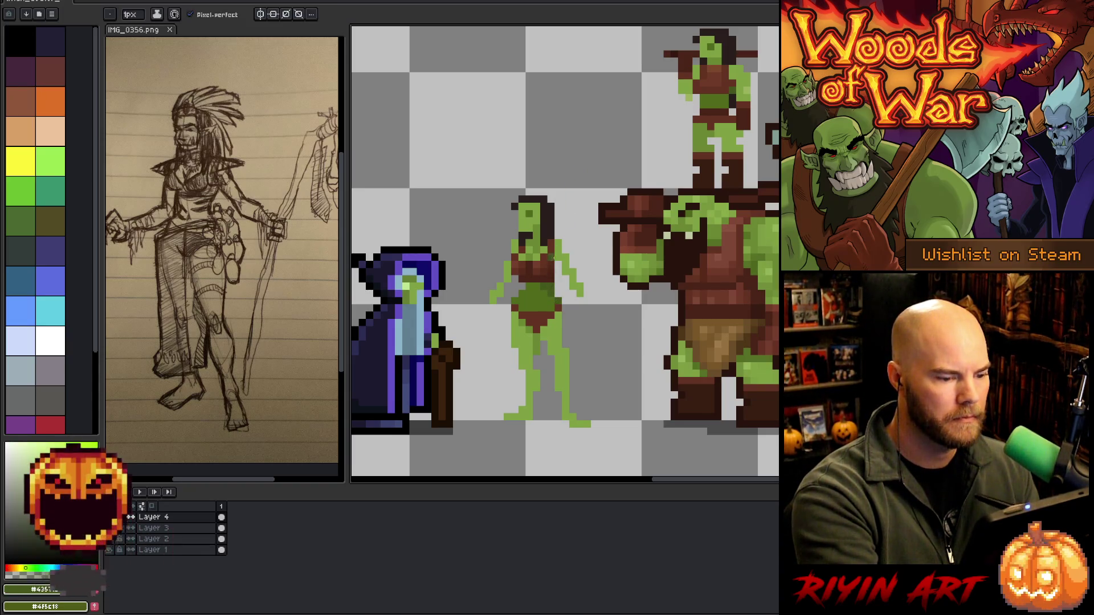
left_click(550, 288, "alt")
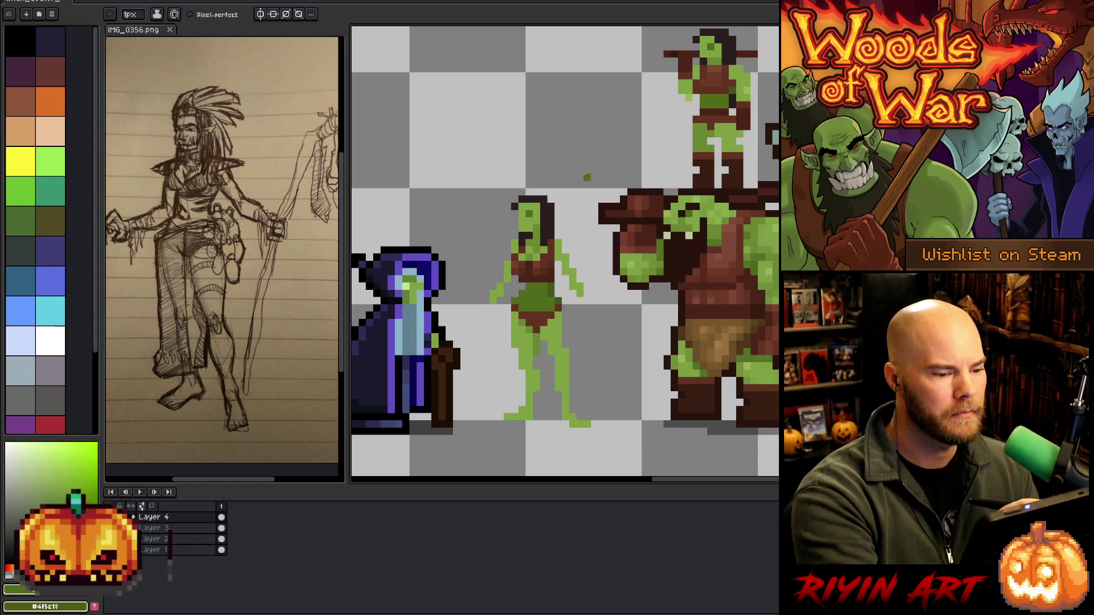
left_click(561, 337, "alt")
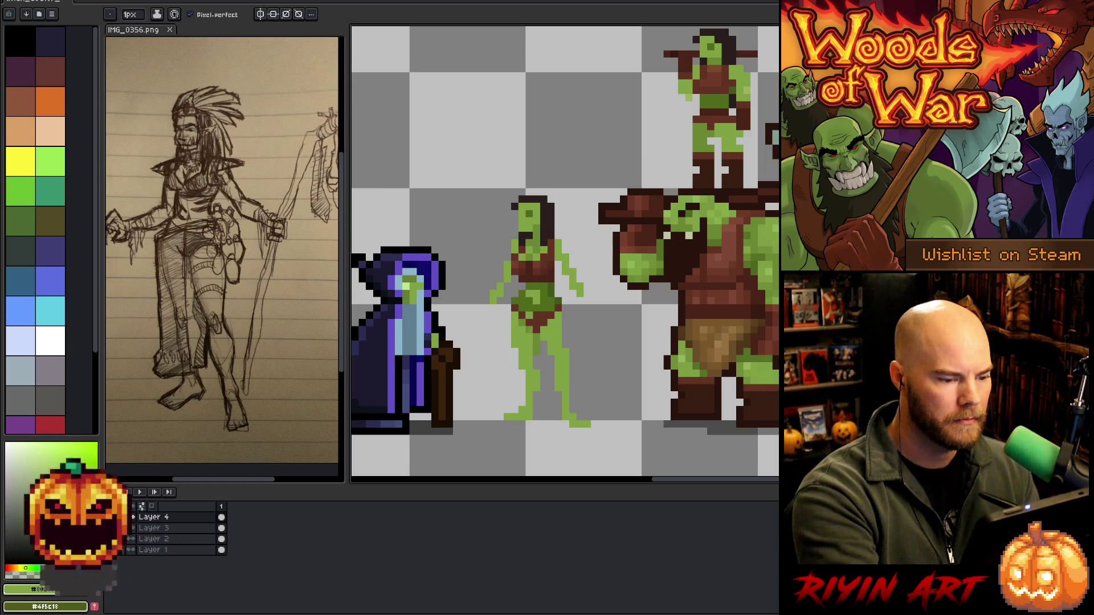
left_click(541, 290, "alt")
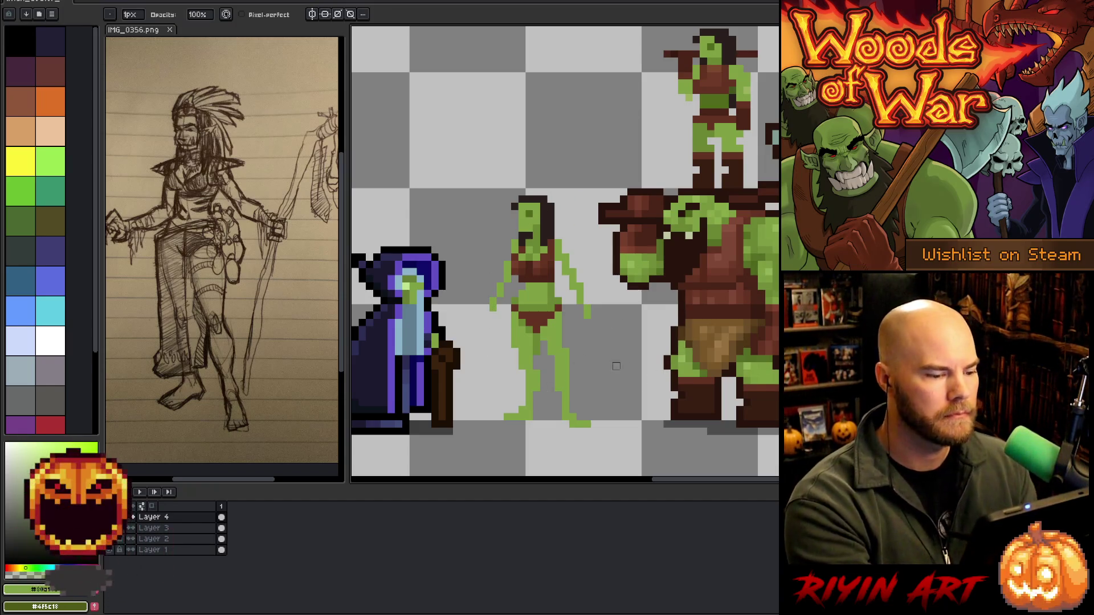
key("m")
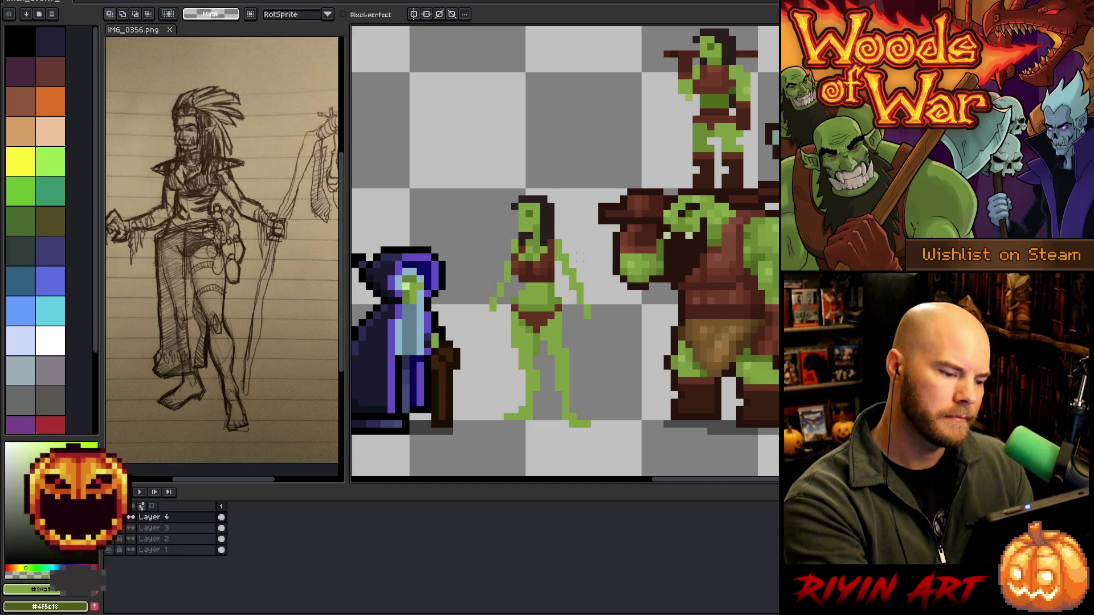
key("b")
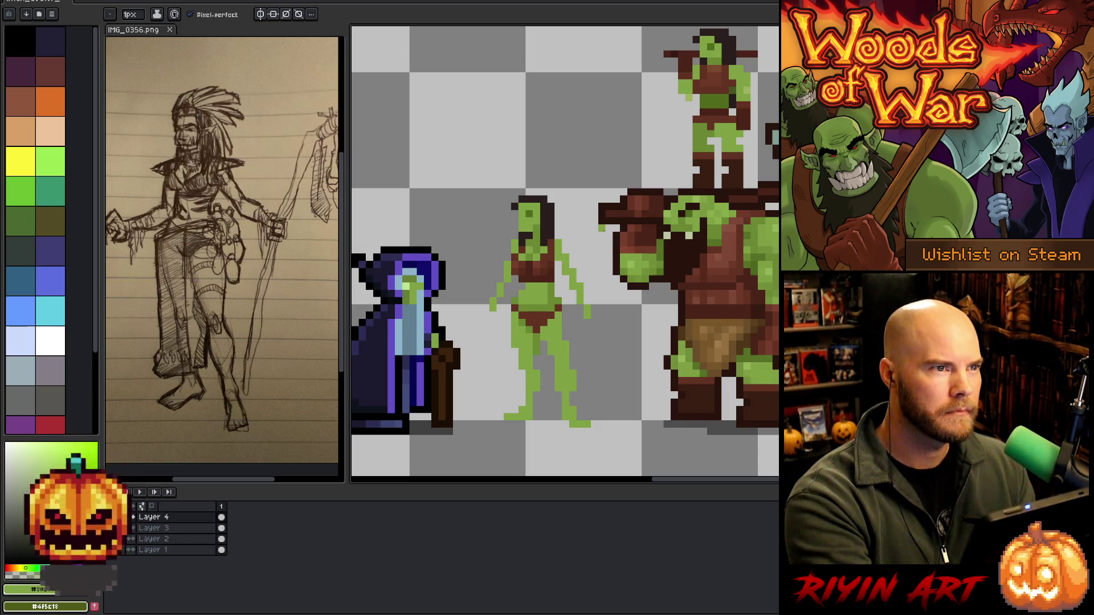
key("e")
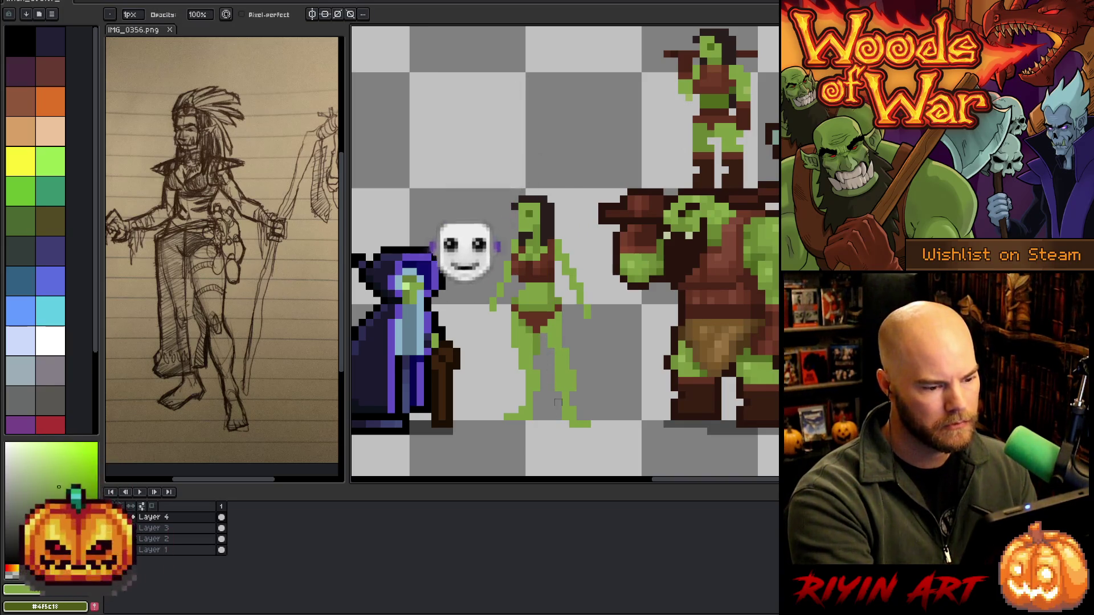
key("b")
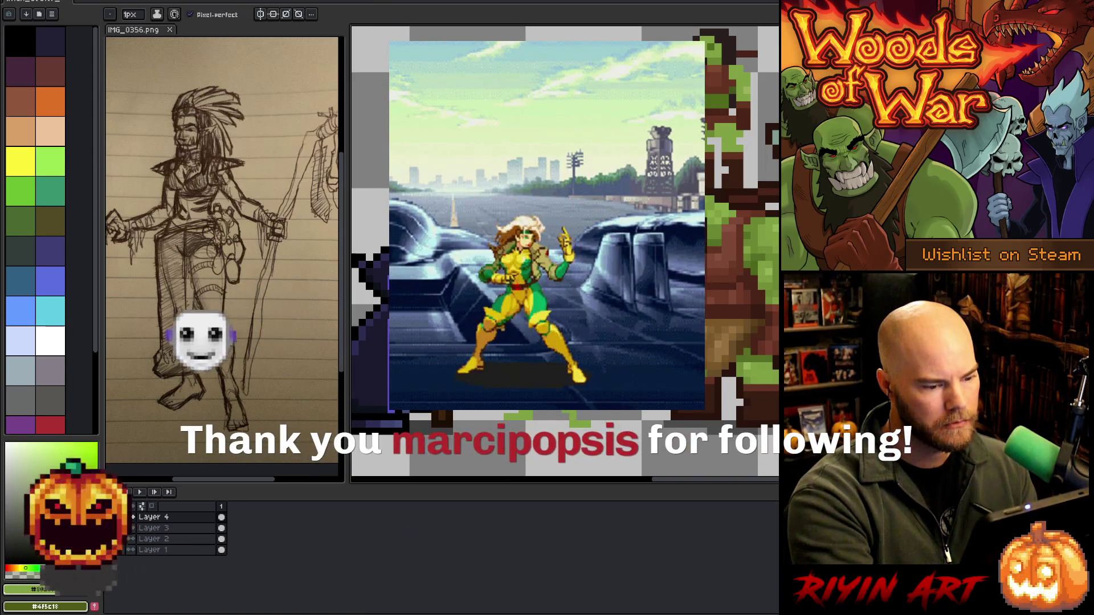
key("e")
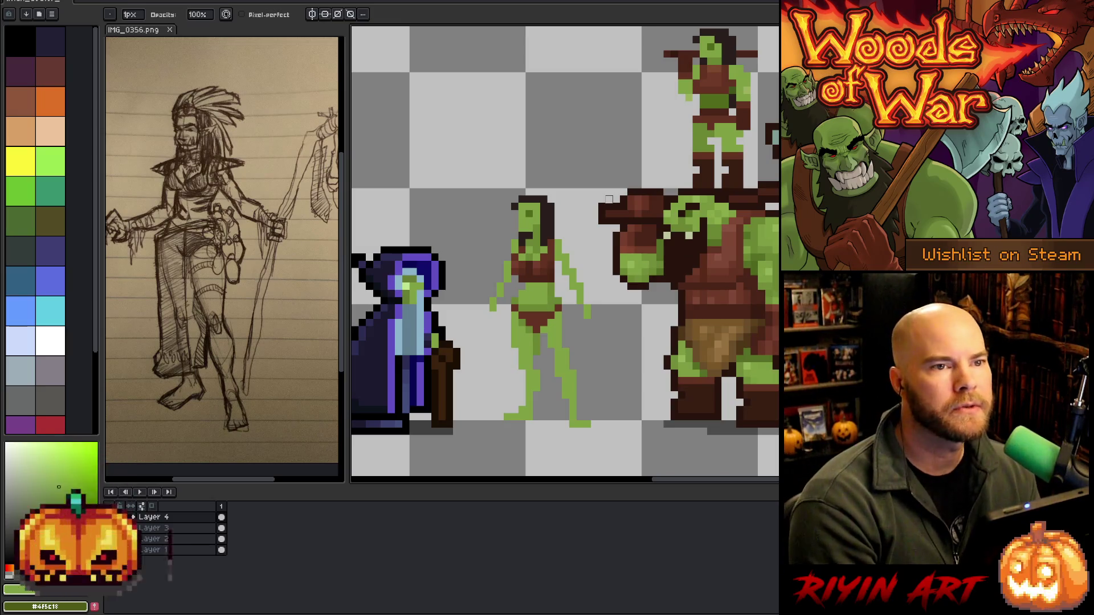
key("space")
left_click_drag(649, 306, 614, 282)
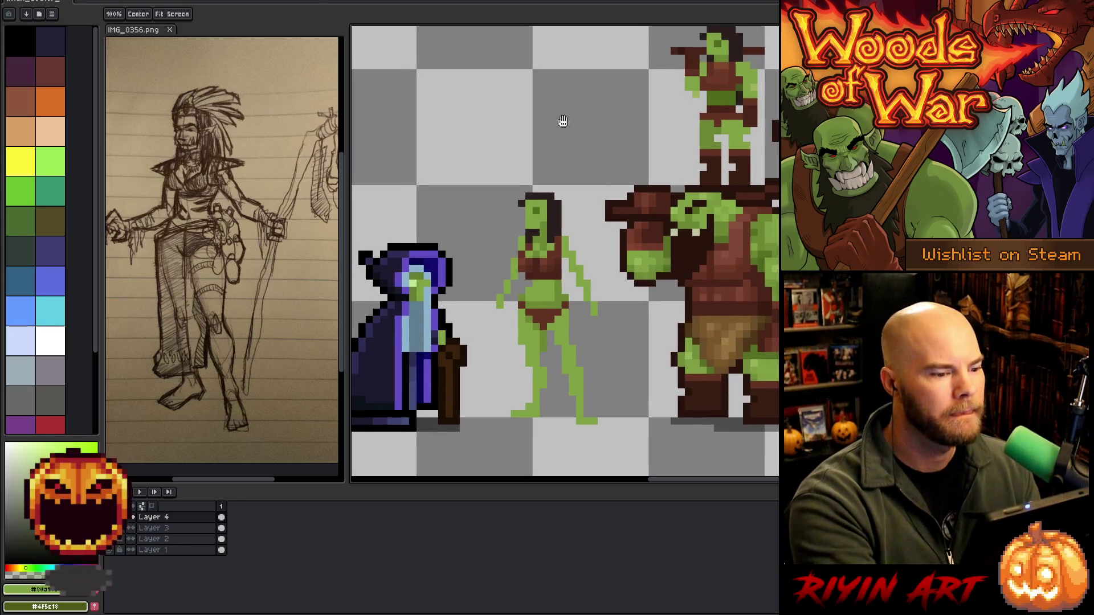
left_click(564, 296, "alt")
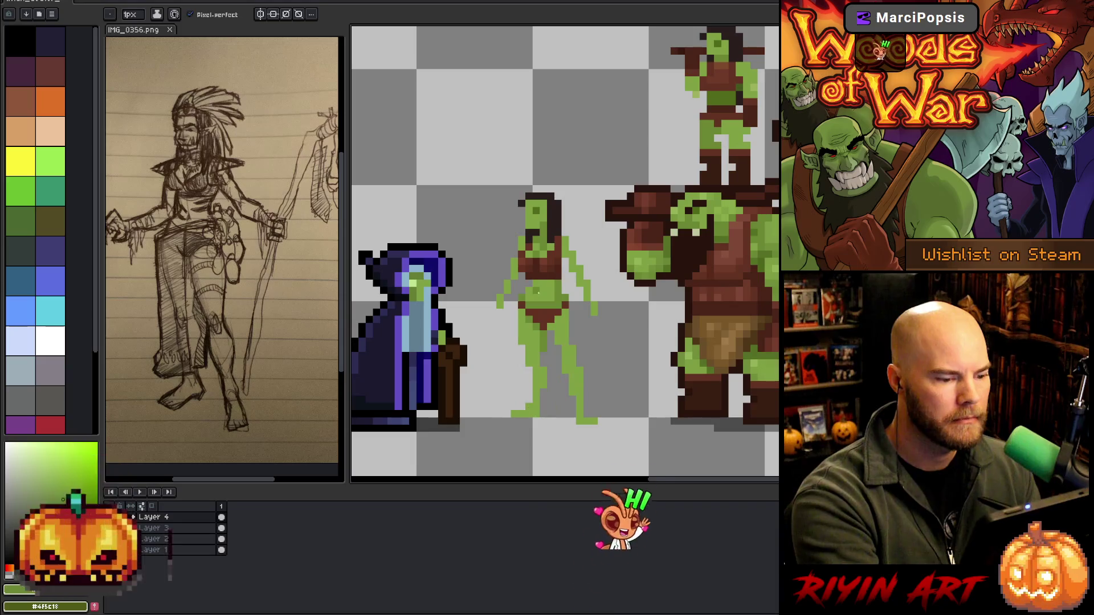
Raise the orc woman's upper body one pixel and erase a pixel at her waist
key("q")
mouse_move(593, 194)
left_mouse_down()
mouse_move(606, 301)
mouse_move(563, 281)
mouse_move(547, 299)
mouse_move(504, 307)
mouse_move(499, 217)
left_mouse_up()
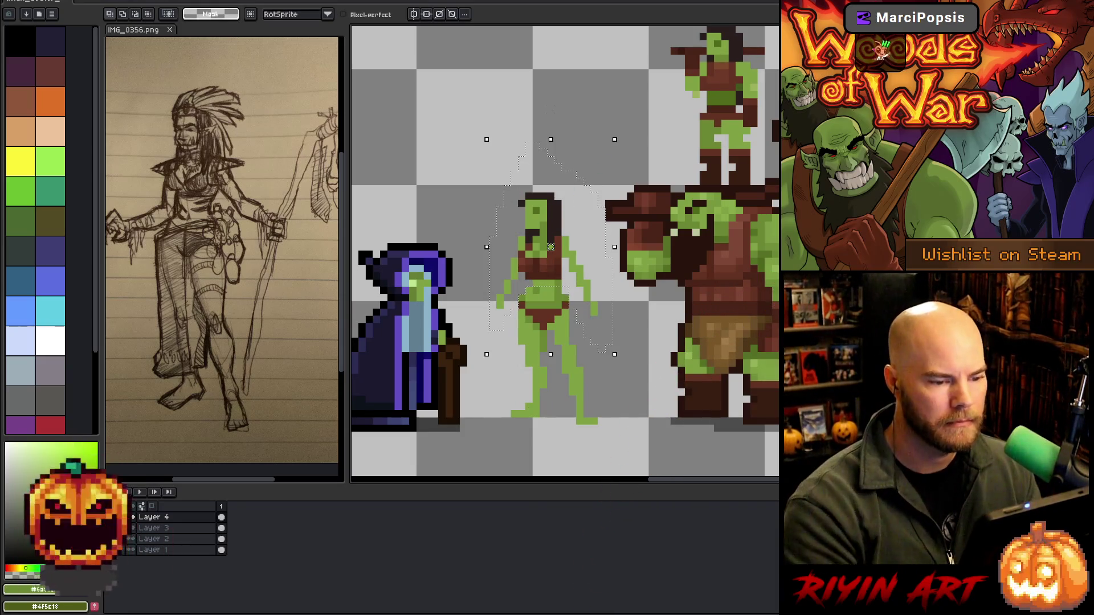
left_click_drag(550, 247, 550, 238)
key("ctrl+d")
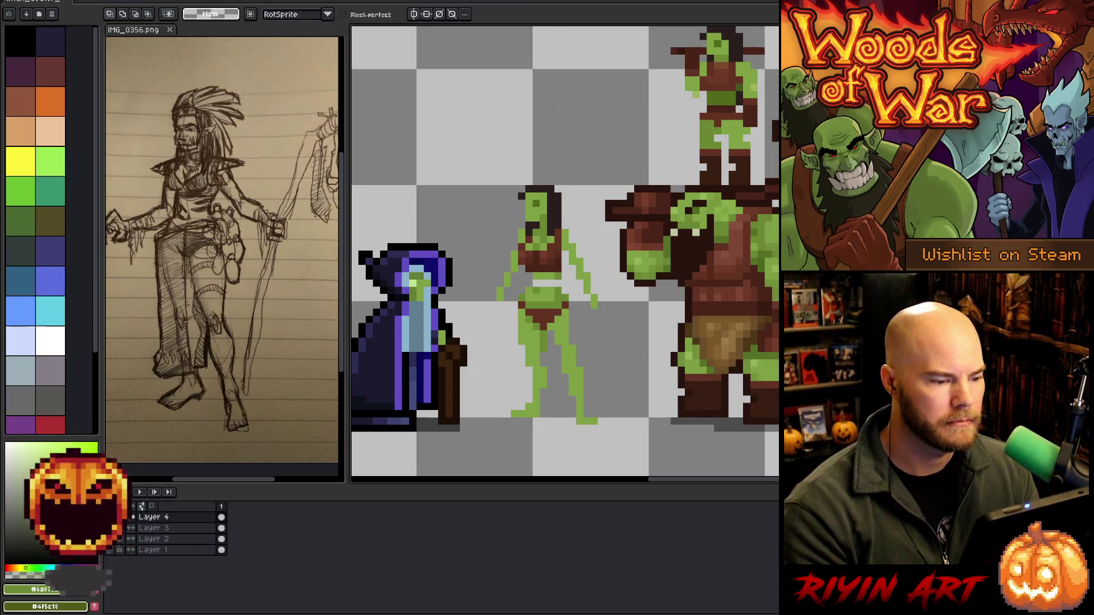
key("b")
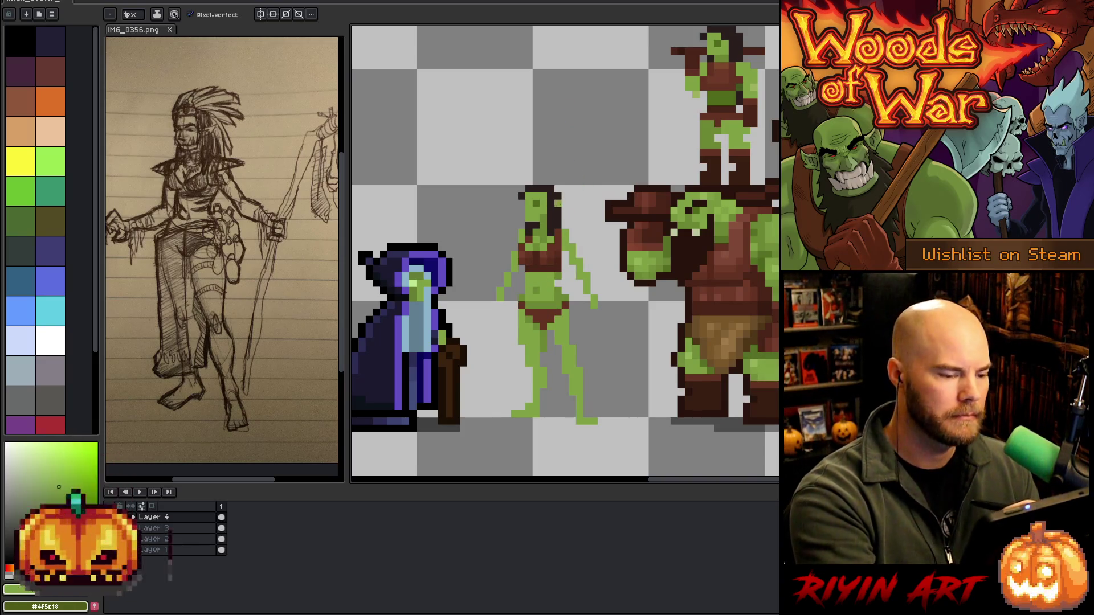
key("e")
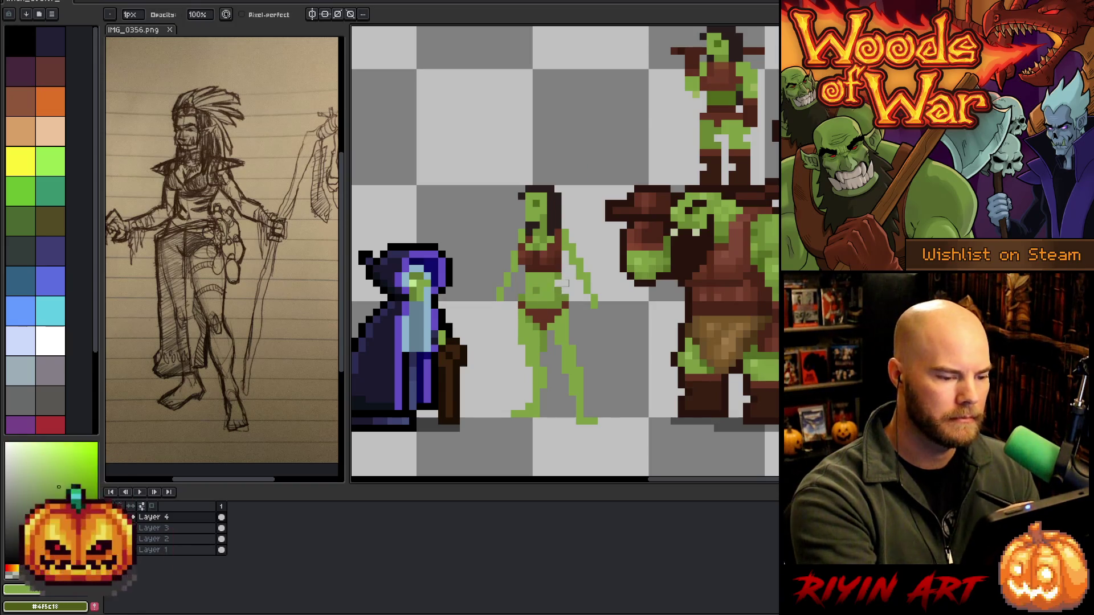
left_click(557, 277)
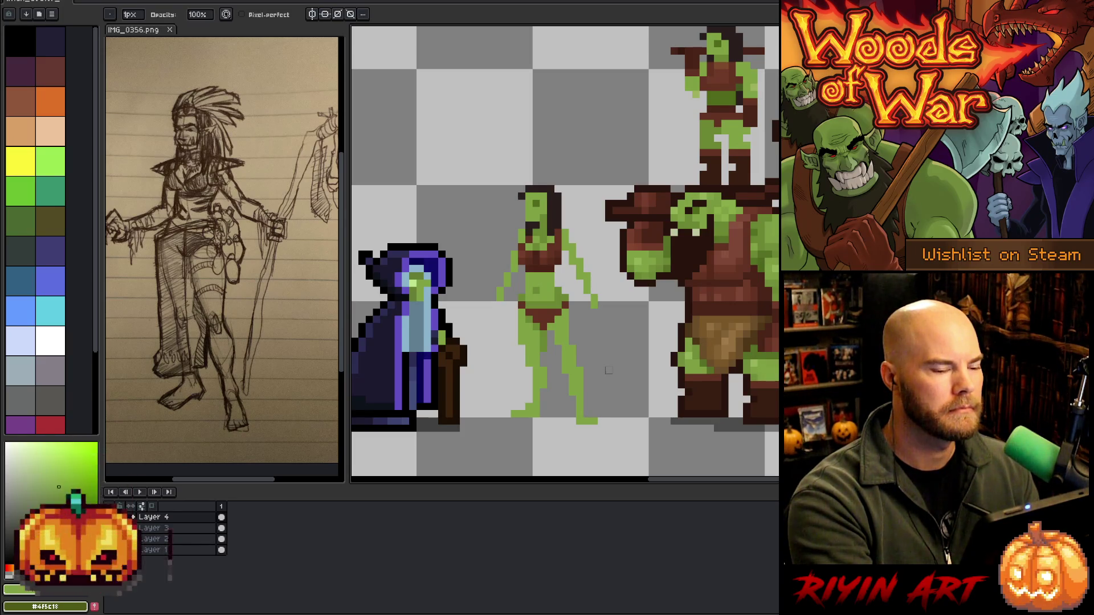
Sample the brown and green from the figure, then select and deselect the whole figure
key("i")
left_click(559, 325)
key("b")
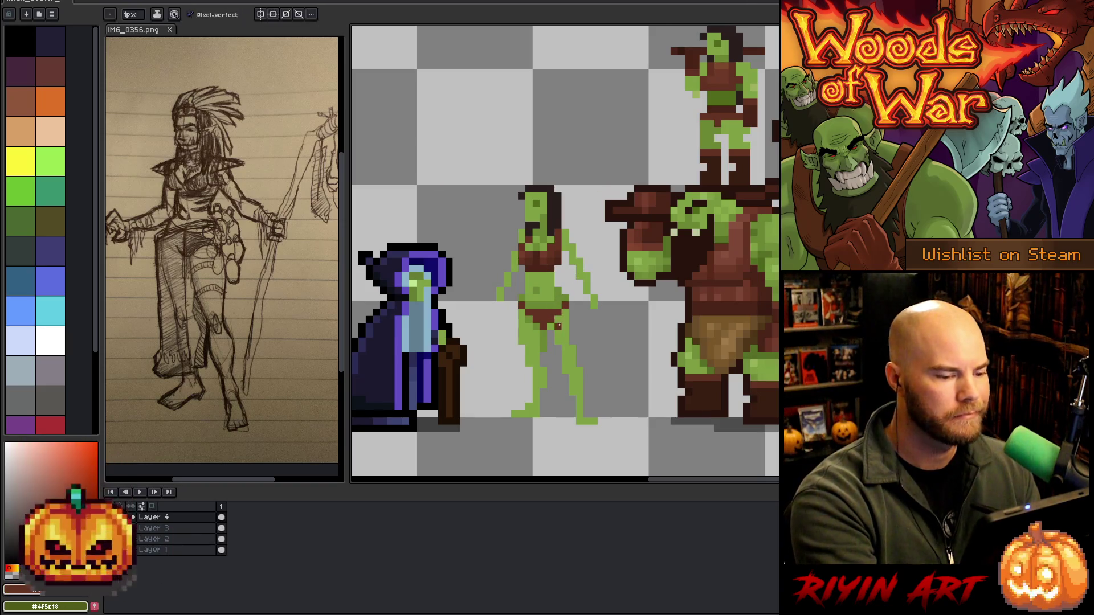
left_click(558, 327, "alt")
left_click(564, 304, "alt")
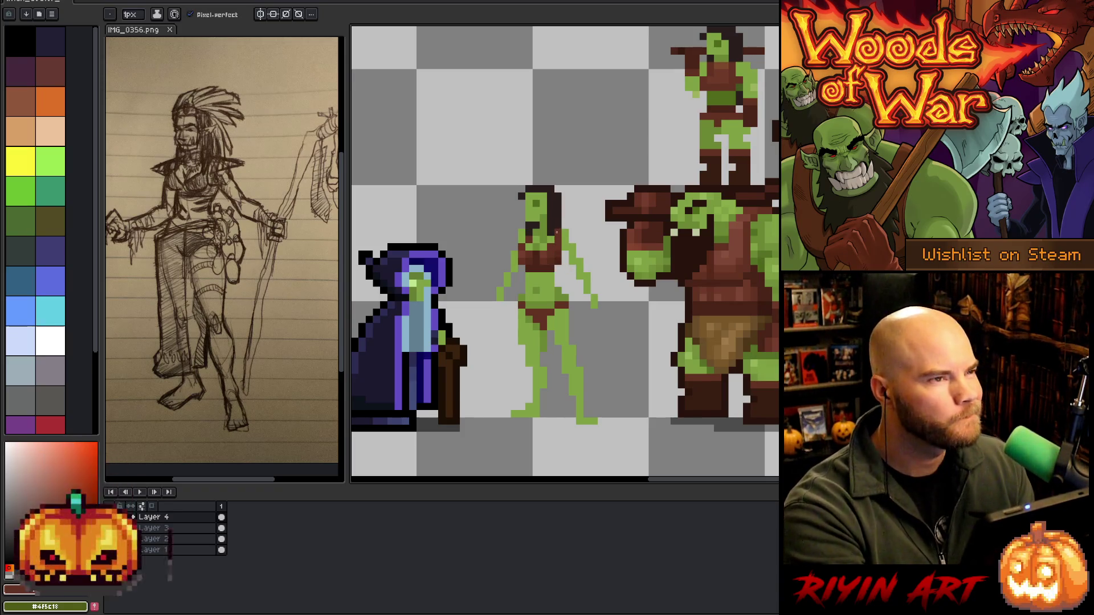
key("m")
mouse_move(708, 190)
left_mouse_down()
mouse_move(512, 354)
mouse_move(512, 428)
mouse_move(500, 434)
left_mouse_up()
key("ctrl+d")
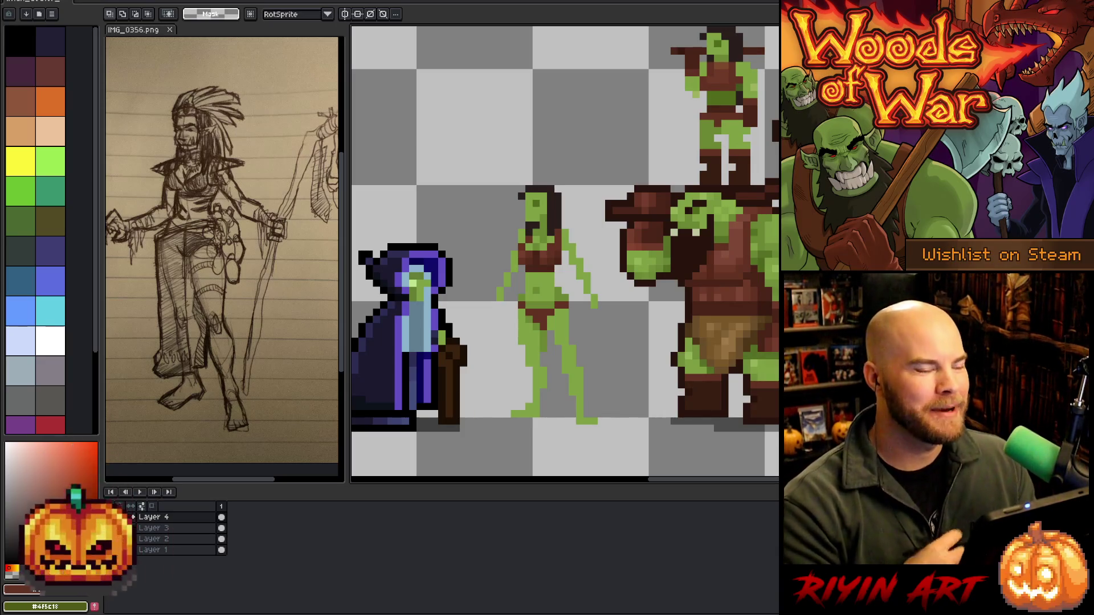
Sketch a black staff line beside her, undo it and the upper-body move, and sketch it again
key("b")
mouse_move(578, 165)
left_mouse_down()
mouse_move(609, 336)
mouse_move(563, 282)
left_mouse_up()
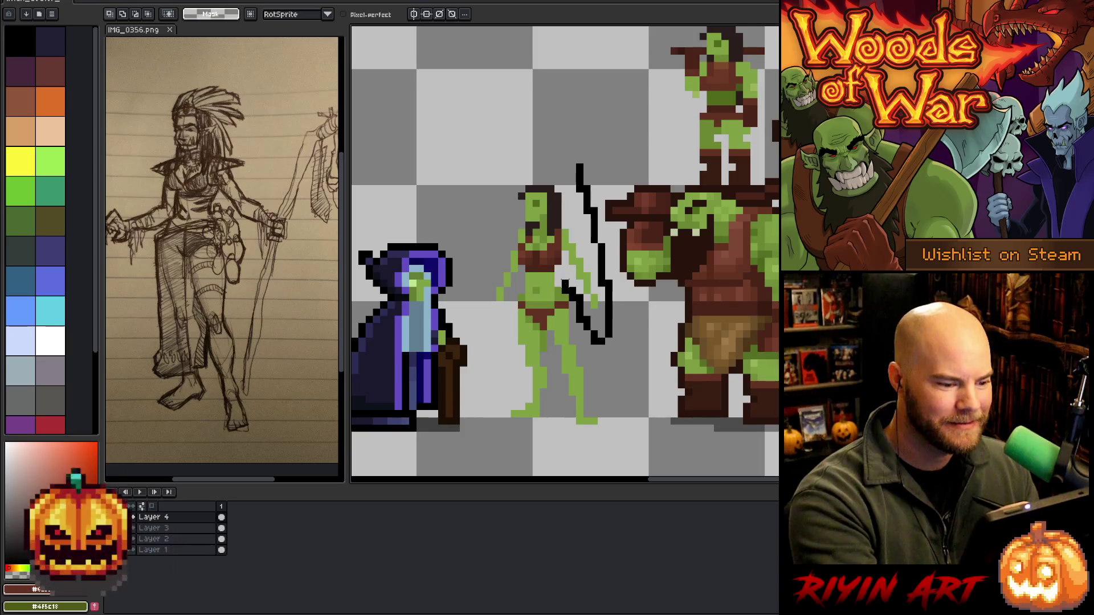
key("ctrl+z")
key("ctrl+z")
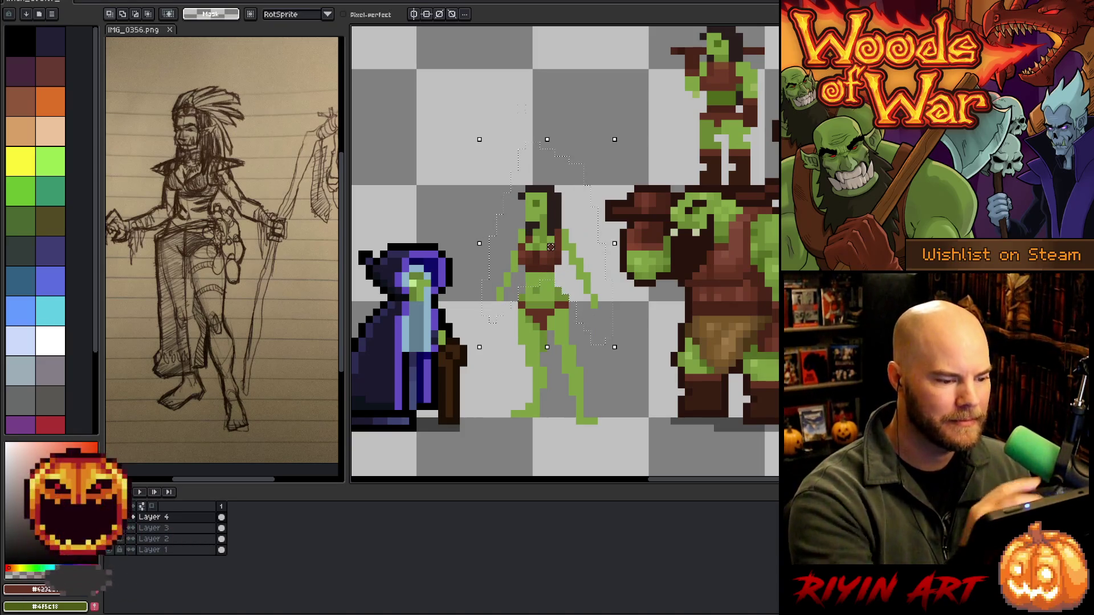
key("ctrl+z")
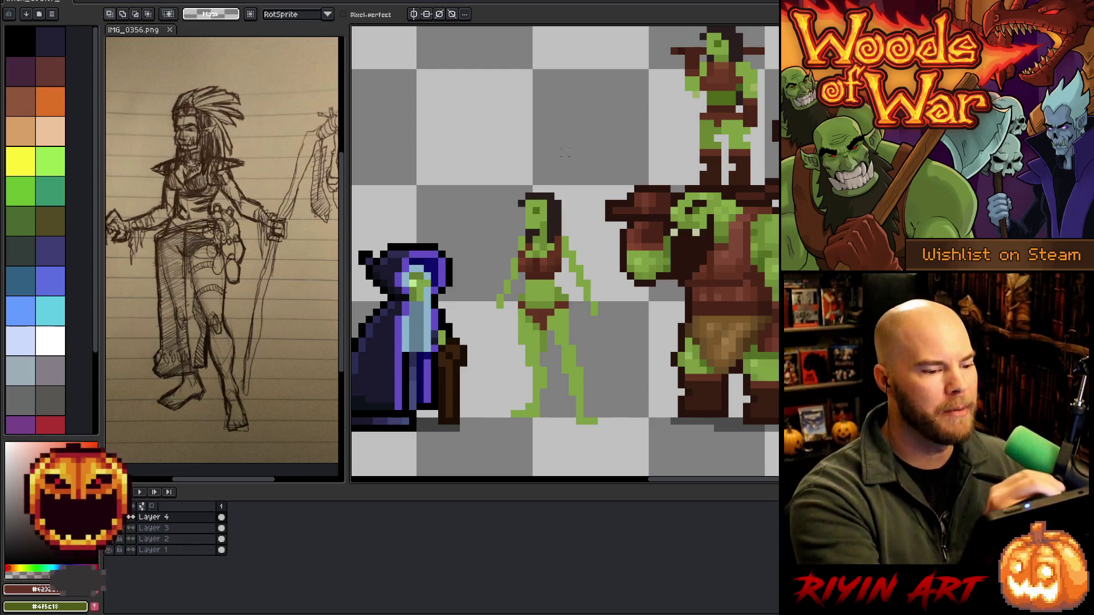
mouse_move(576, 167)
left_mouse_down()
mouse_move(602, 327)
mouse_move(568, 286)
left_mouse_up()
Undo the black staff strokes and shift her lower body and legs one pixel left
key("ctrl+z")
key("ctrl+z")
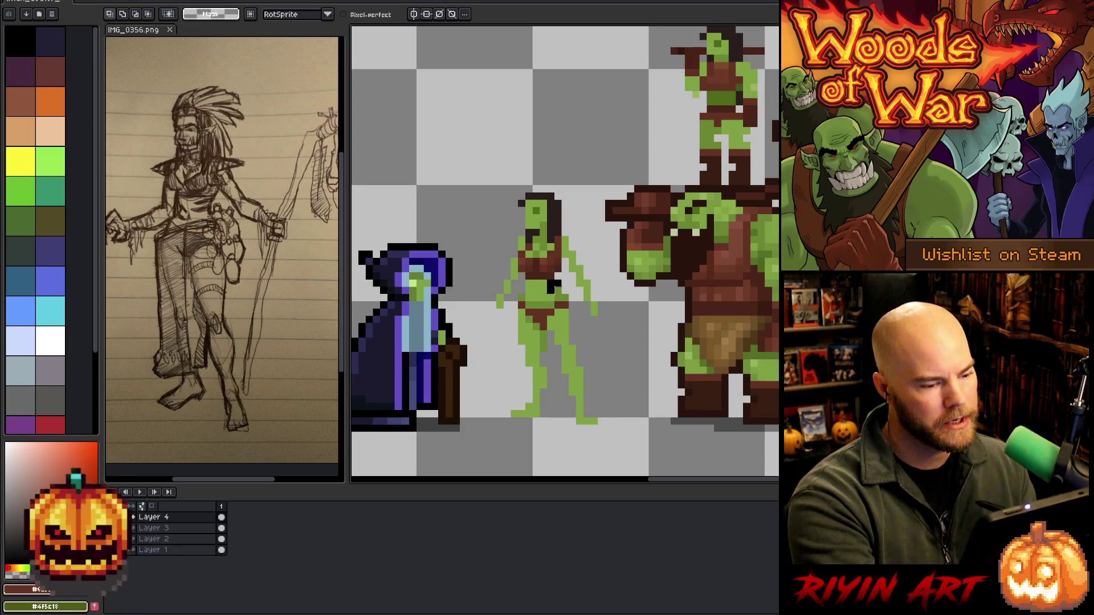
mouse_move(557, 296)
left_mouse_down()
mouse_move(544, 297)
mouse_move(554, 365)
mouse_move(592, 445)
left_mouse_up()
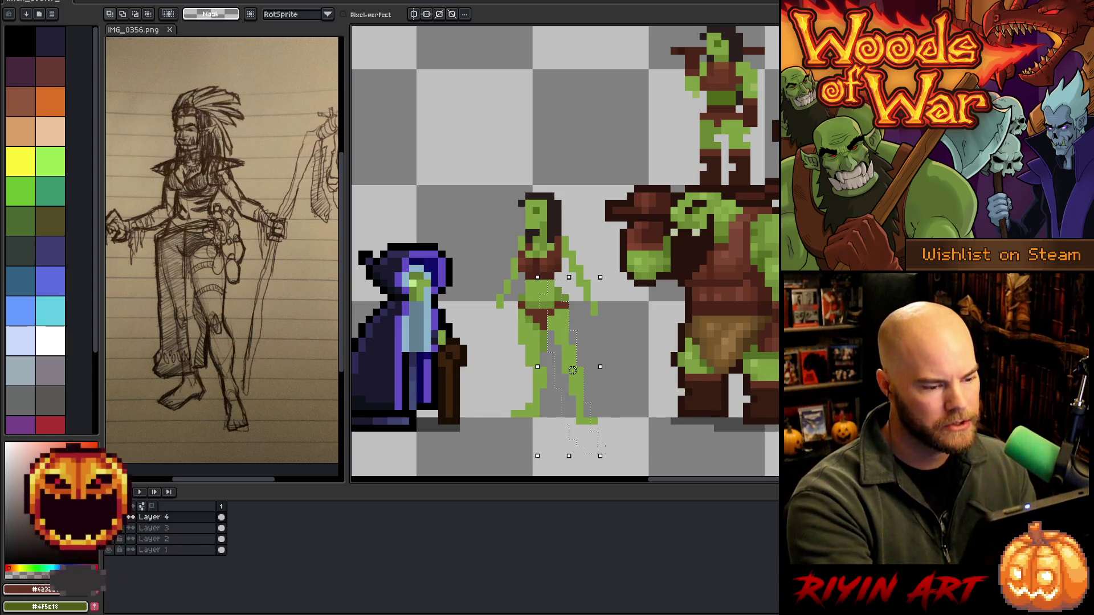
left_click_drag(572, 370, 565, 371)
key("ctrl+d")
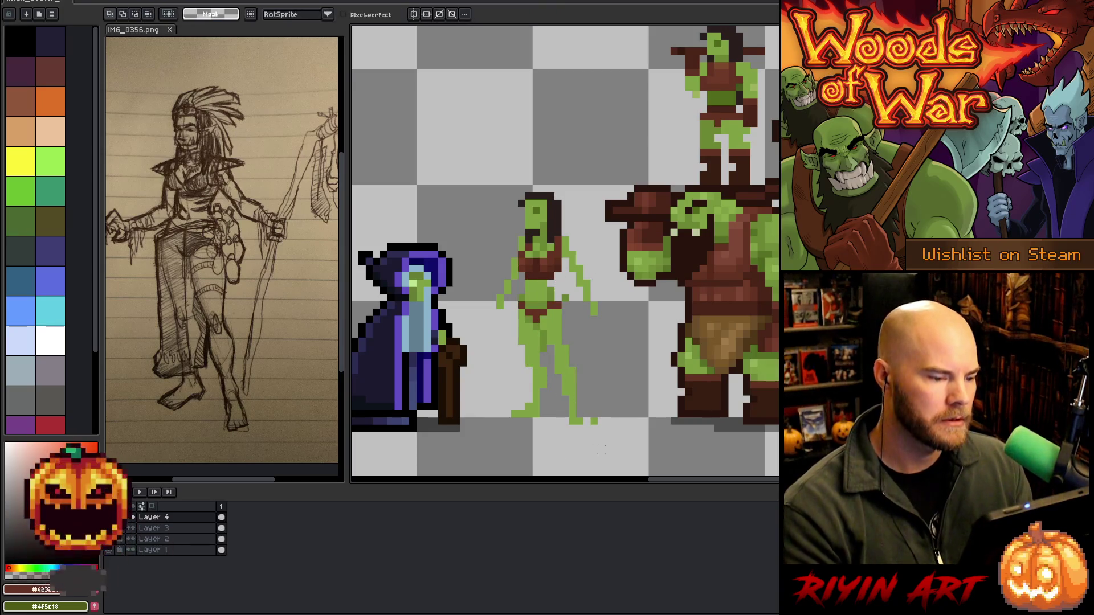
Tidy the right foot: remove the stray pixel and fill the foot tip green
key("e")
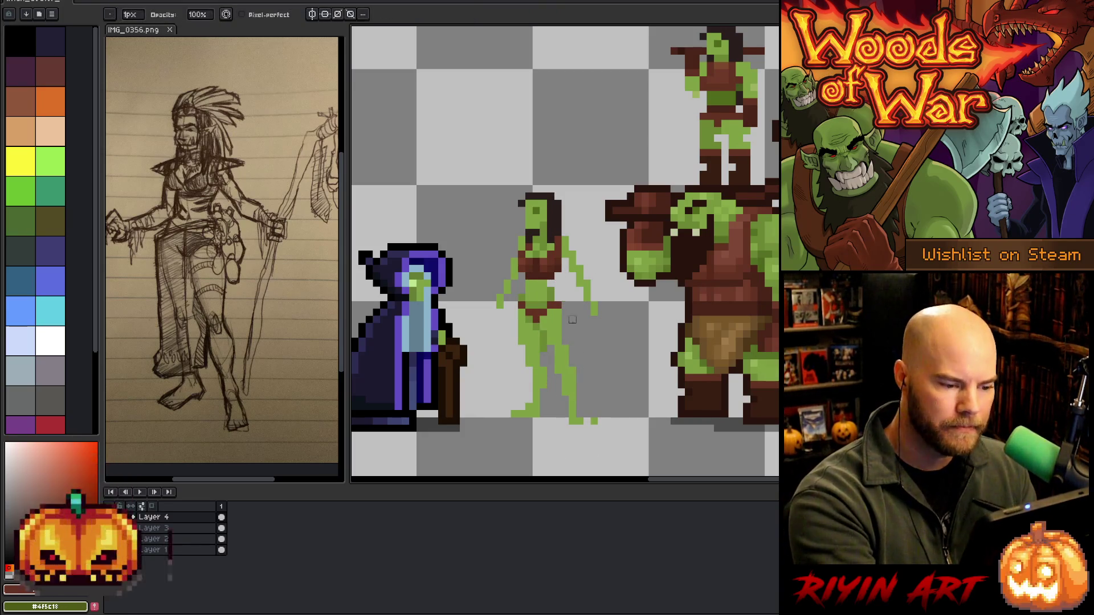
left_click(595, 421)
key("b")
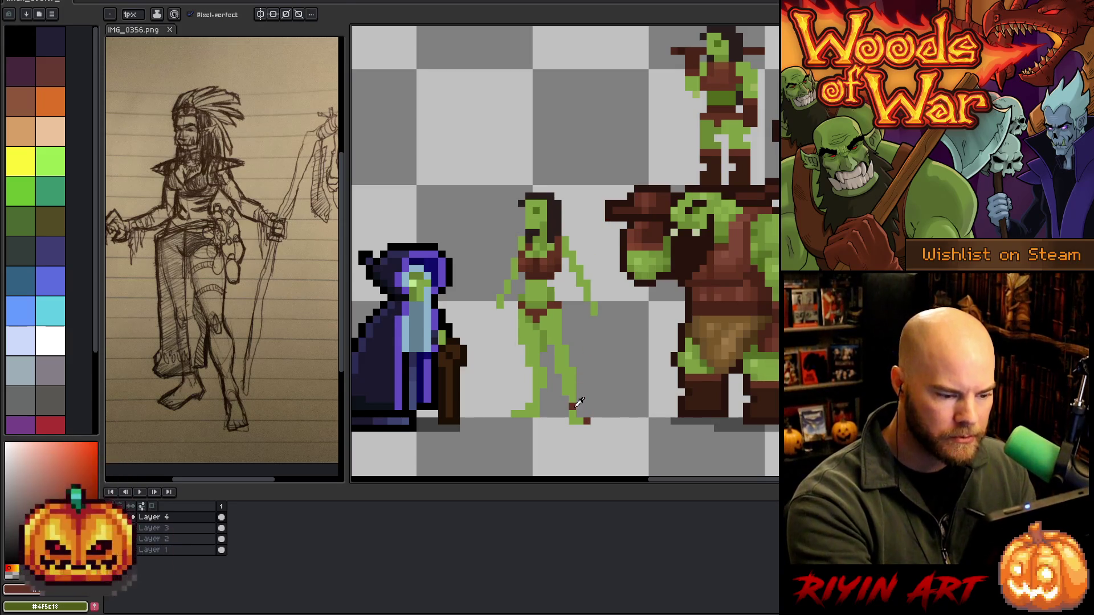
left_click(572, 406, "alt")
left_click(587, 420)
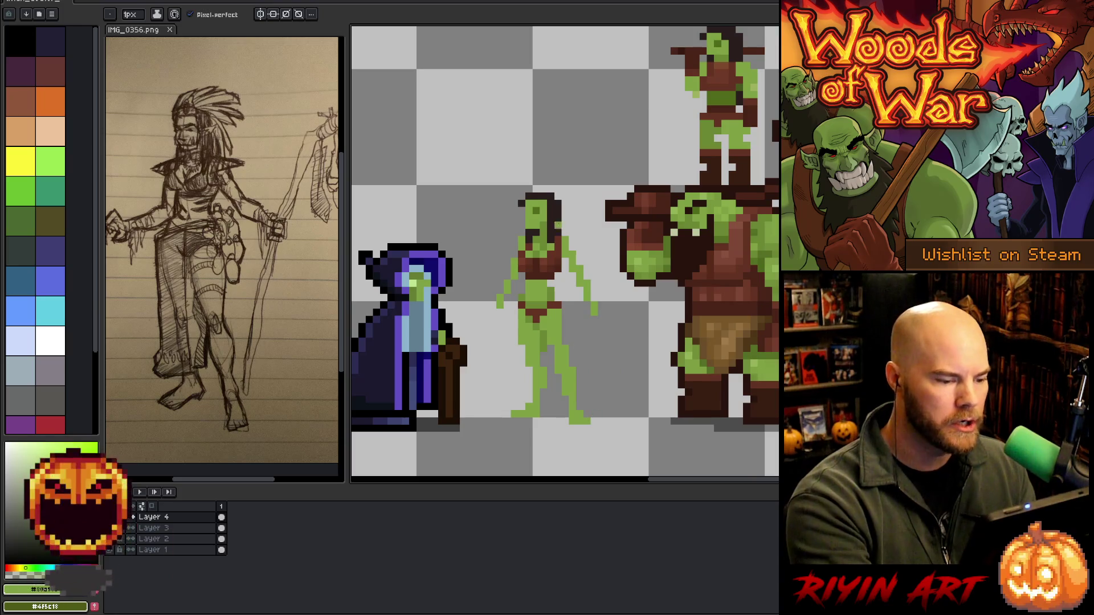
key("e")
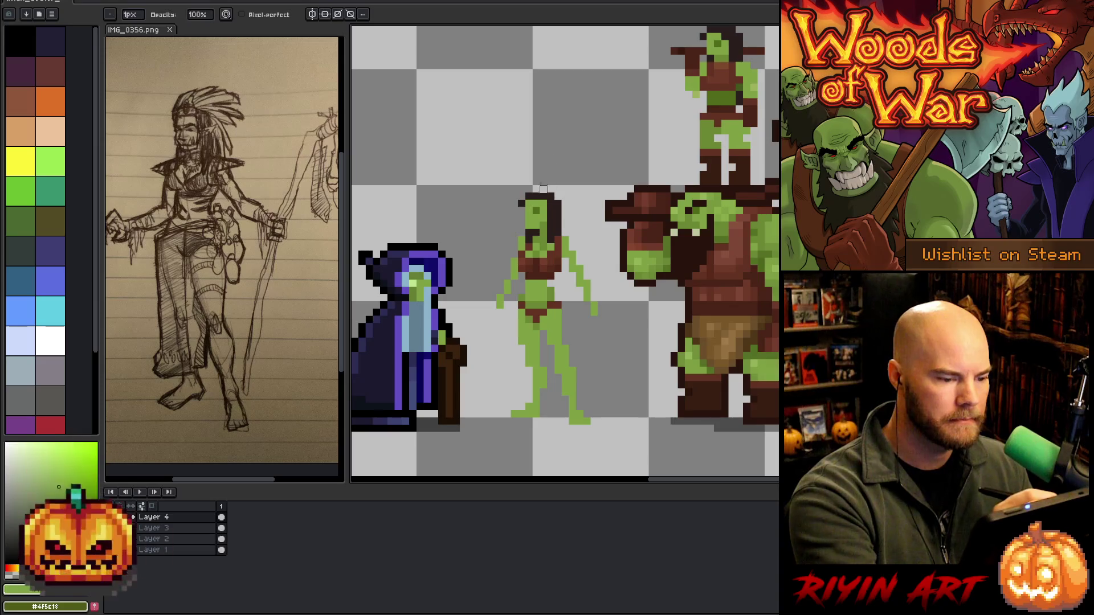
left_click(694, 187, "alt")
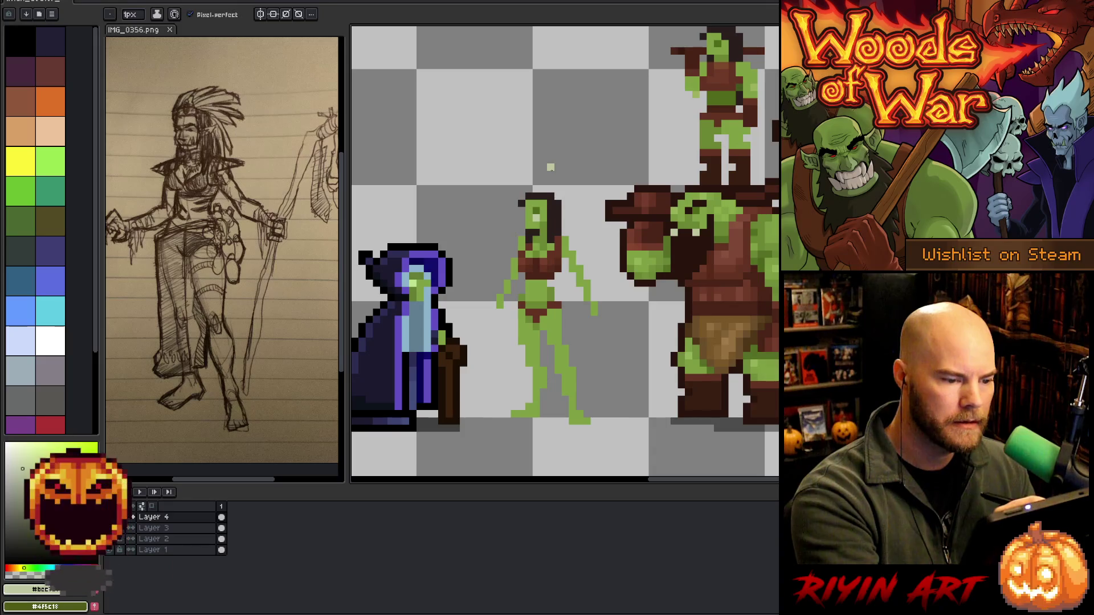
Refine the orc woman's face and hair with pale, dark brown and green pixels
left_click(521, 217)
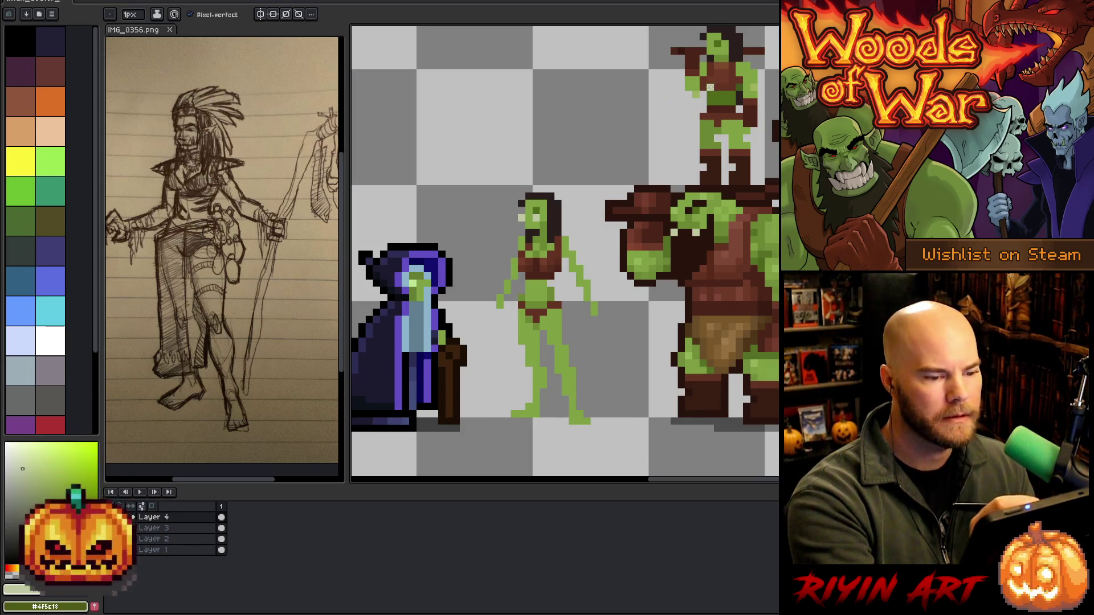
left_click(702, 199, "alt")
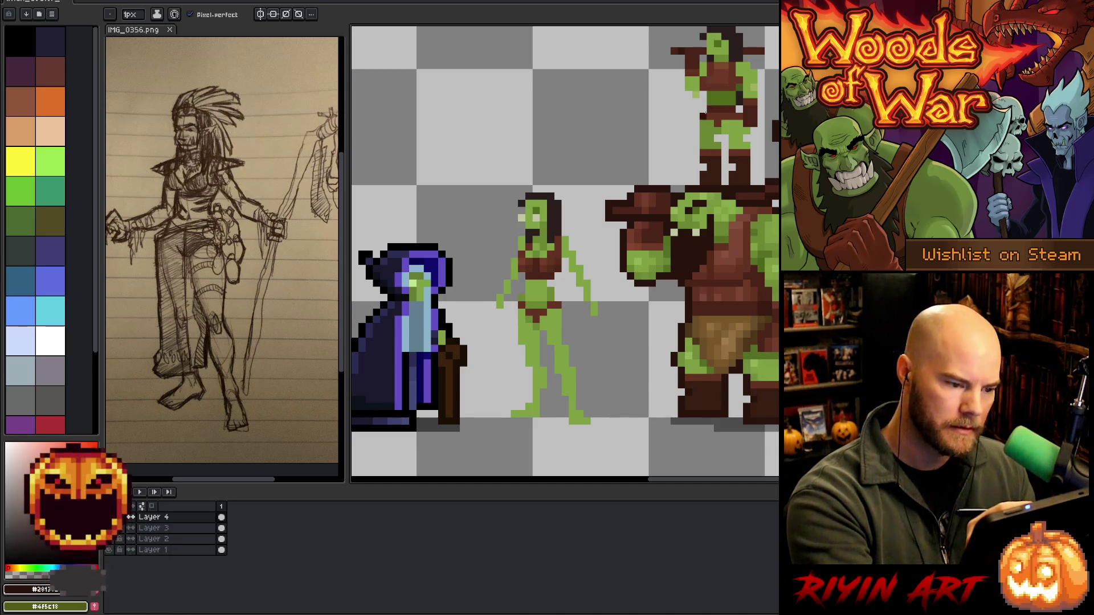
left_click(692, 211, "alt")
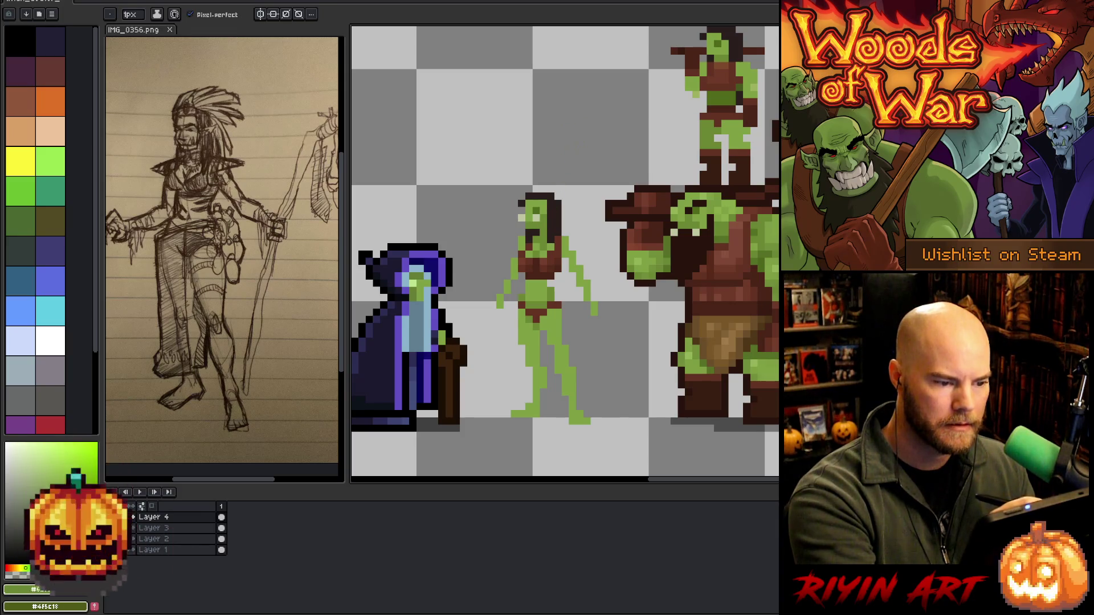
left_click(546, 204, "alt")
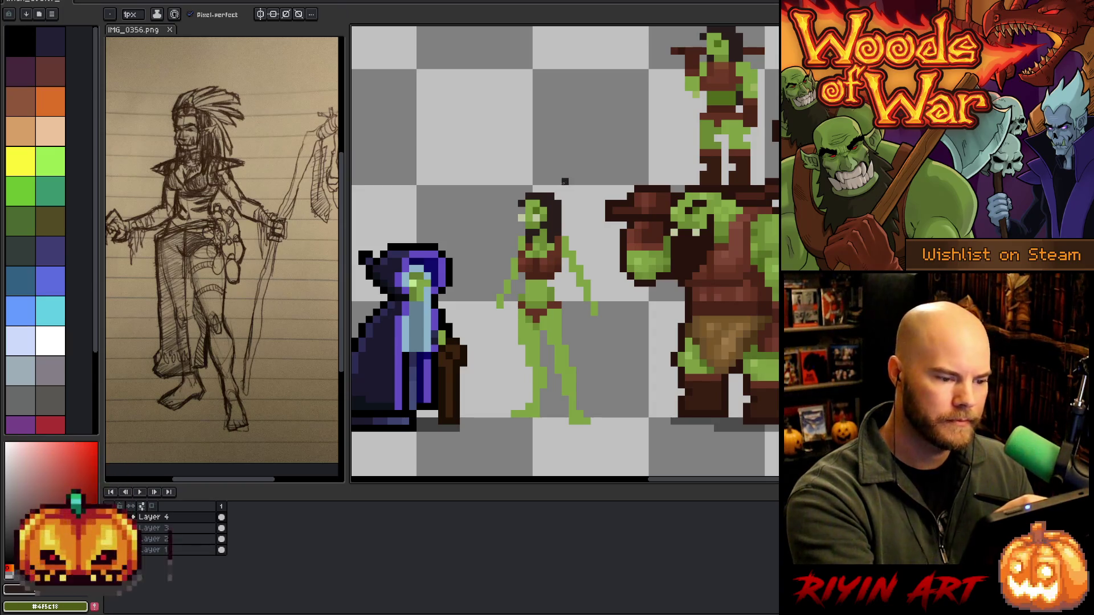
key("alt")
key("alt")
left_click(553, 226, "alt")
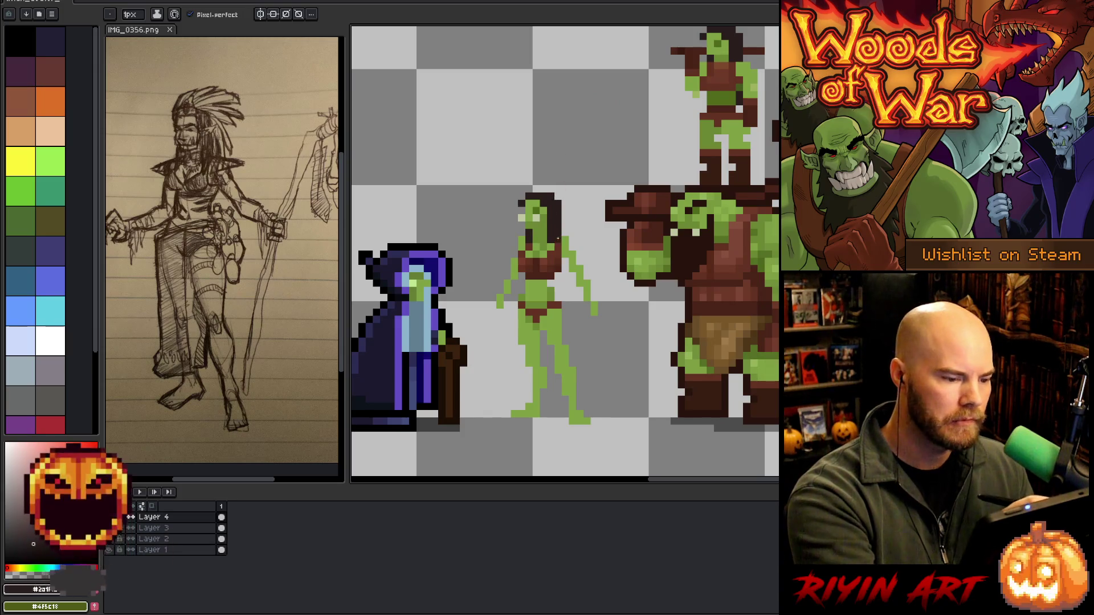
key("e")
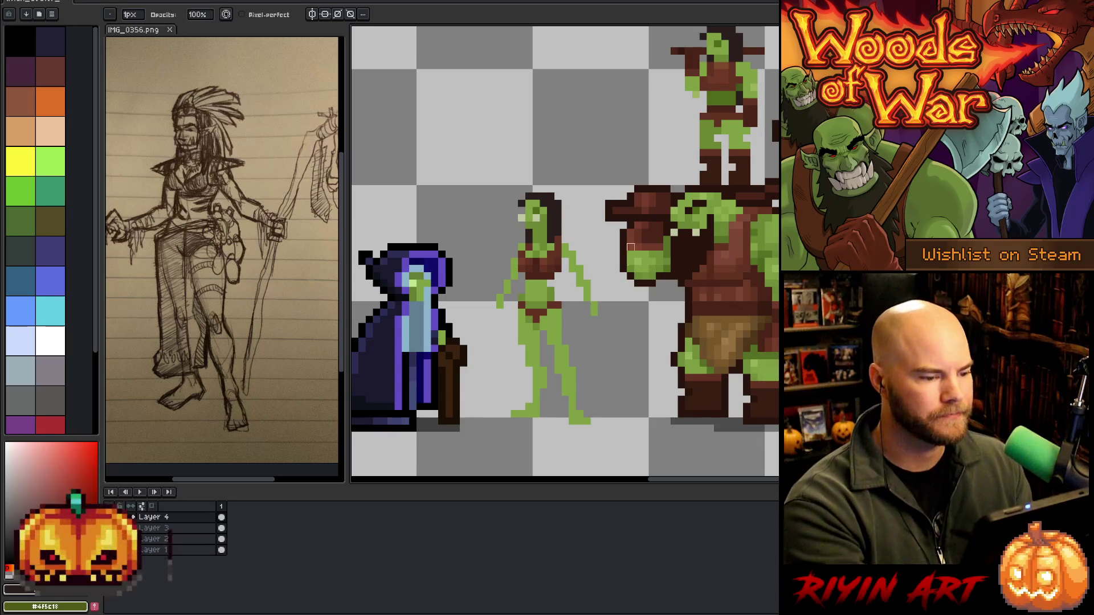
key("i")
key("b")
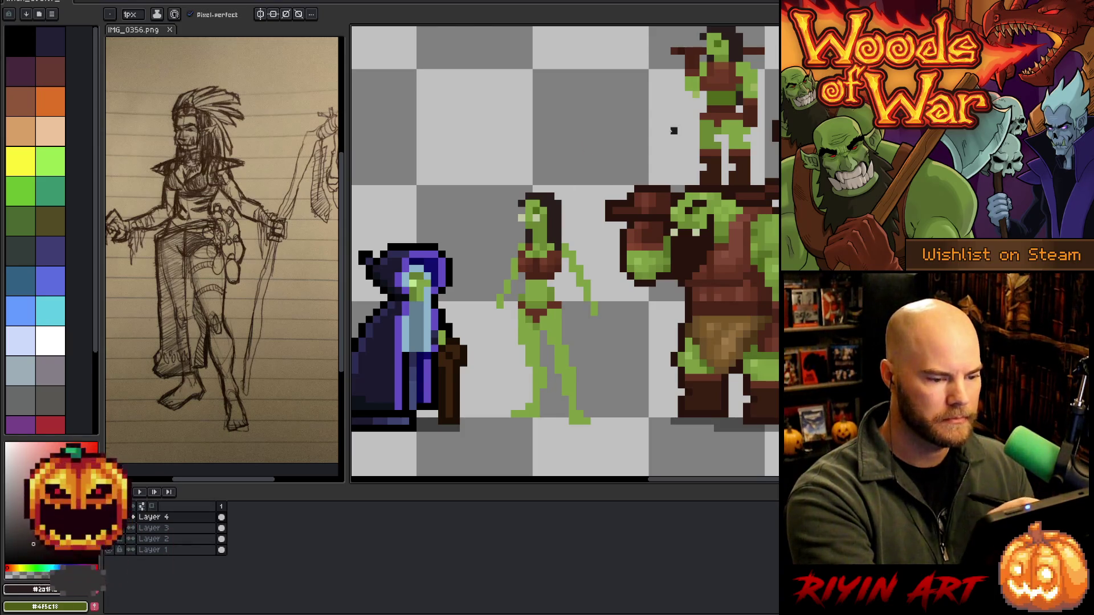
left_click(683, 223, "alt")
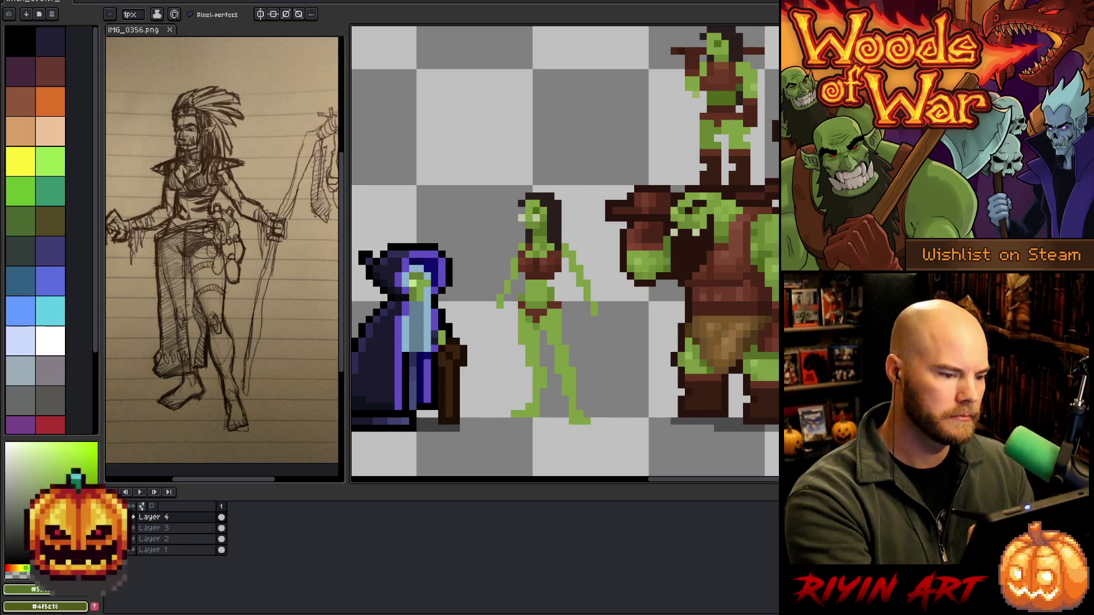
Select her head and move it down one pixel
key("m")
mouse_move(576, 148)
left_mouse_down()
mouse_move(564, 228)
mouse_move(497, 235)
left_mouse_up()
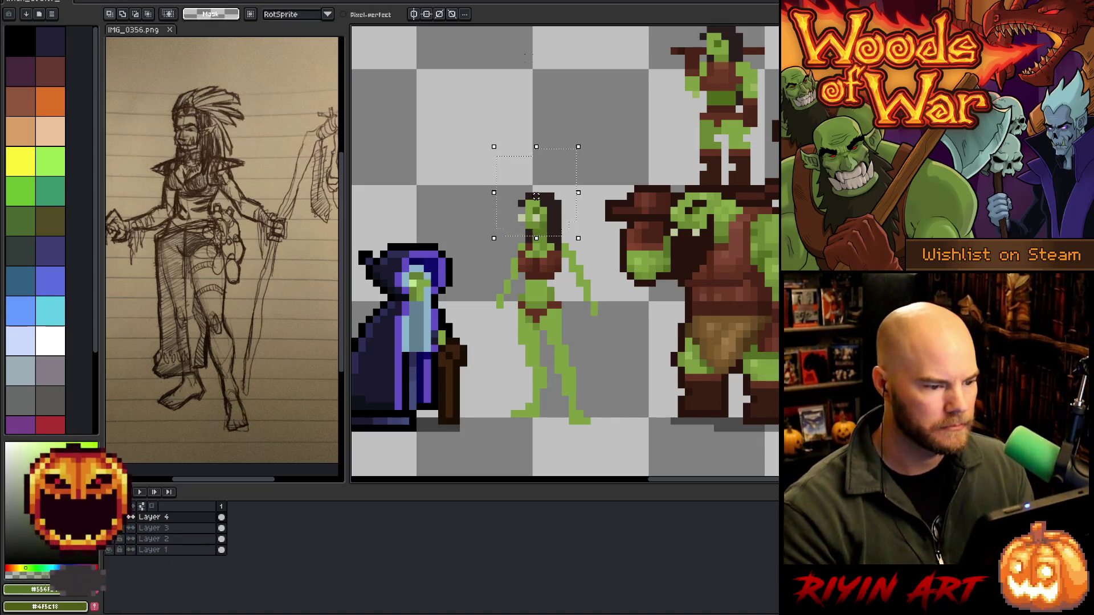
left_click_drag(535, 196, 536, 204)
key("ctrl+d")
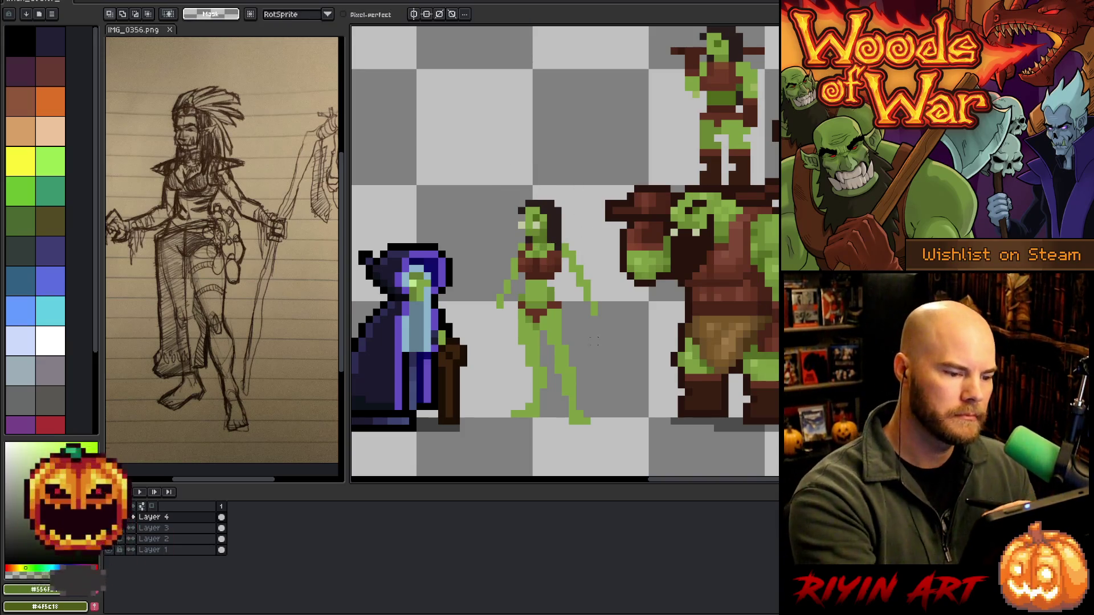
key("b")
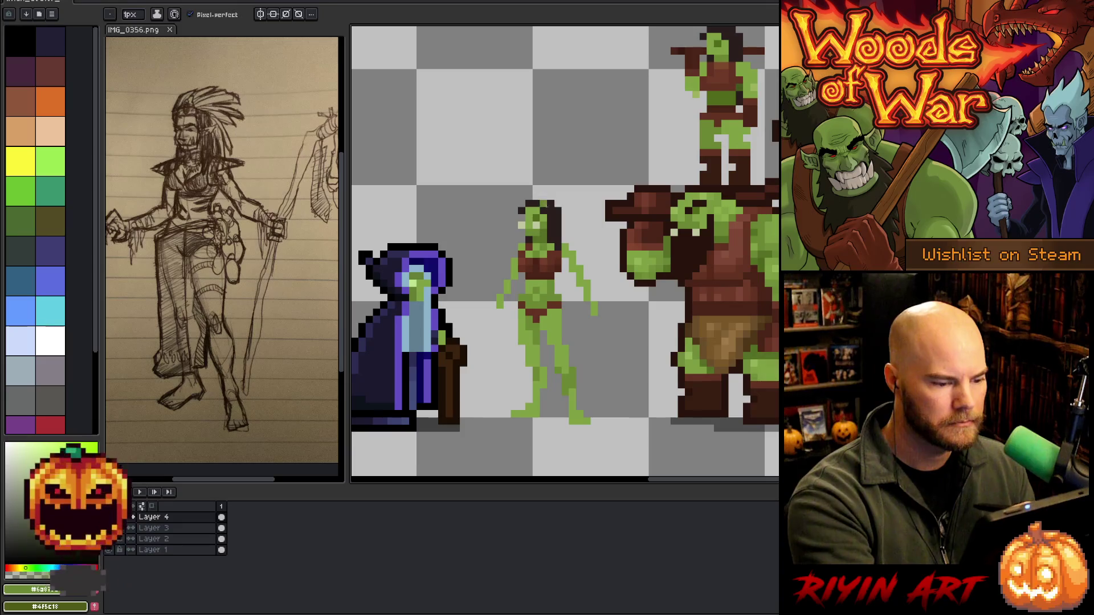
Paint darker green shading down her leg
left_click_drag(536, 348, 535, 365)
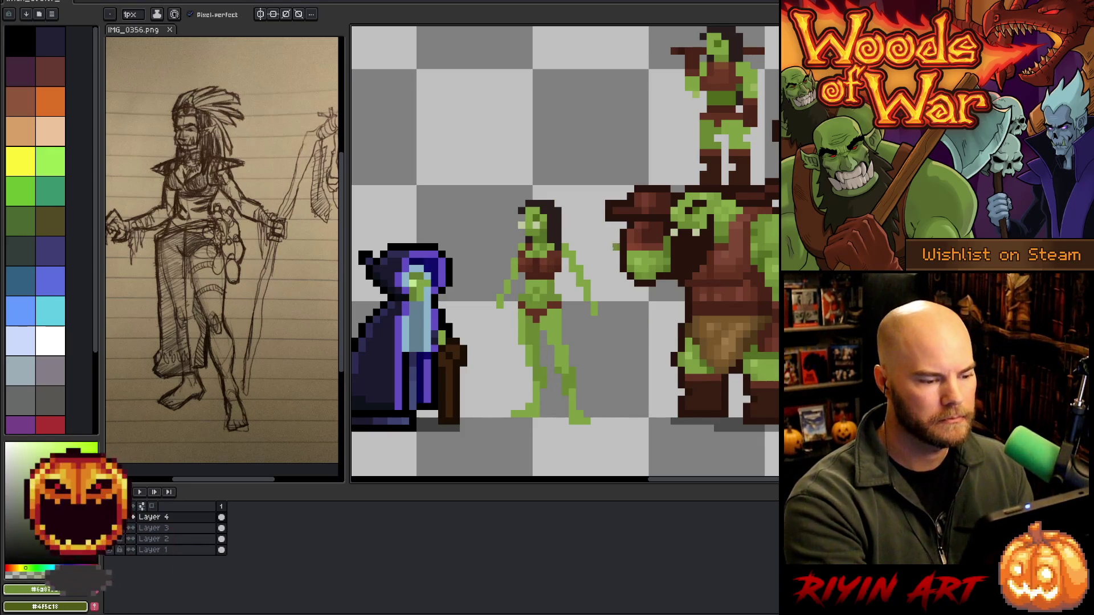
key("i")
key("b")
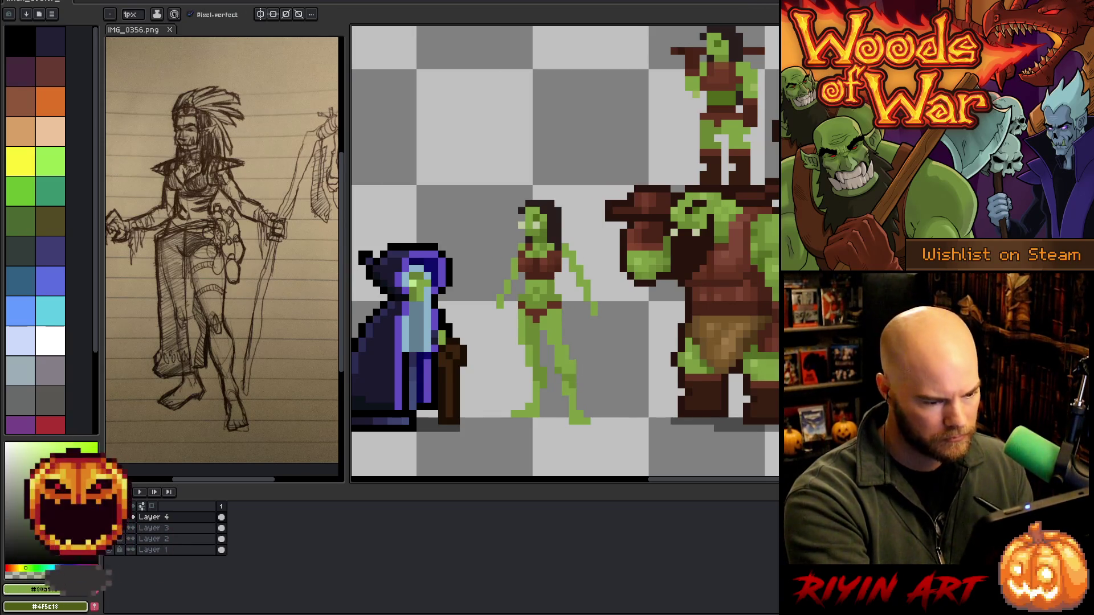
key("alt")
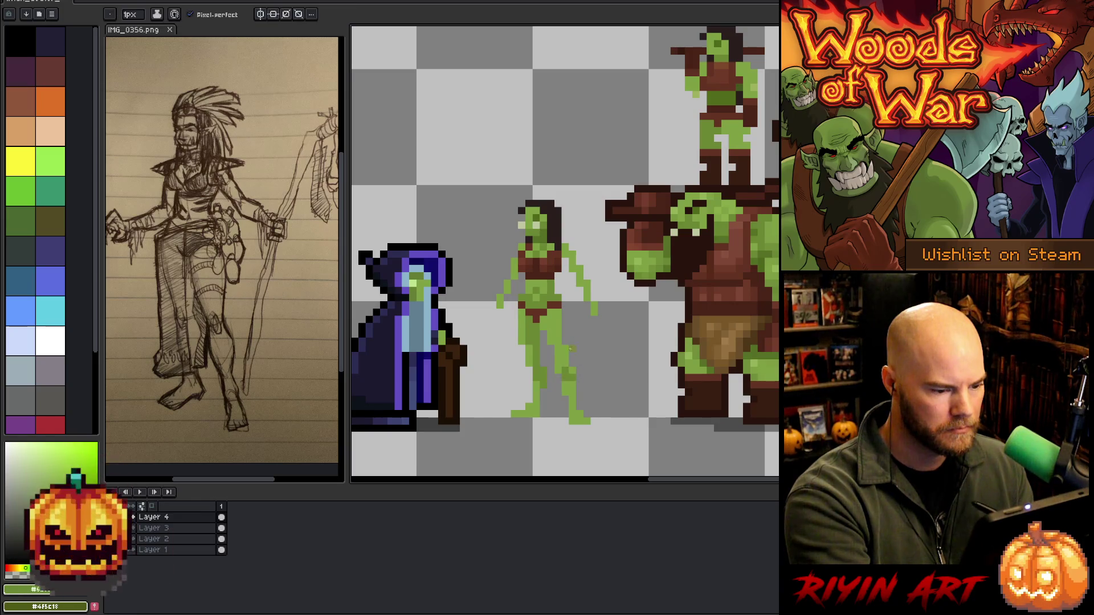
left_click(605, 208, "alt")
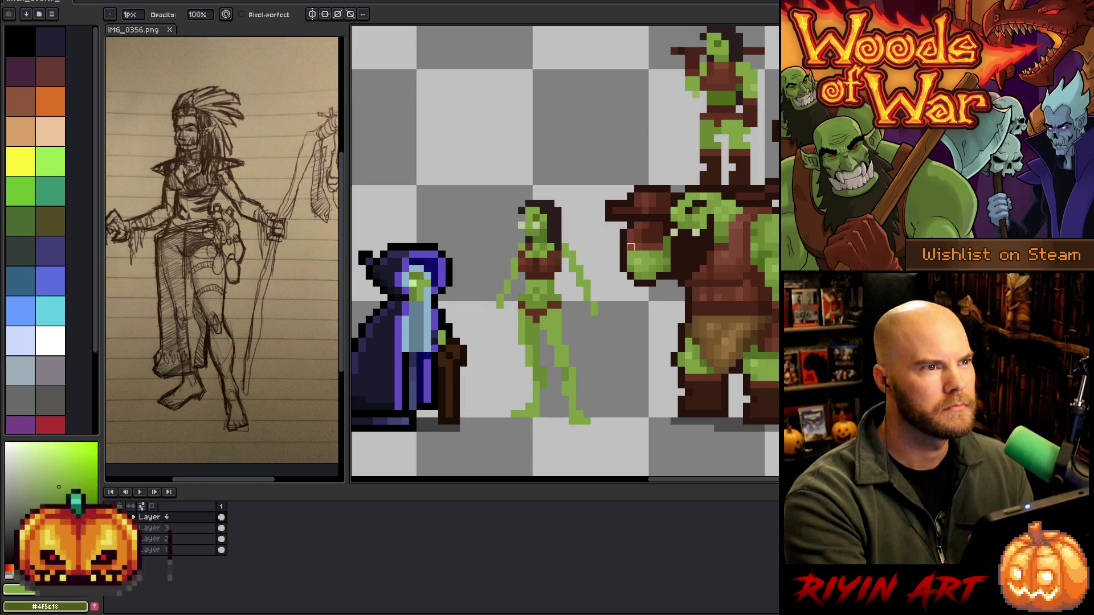
Sample greens from her legs and touch up the leg pixels, erasing stray ones
left_click(536, 371, "alt")
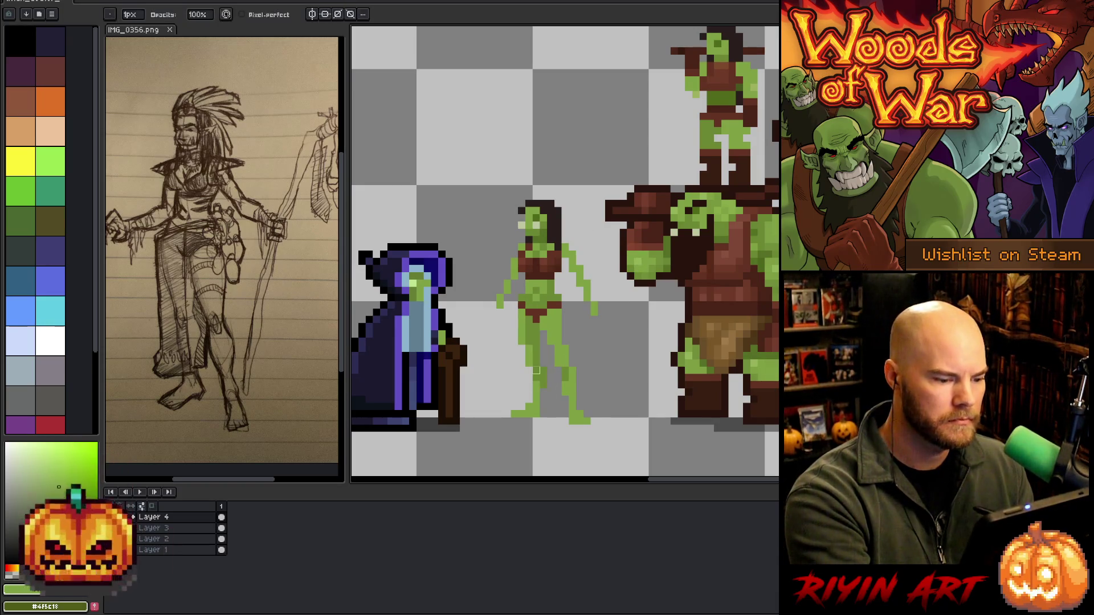
left_click(540, 344, "alt")
left_click(538, 383, "alt")
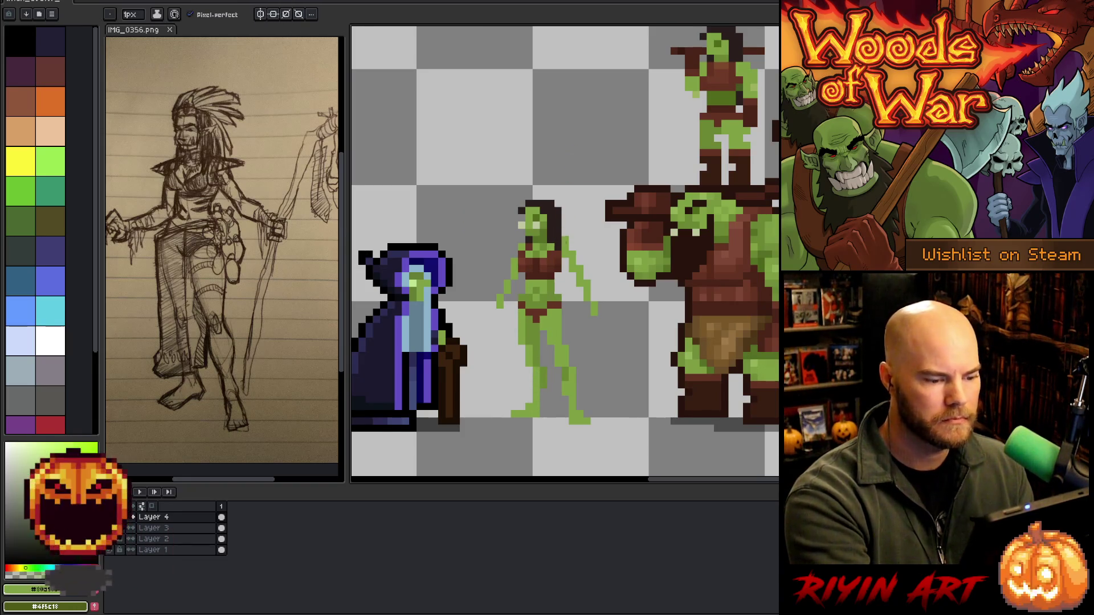
left_click(572, 383, "alt")
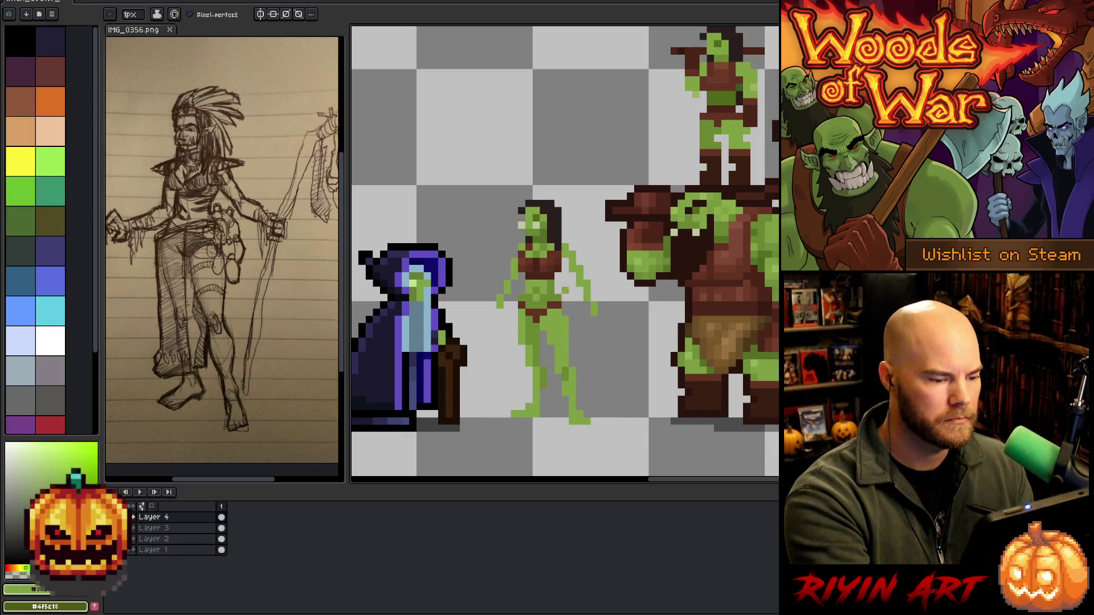
key("e")
key("b")
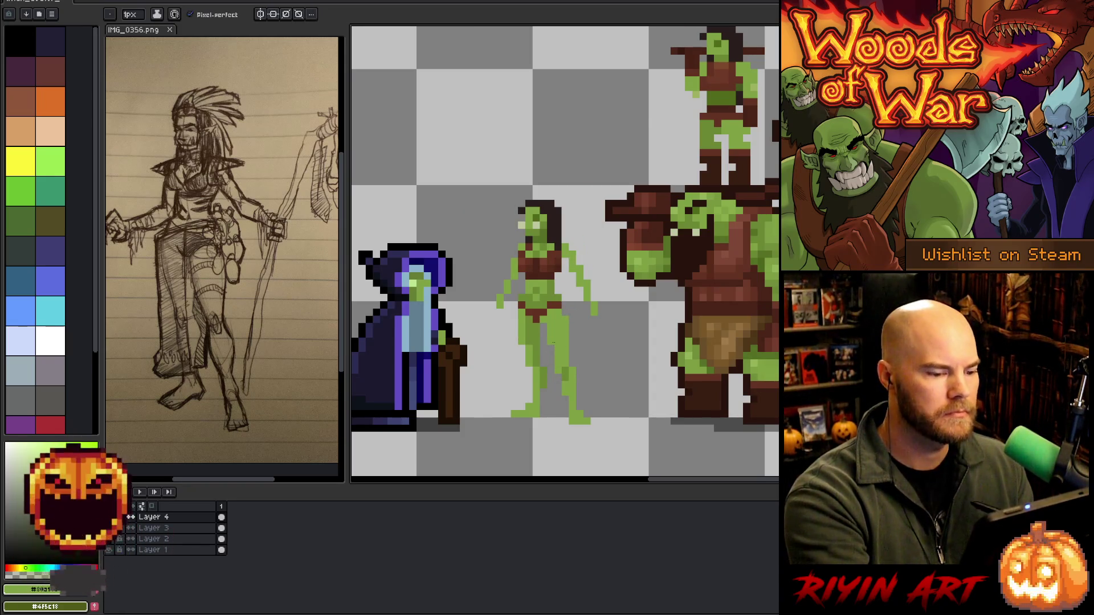
key("e")
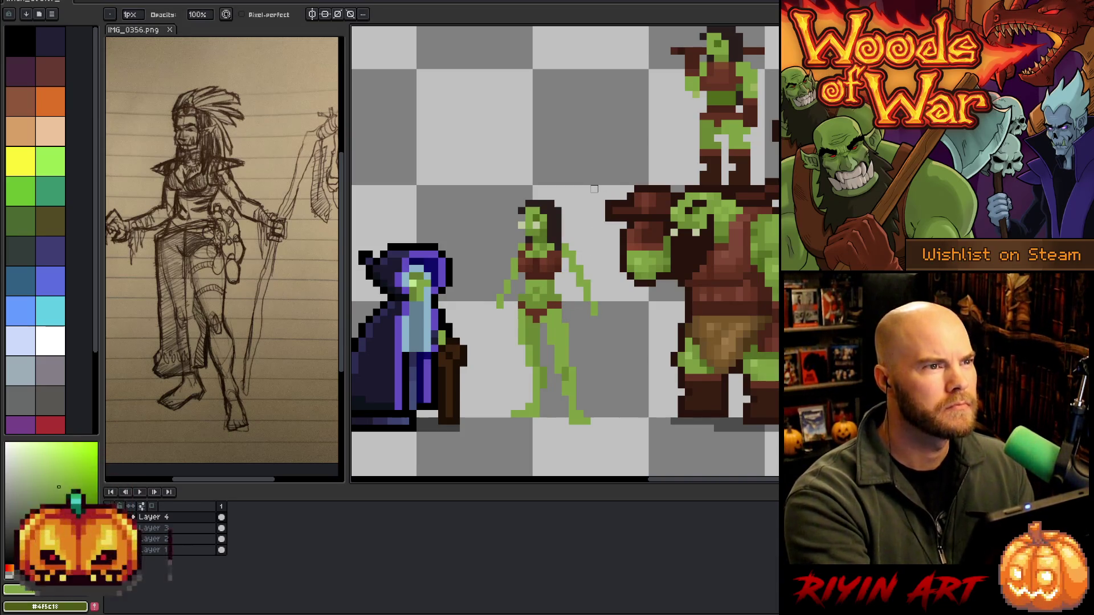
Select her lower legs, move them down one pixel, and make Layer 1 active
key("m")
mouse_move(545, 350)
left_mouse_down()
mouse_move(592, 391)
mouse_move(572, 355)
left_mouse_up()
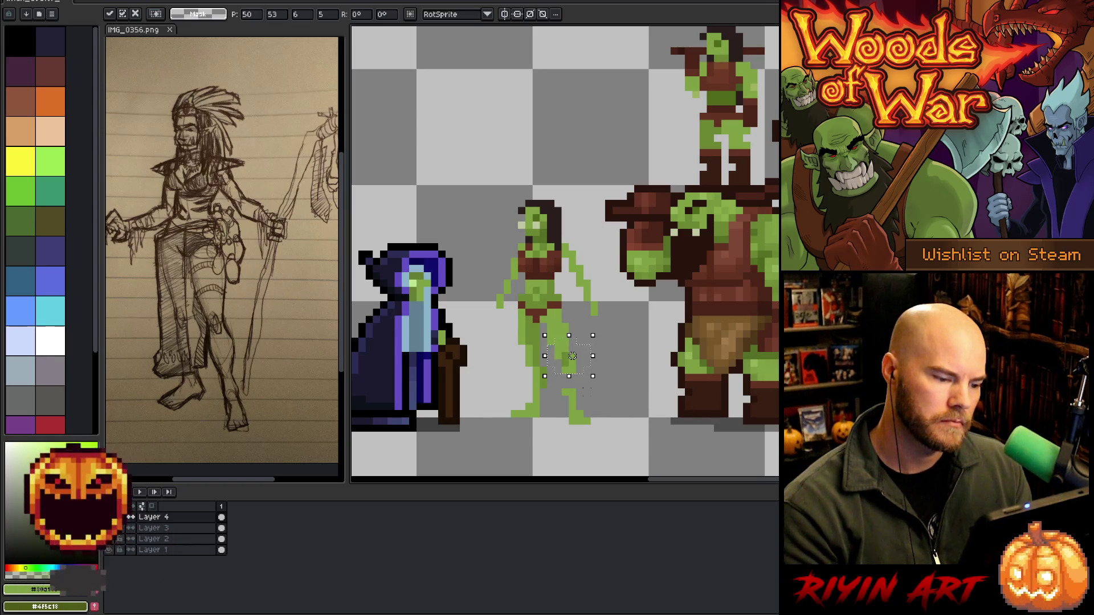
left_click_drag(572, 356, 571, 363)
key("ctrl+d")
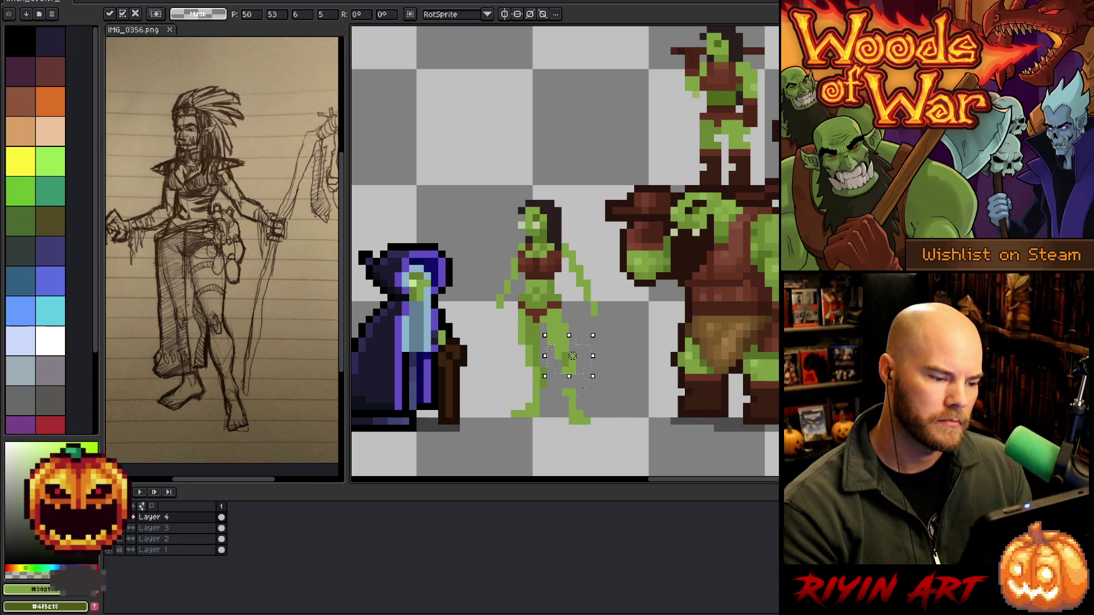
key("b")
key("e")
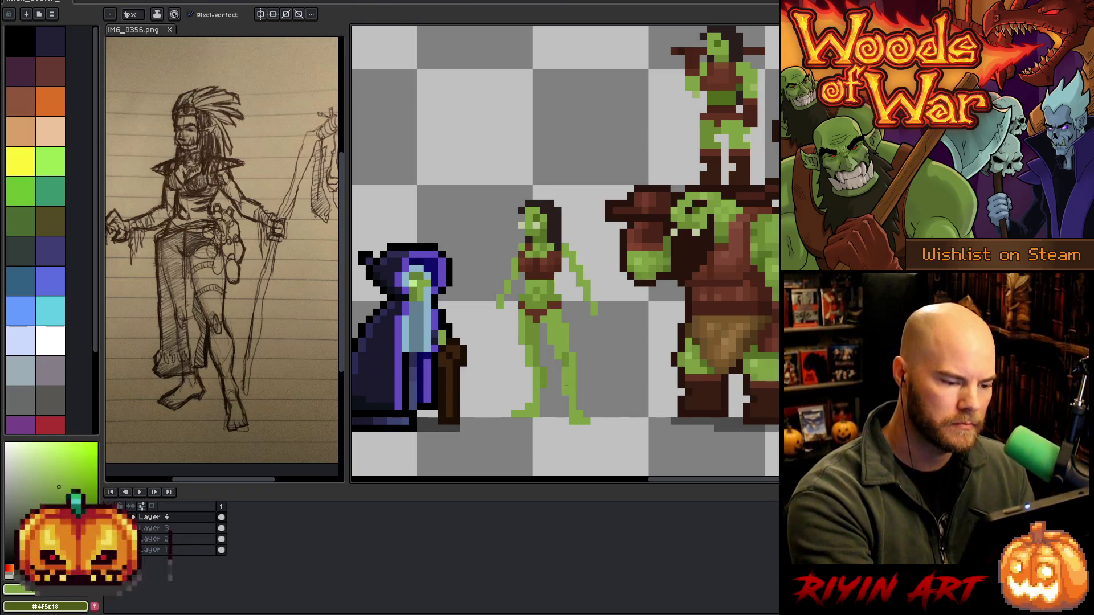
key("b")
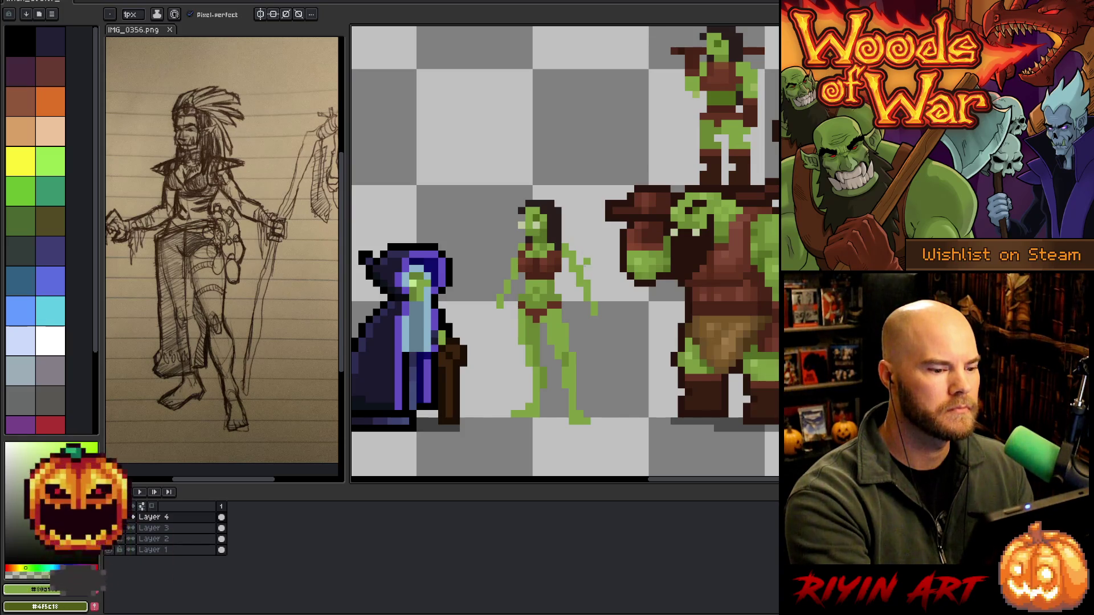
key("e")
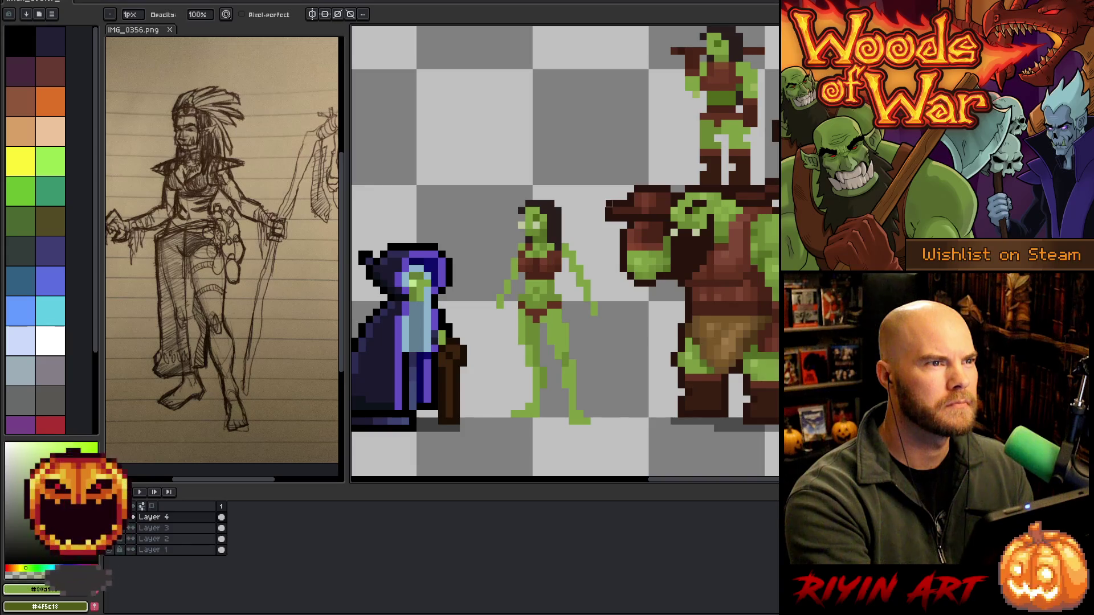
left_click(186, 553)
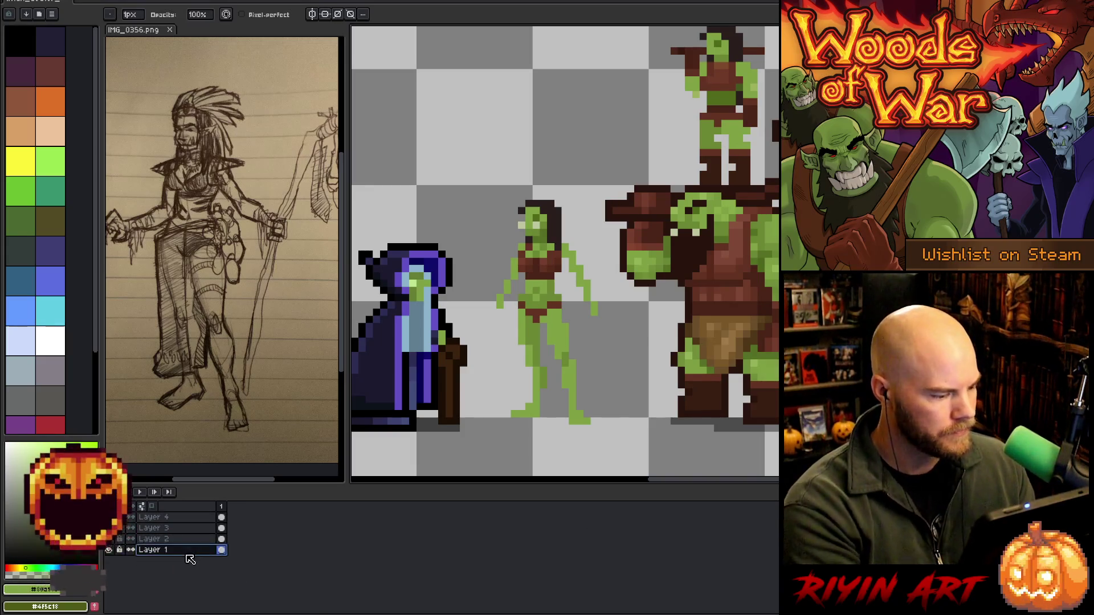
Add a new layer below all the sprites and fill it with flat grey
key("shift+n")
left_click_drag(181, 557, 180, 570)
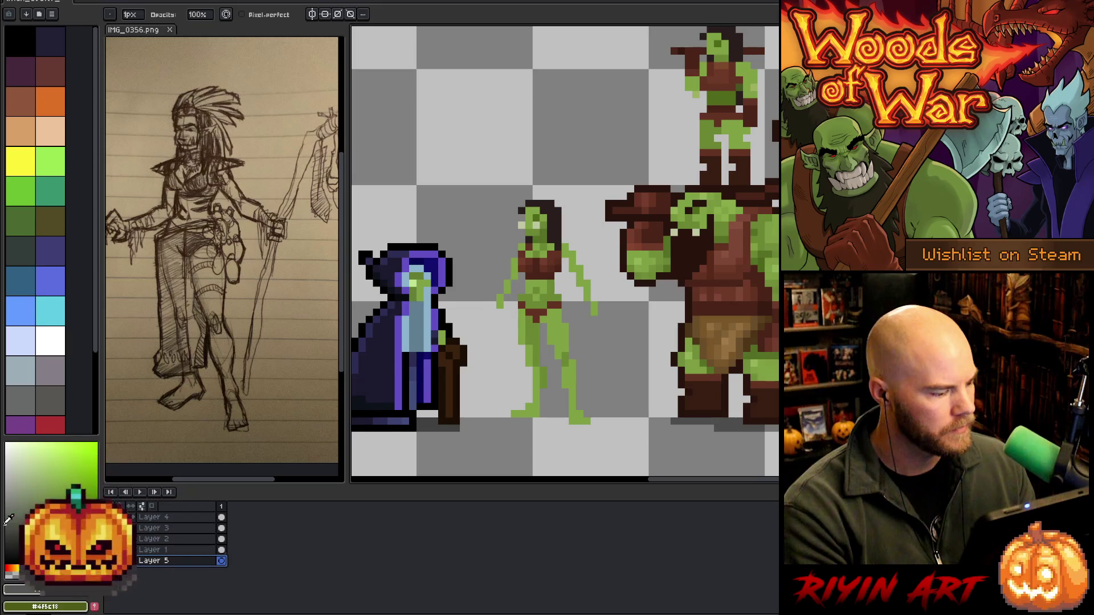
key("g")
left_click(632, 333)
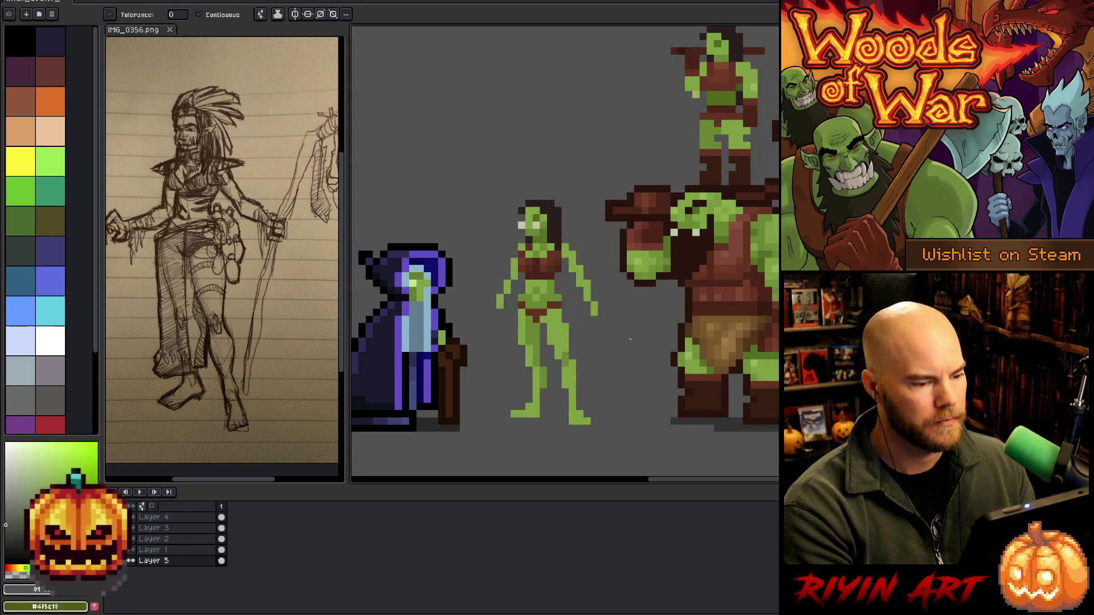
Rename Layer 4 to 'witch dr' and pick the witch's skin green with the pencil
left_click(154, 517)
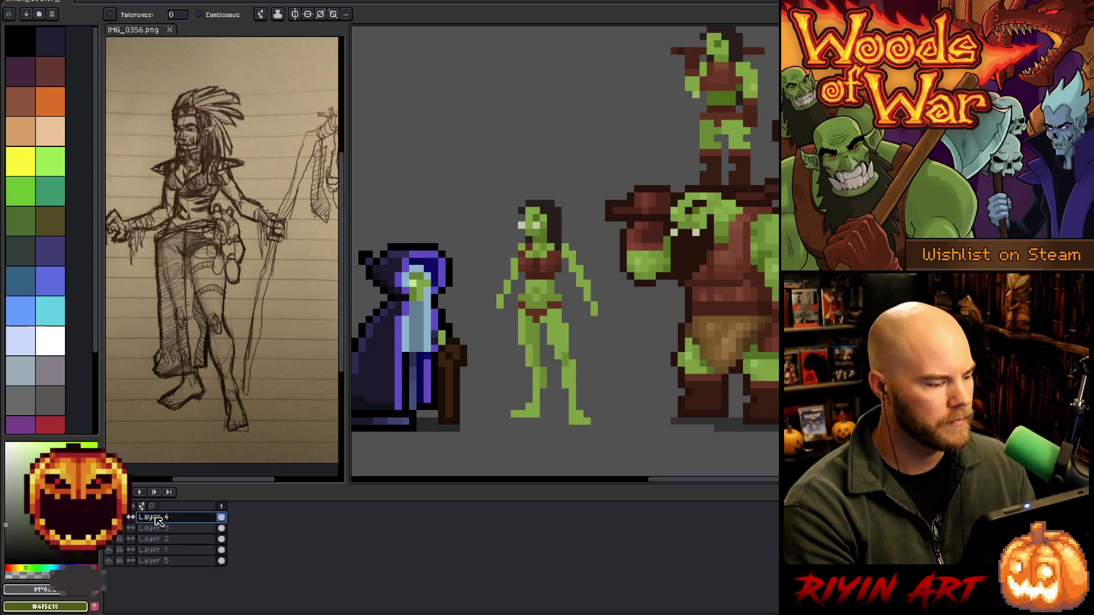
double_click(154, 517)
type("witch dr")
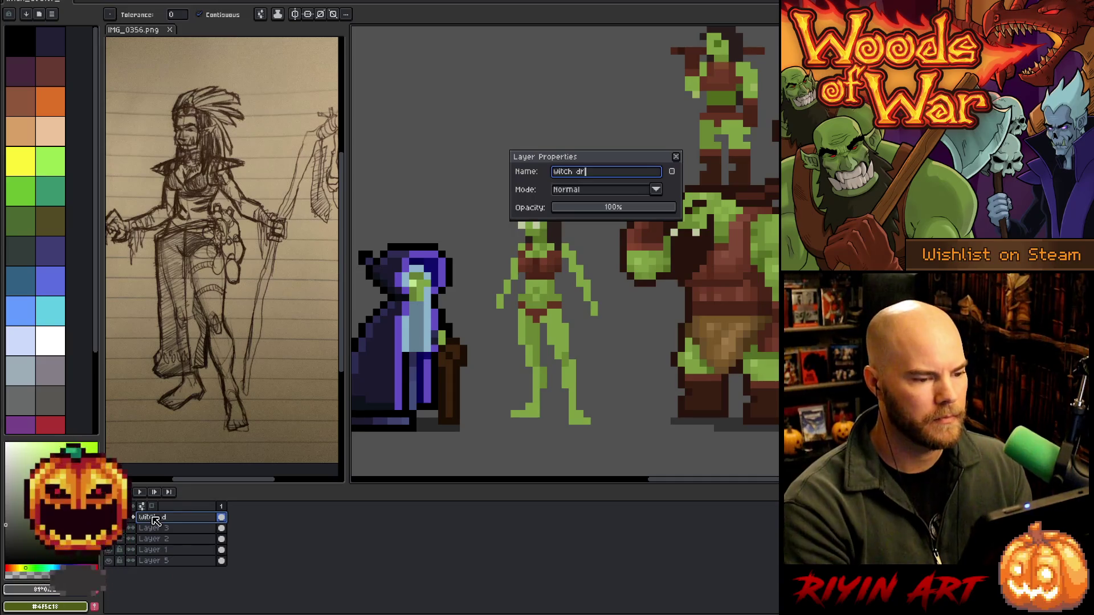
key("Return")
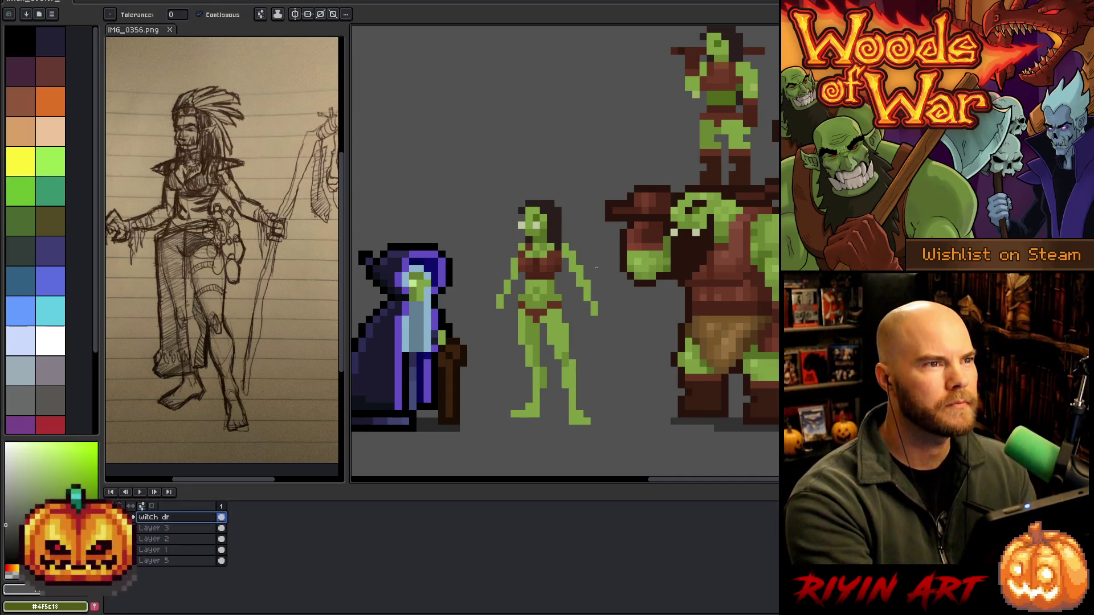
key("b")
left_click(541, 292, "alt")
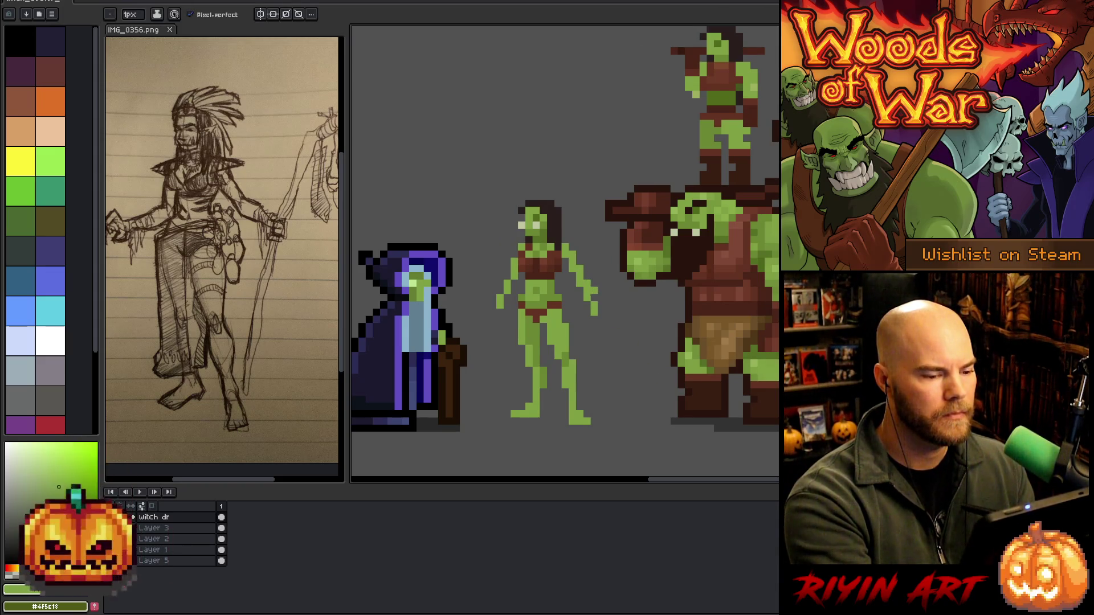
Redraw the witch's arms longer and angled outward, sampling her skin greens and clothing browns
key("e")
key("b")
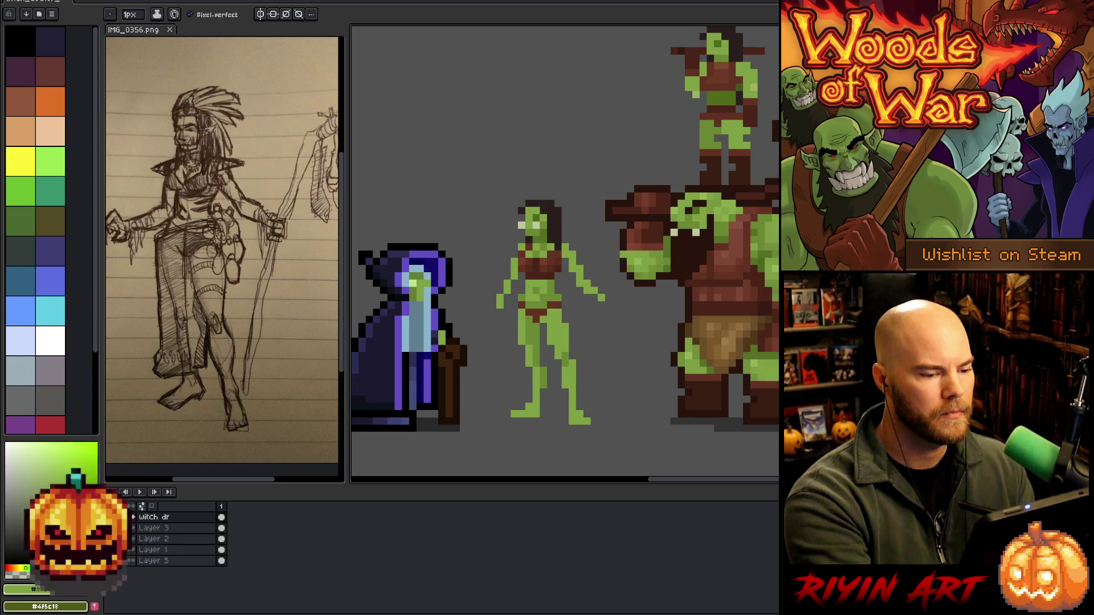
key("e")
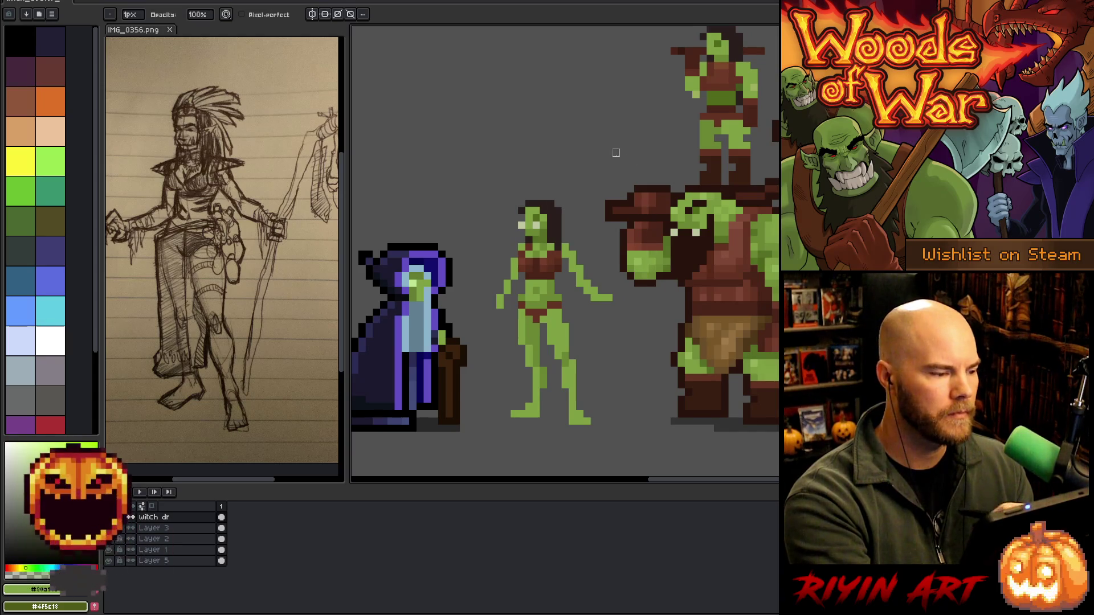
key("b")
left_click(491, 318)
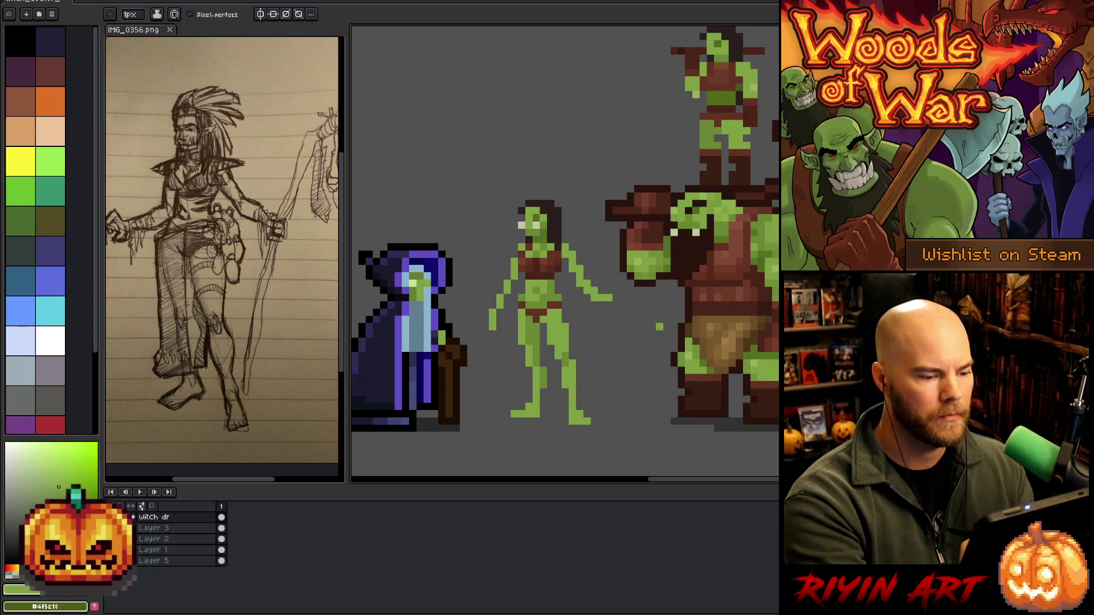
left_click(545, 314, "alt")
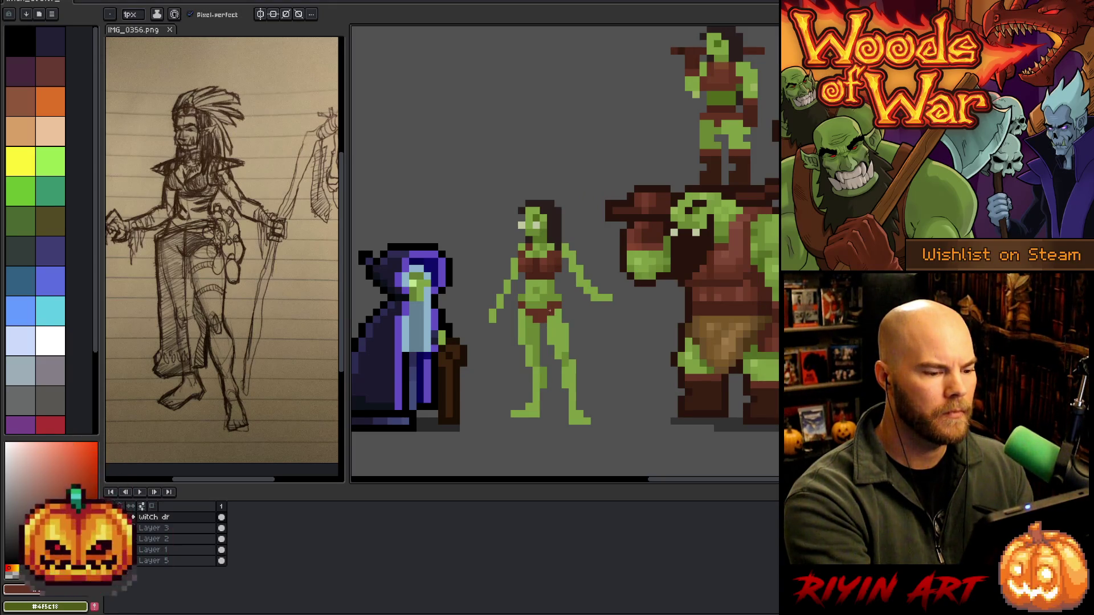
left_click(549, 283, "alt")
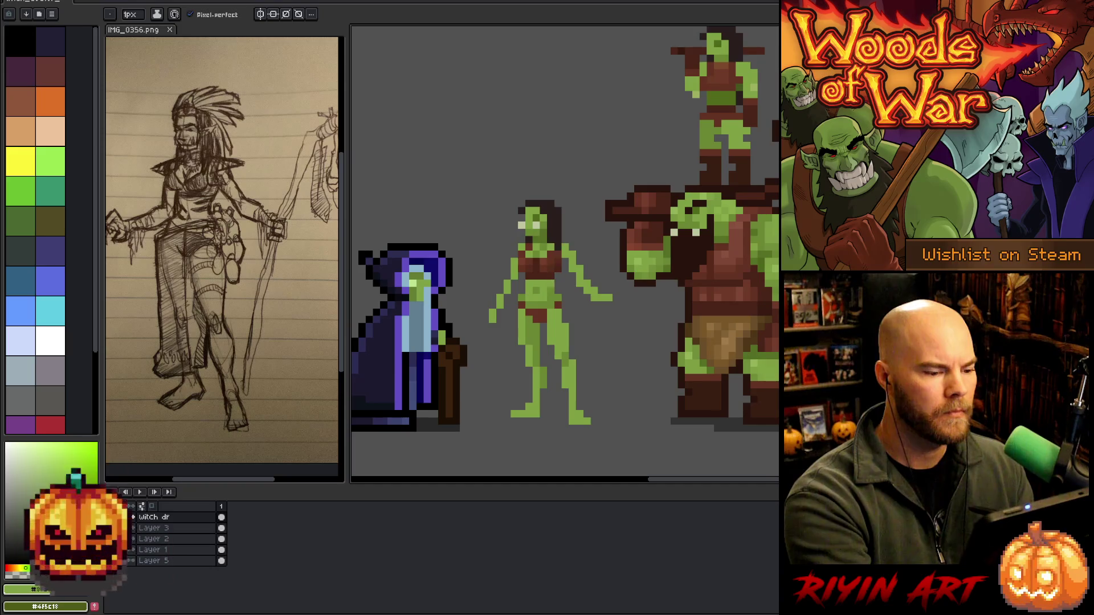
left_click(552, 279, "alt")
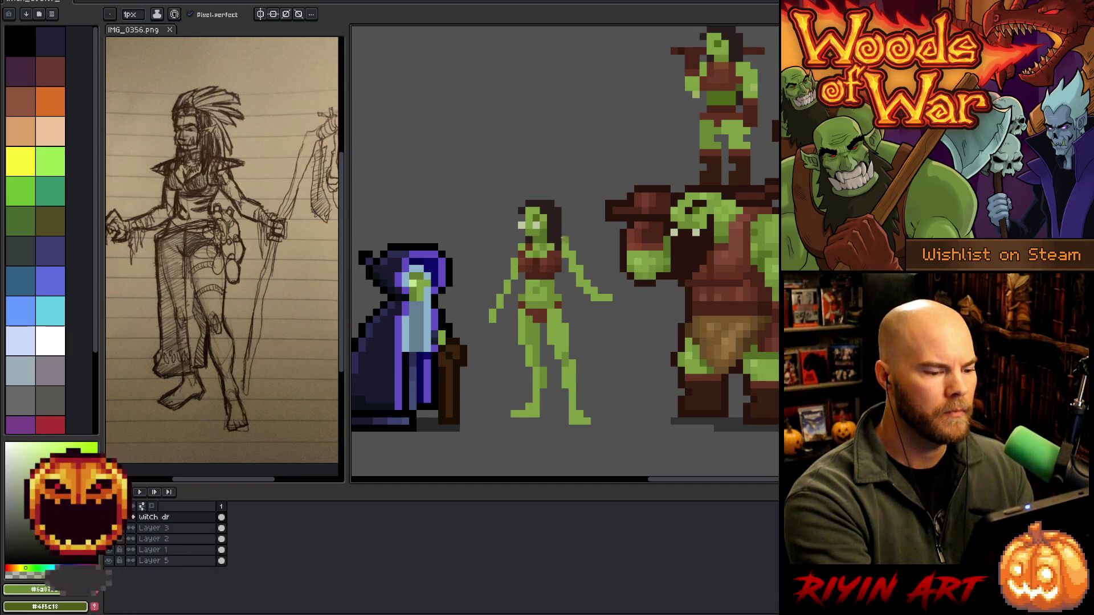
left_click(552, 306, "alt")
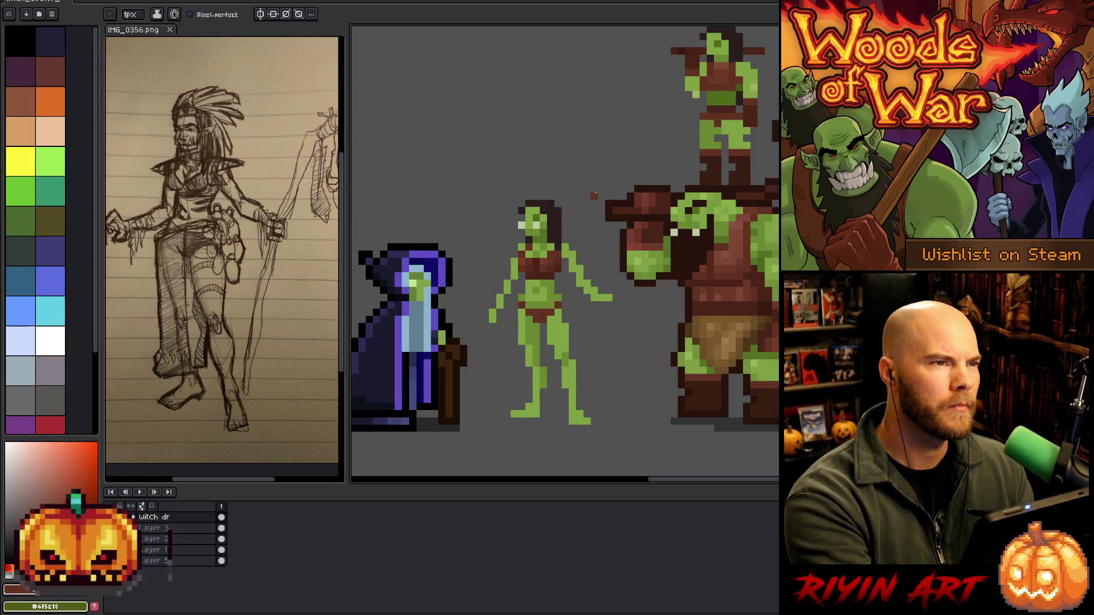
left_click(566, 328, "alt")
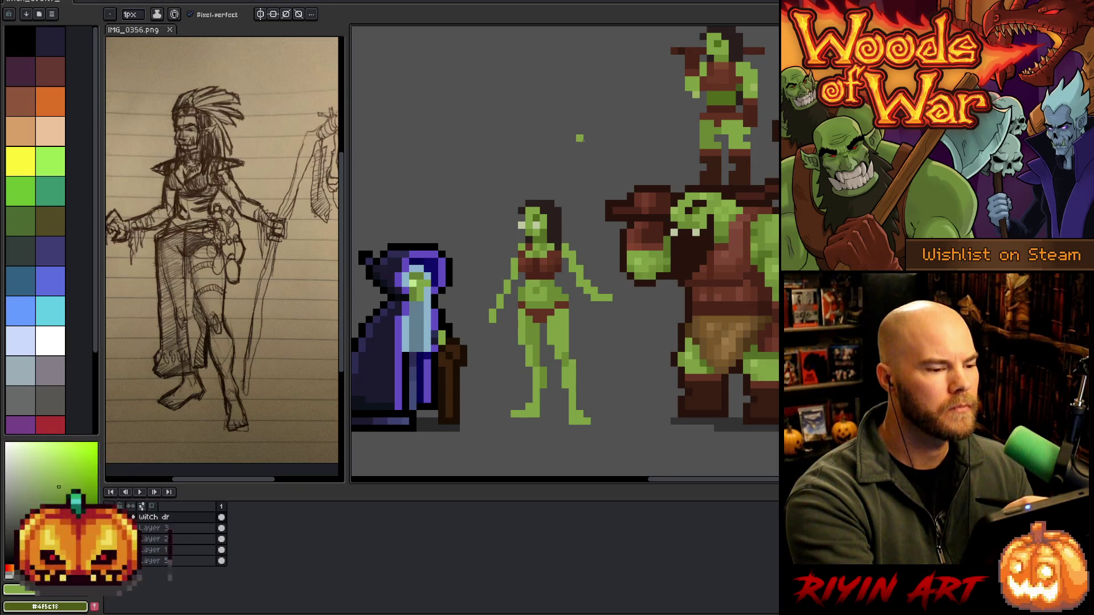
key("e")
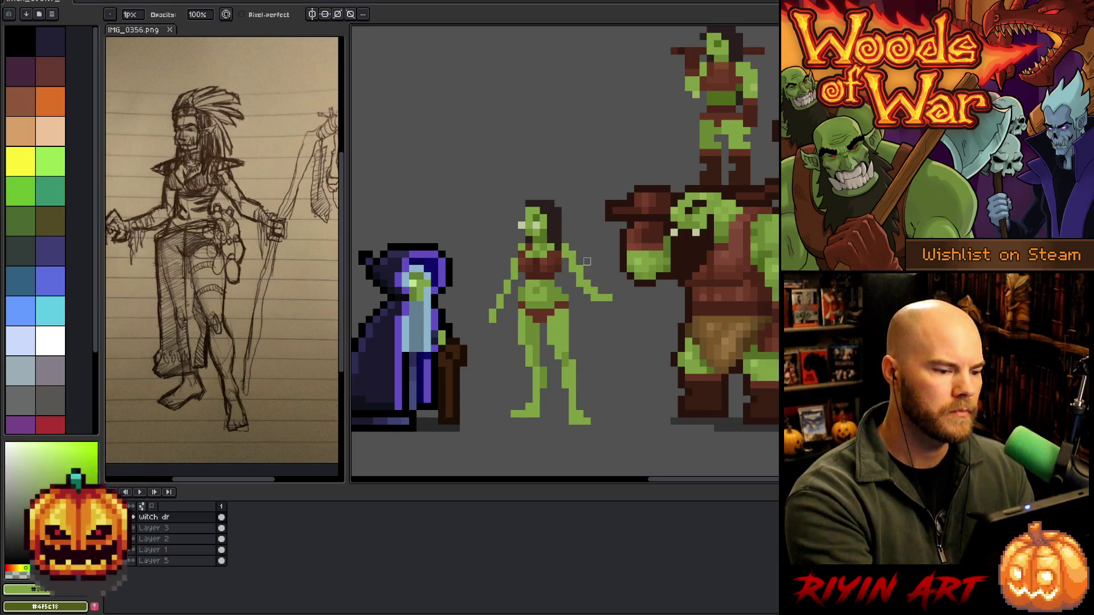
Add dark-brown hair pixels beside the witch's face, sampling the hair and top colours
key("b")
left_click(522, 214, "alt")
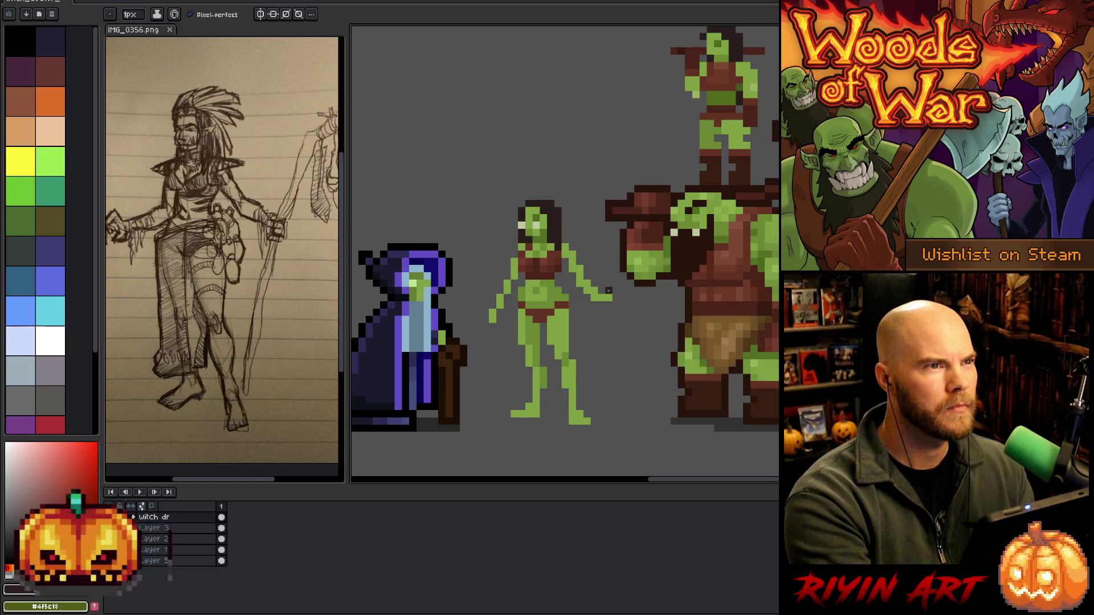
left_click(556, 245, "alt")
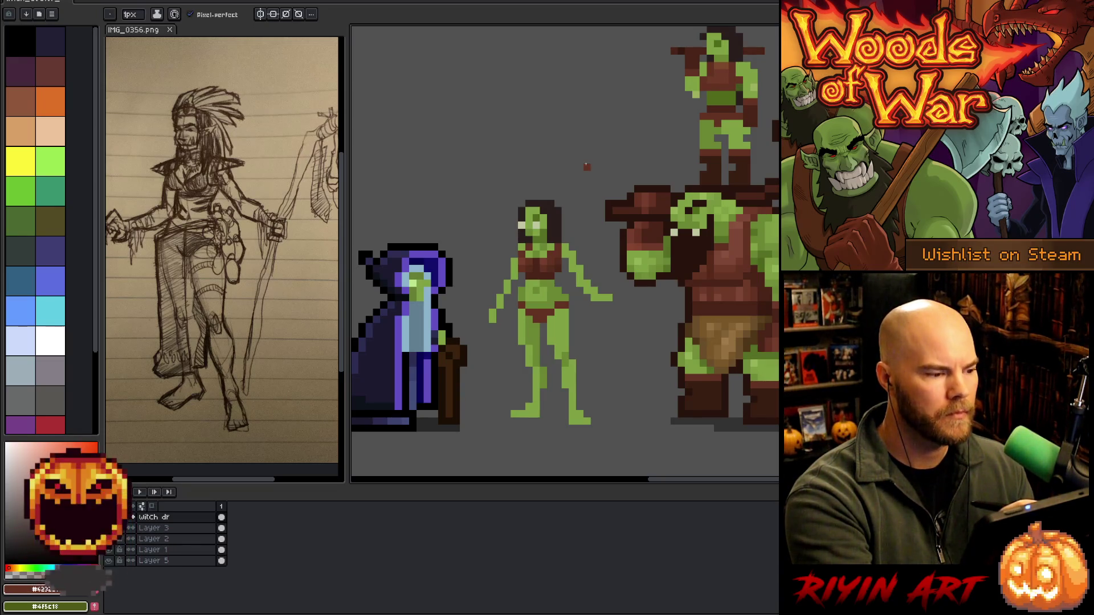
left_click(564, 222, "alt")
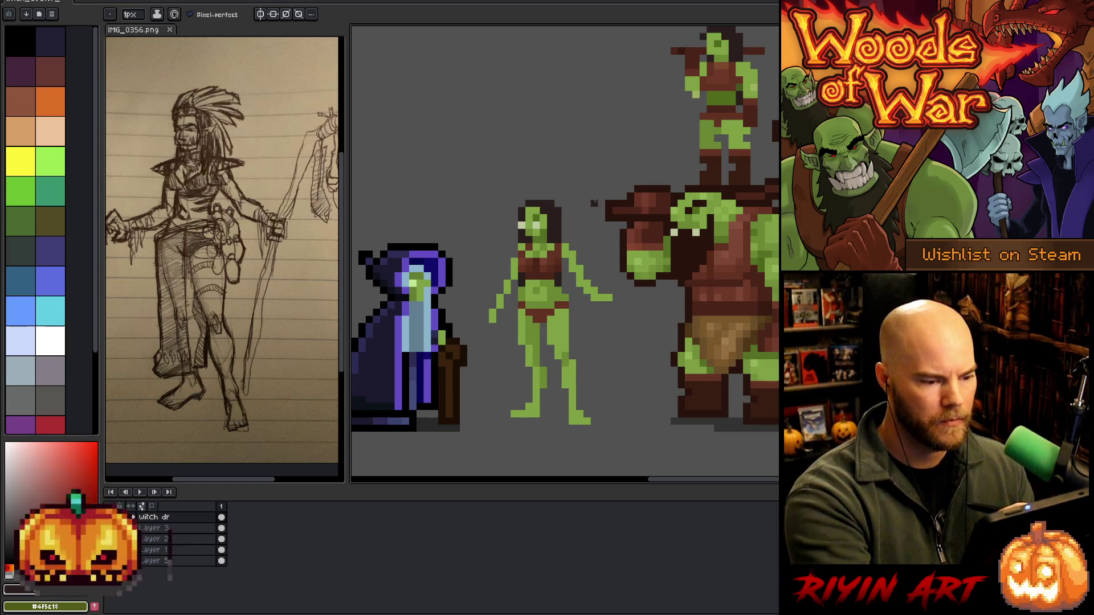
key("m")
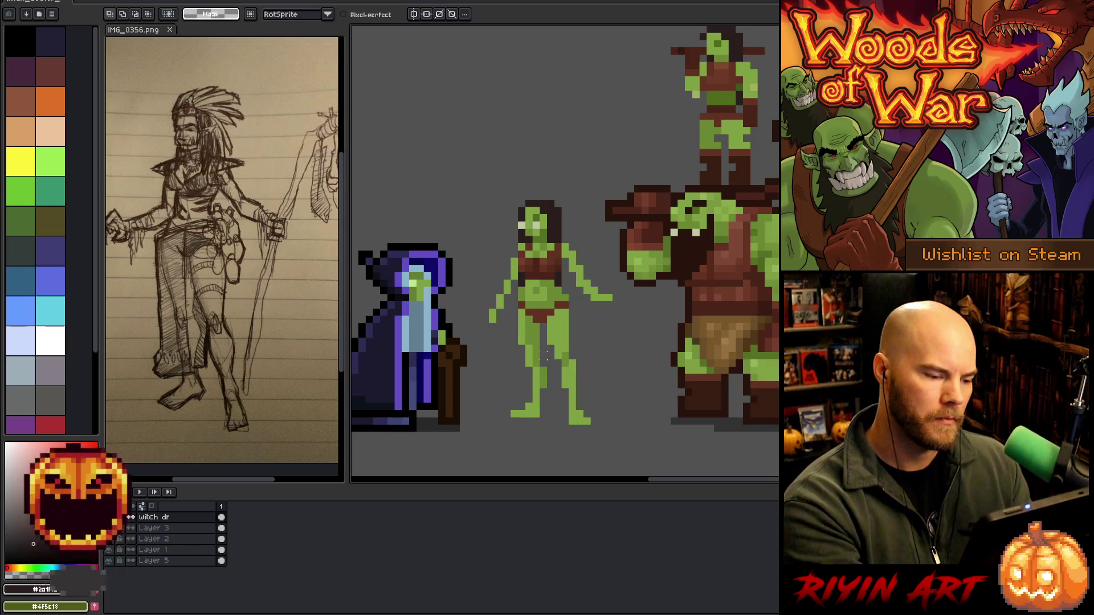
Select the witch's upper body and nudge it upward so her legs are longer
key("b")
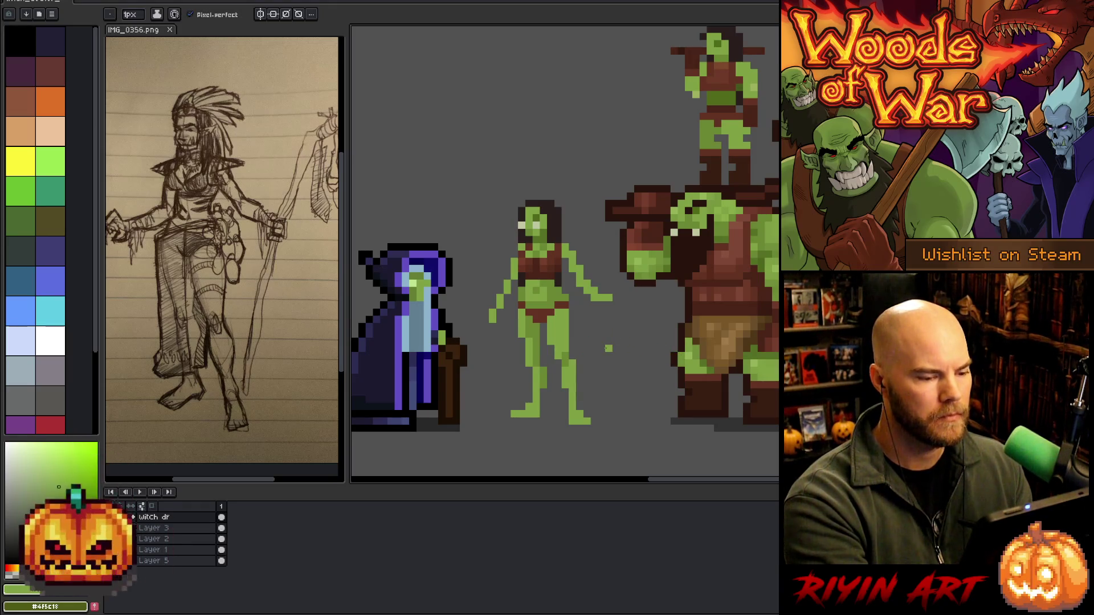
key("m")
mouse_move(600, 355)
left_mouse_down()
mouse_move(518, 370)
mouse_move(514, 302)
left_mouse_up()
mouse_move(556, 157)
left_mouse_down()
mouse_move(617, 319)
mouse_move(592, 350)
mouse_move(523, 379)
mouse_move(483, 328)
mouse_move(528, 165)
left_mouse_up()
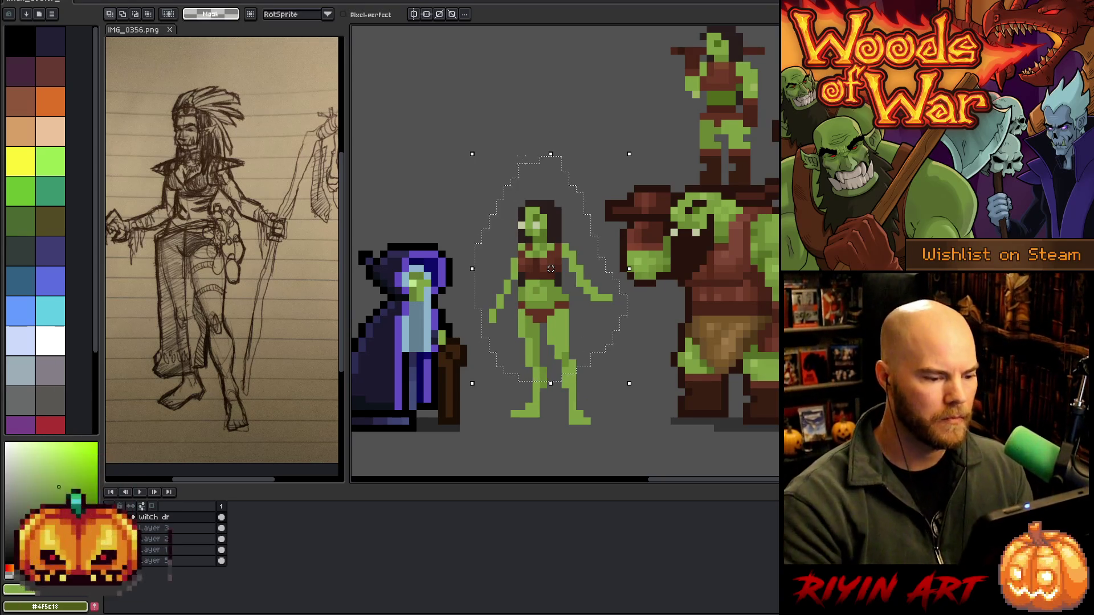
key("ctrl+t")
key("ctrl+d")
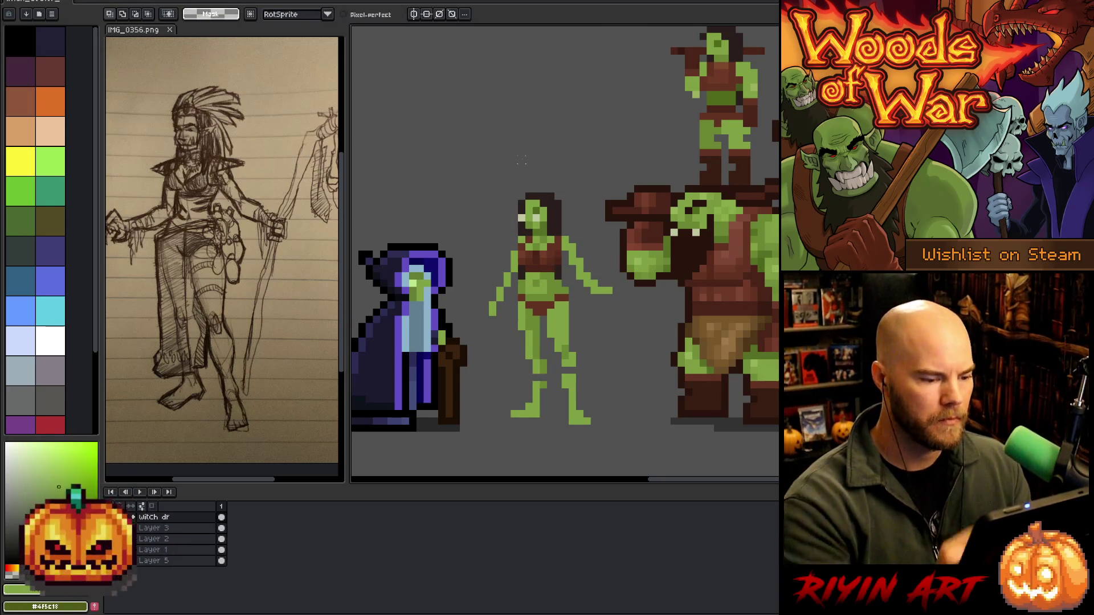
key("b")
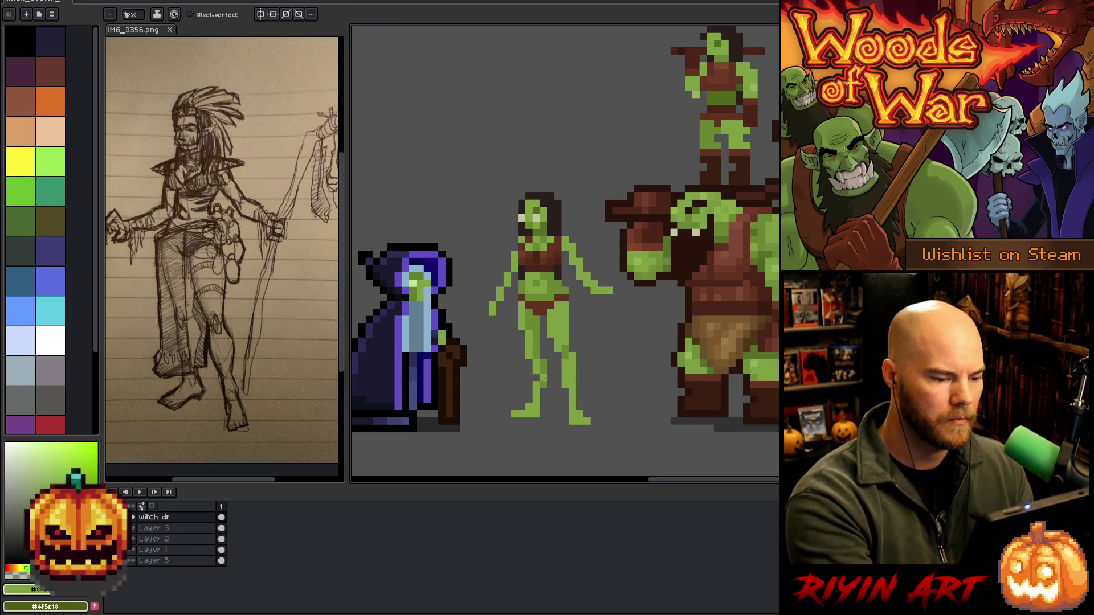
left_click(543, 378, "alt")
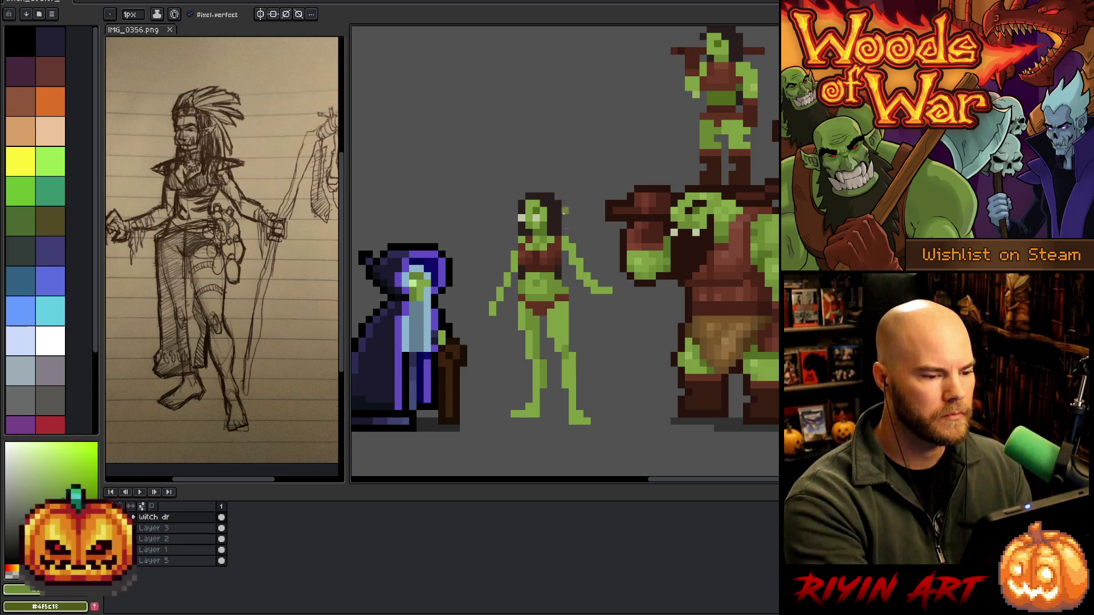
key("alt")
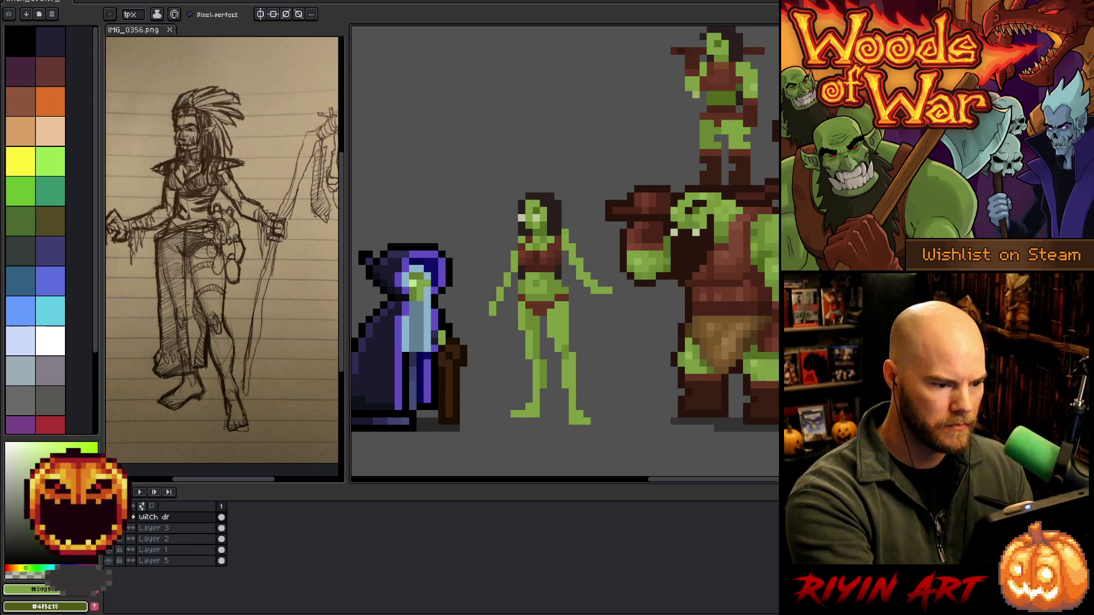
Add two green pixels to the goblin's raised arm
left_click(555, 238, "alt")
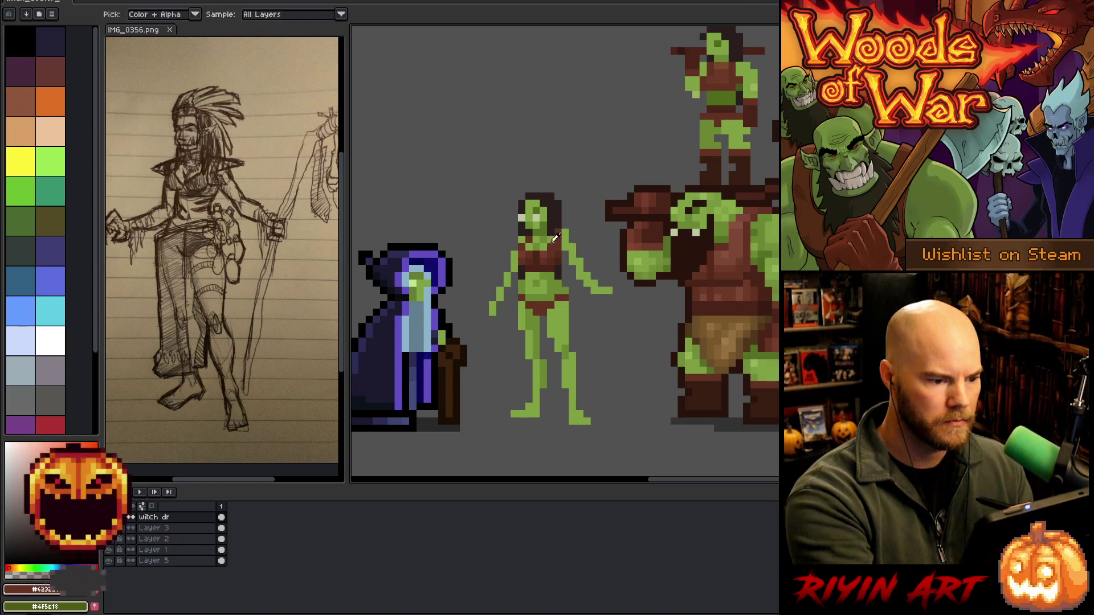
left_click(555, 238, "alt")
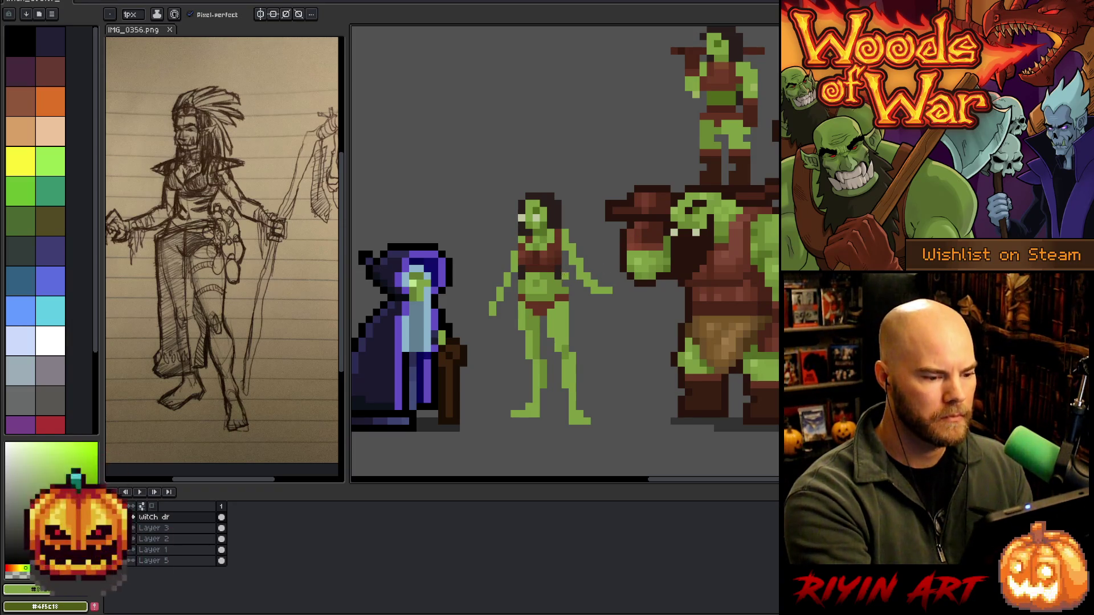
left_click(559, 298, "alt")
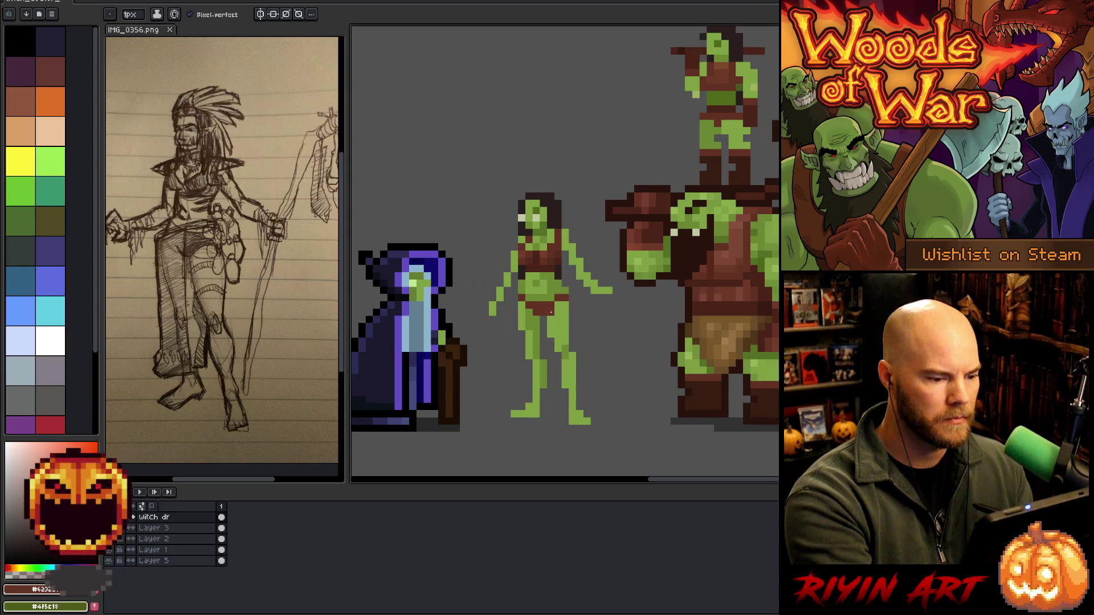
left_click(565, 305, "alt")
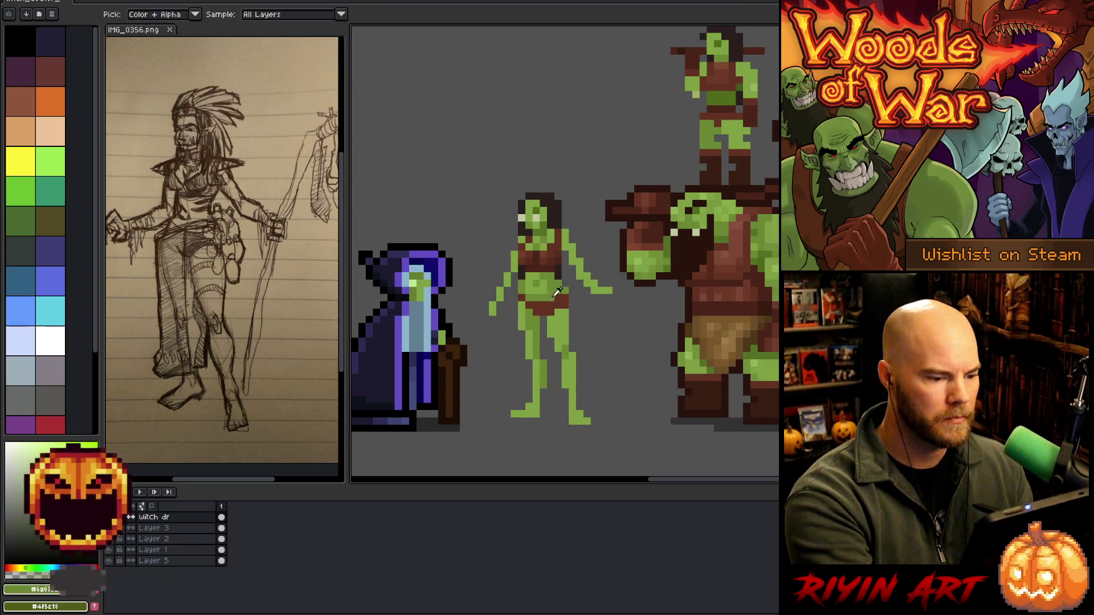
left_click(580, 290, "alt")
left_click(587, 254)
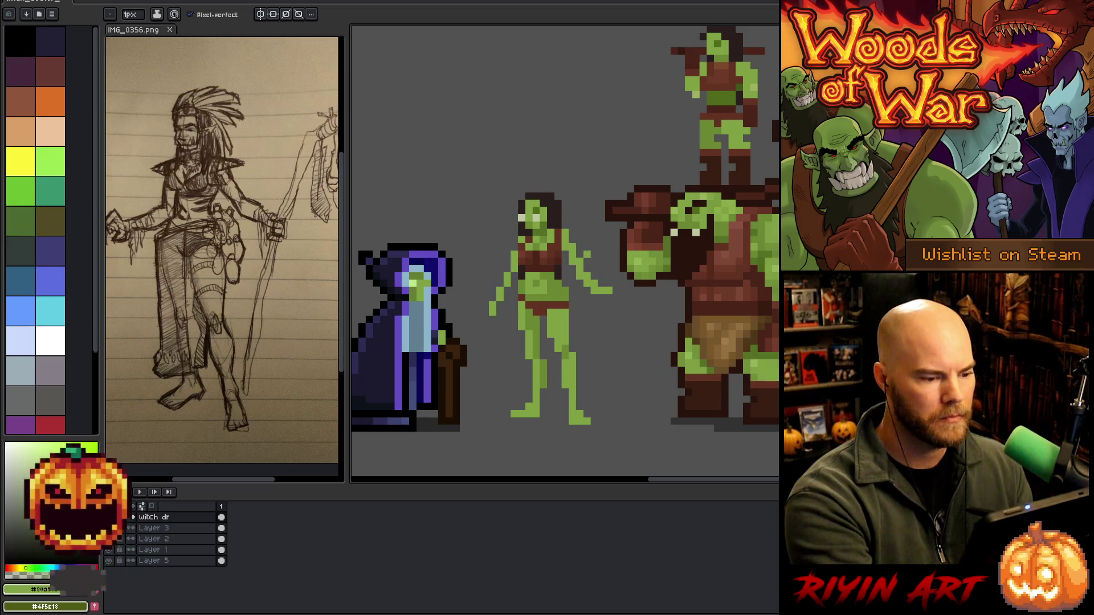
Add a green pixel at the edge of the ogre's fist
left_click(558, 298, "alt")
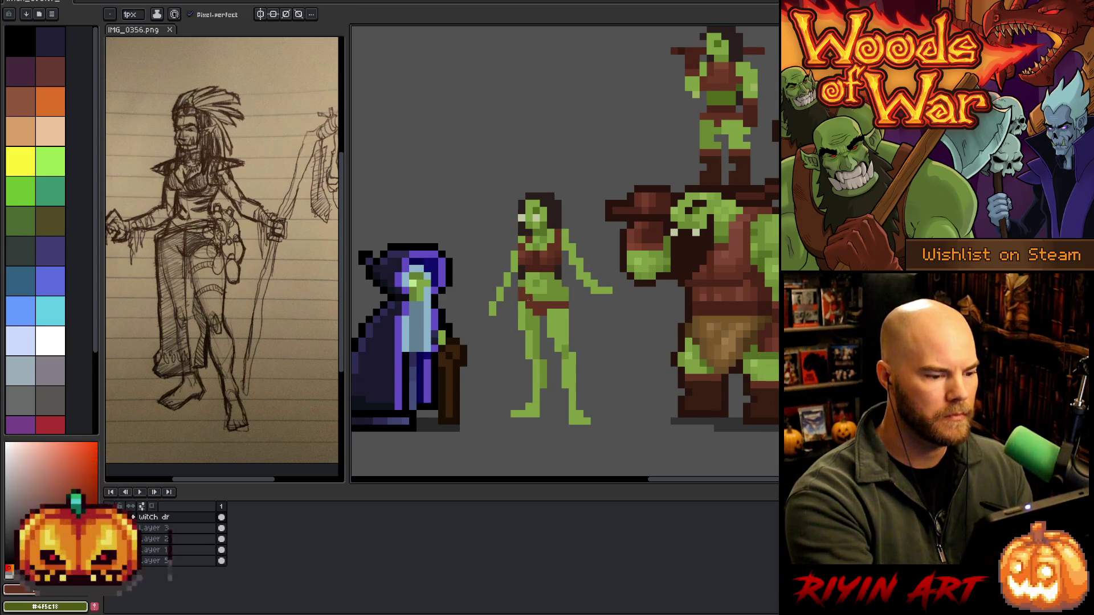
left_click(529, 283, "alt")
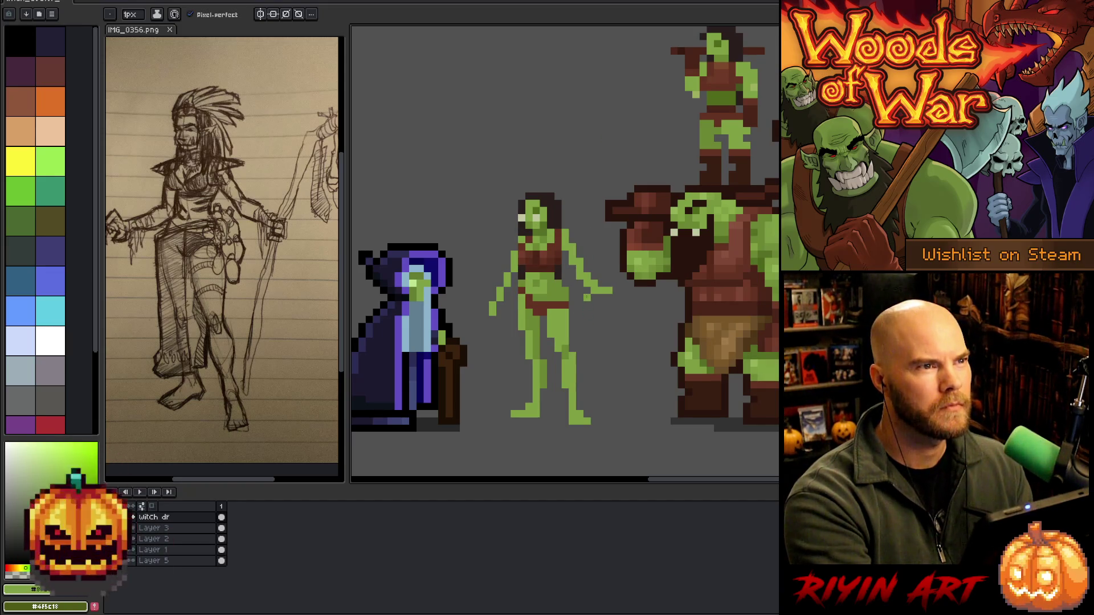
left_click(536, 315, "alt")
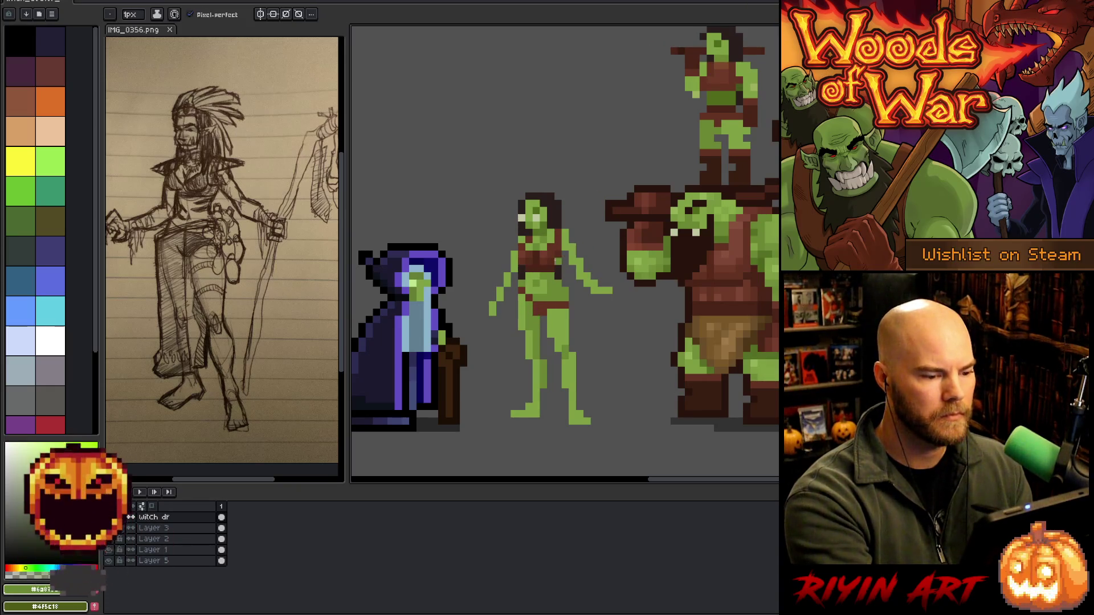
left_click(546, 302, "alt")
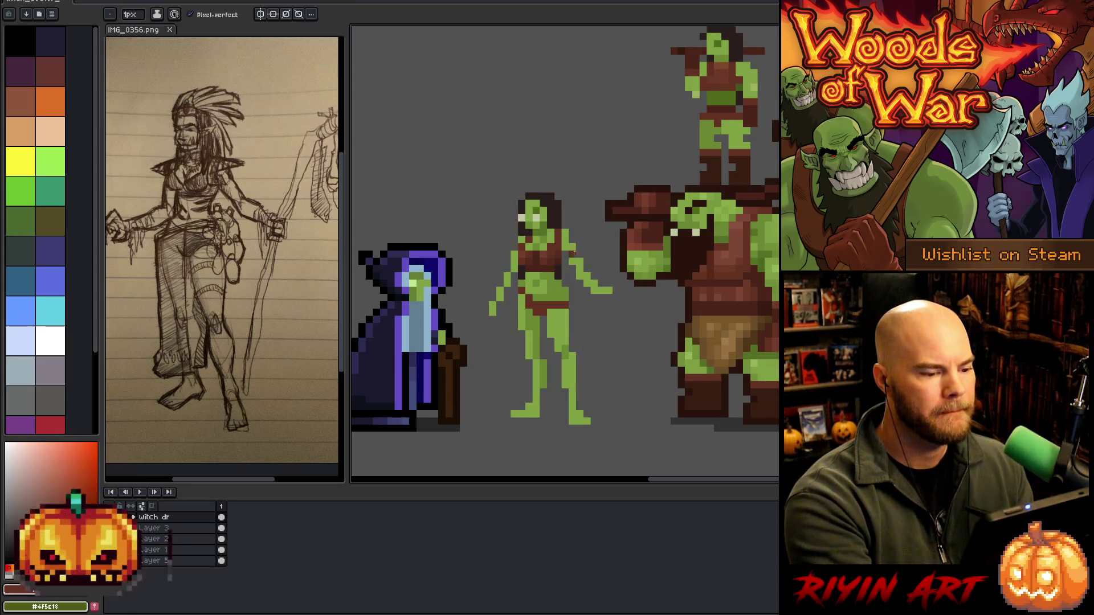
key("e")
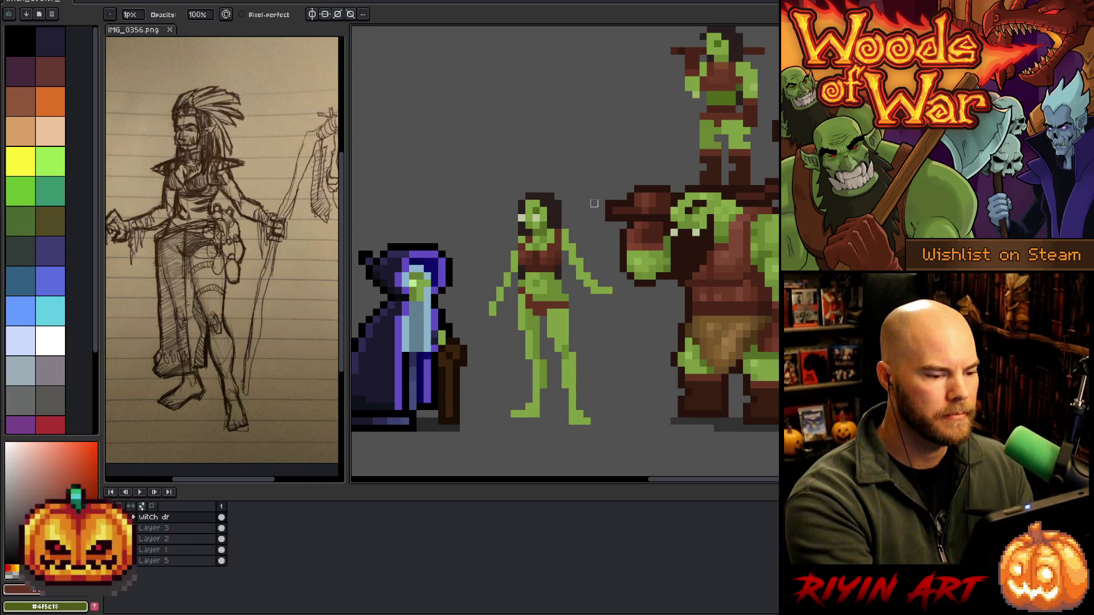
left_click(551, 291, "alt")
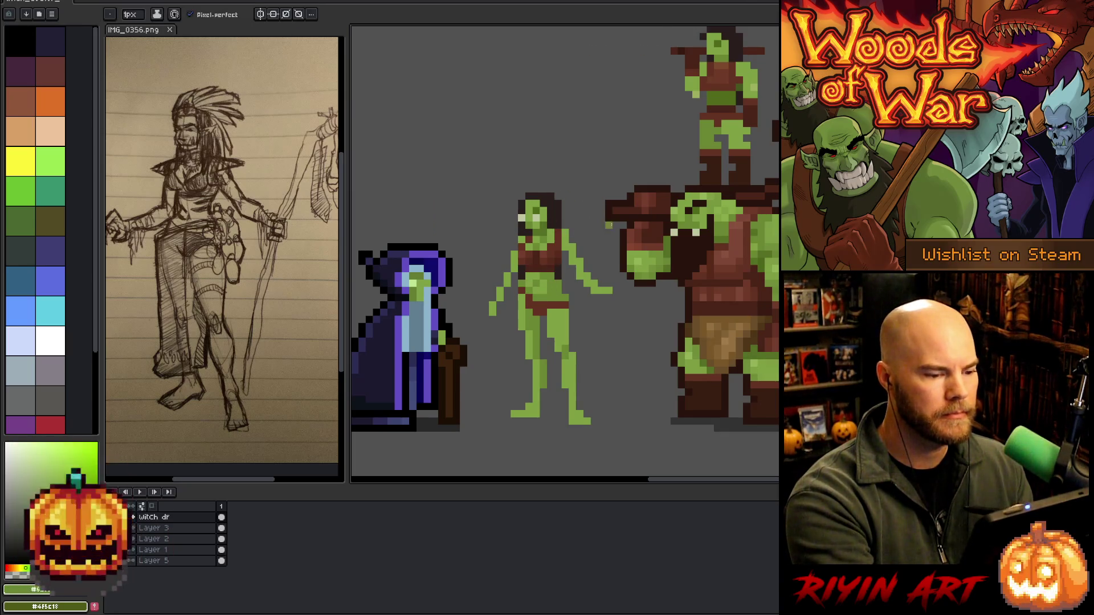
left_click(622, 269)
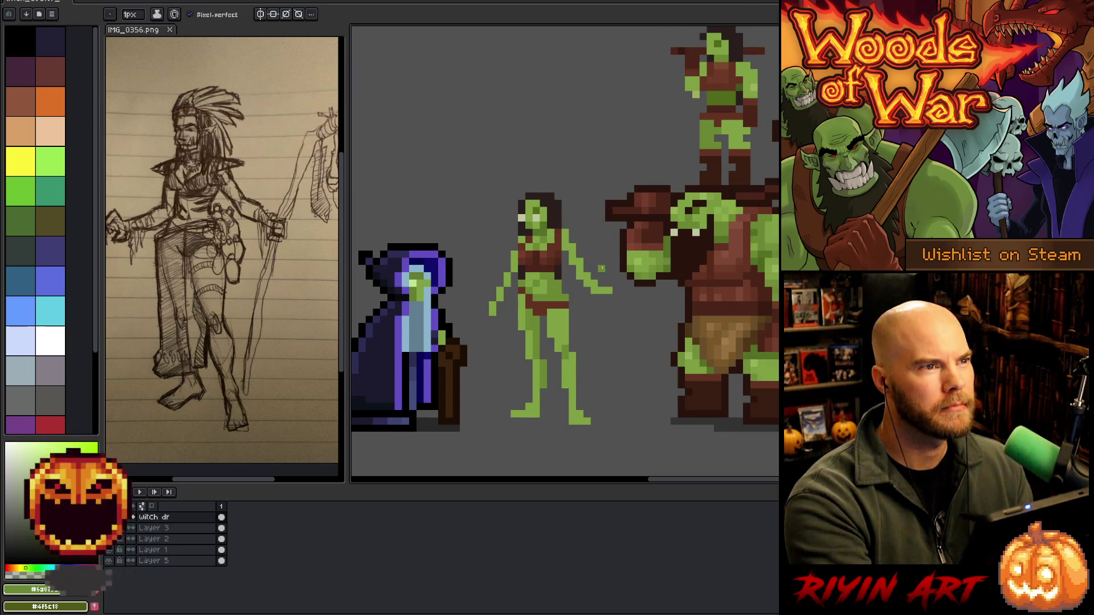
left_click(551, 239, "alt")
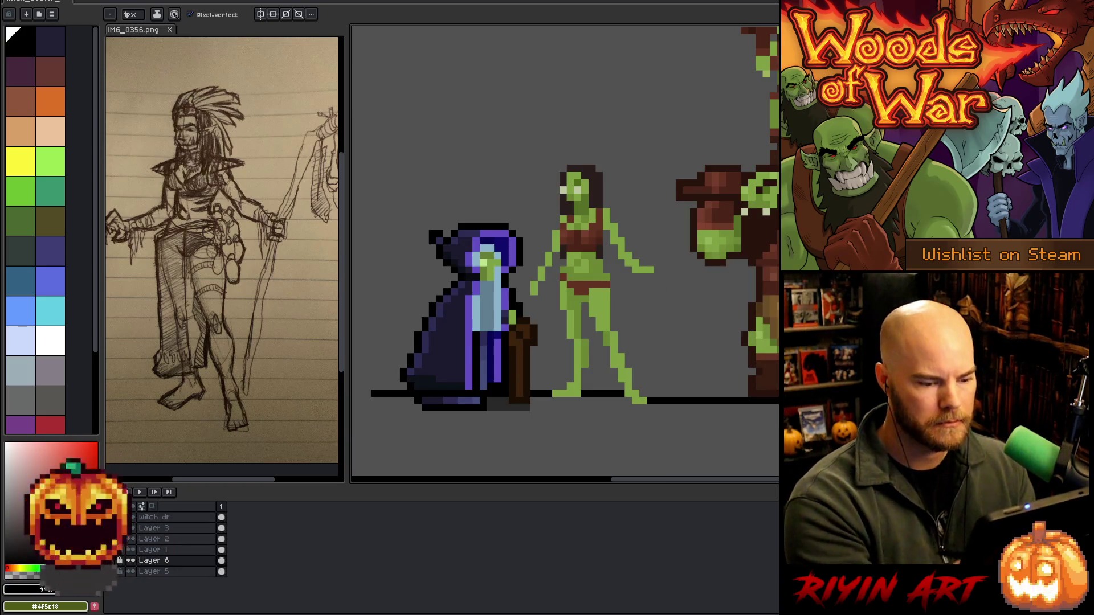
Draw a level black ground line under the sprites and select the witch dr layer
left_click_drag(371, 393, 356, 400)
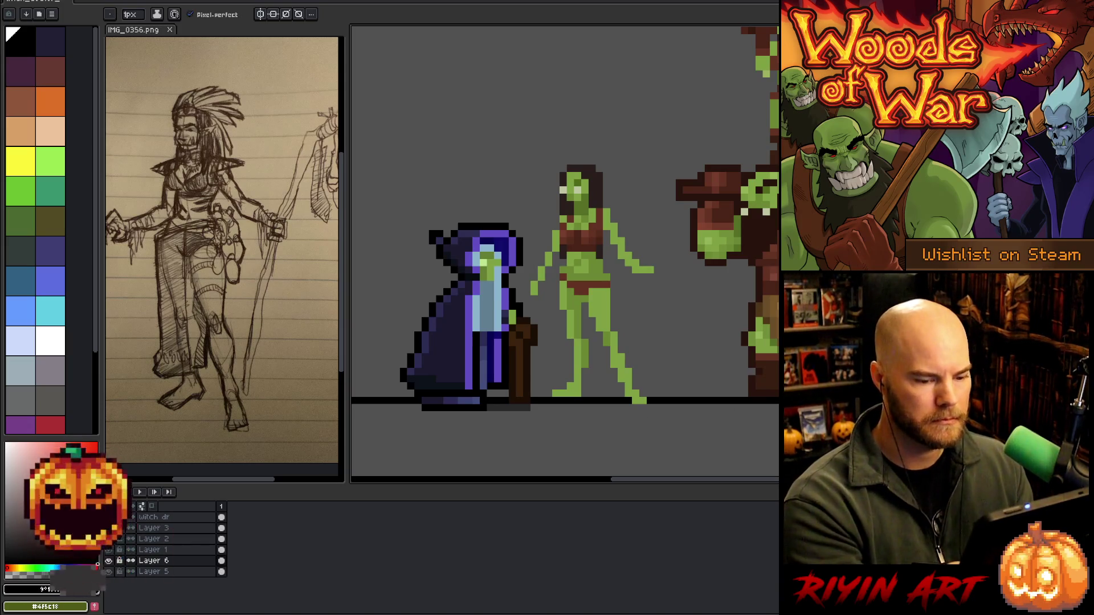
mouse_move(707, 378)
left_mouse_down()
mouse_move(627, 384)
mouse_move(641, 384)
left_mouse_up()
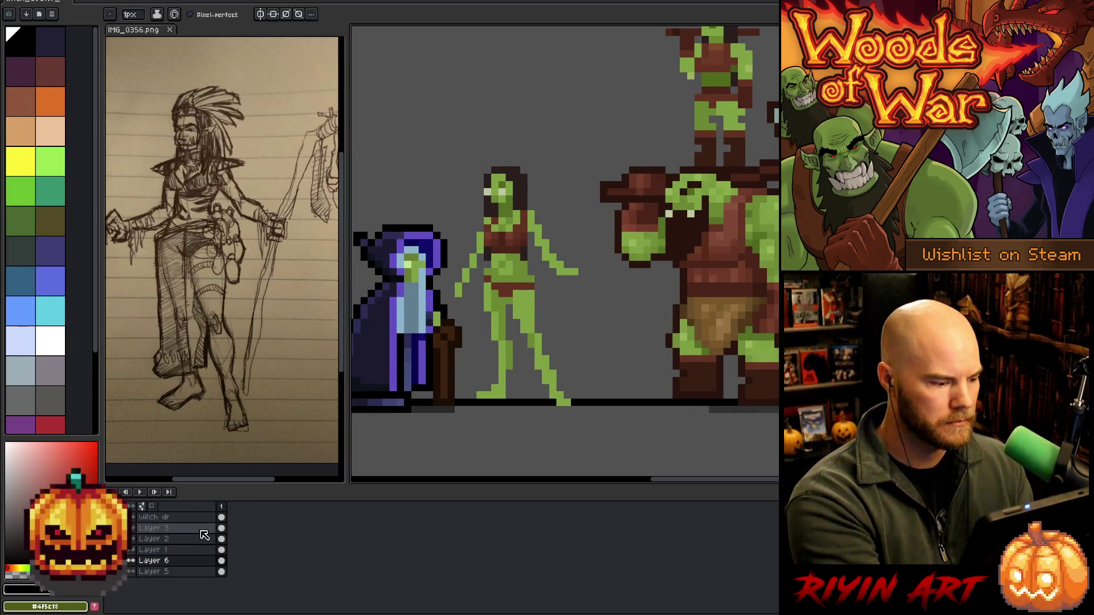
left_click(177, 517)
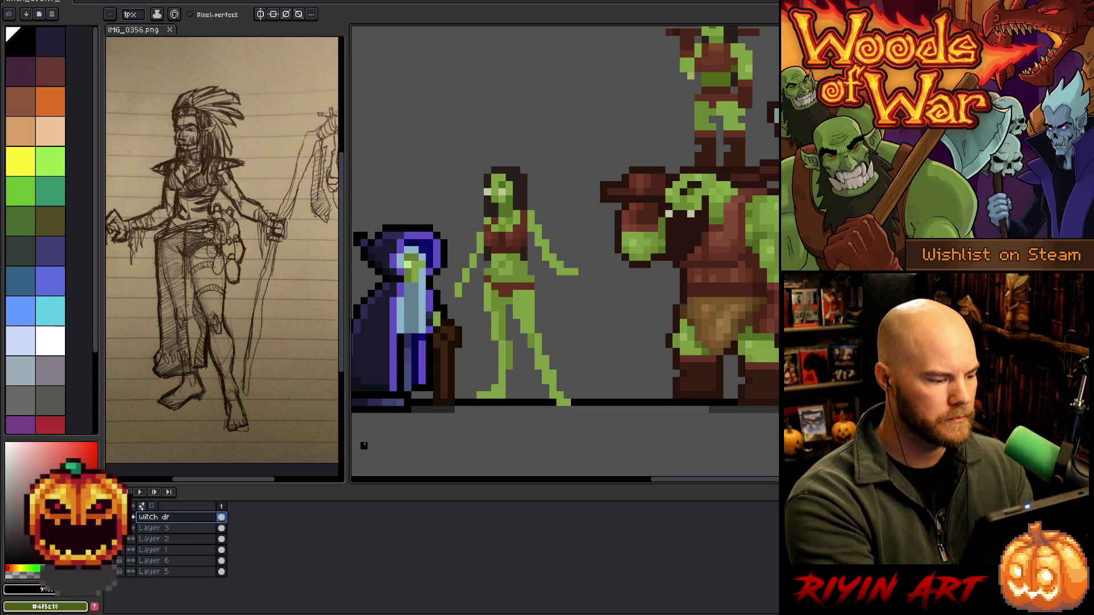
Add a new empty layer above witch dr and hide the purple-cloaked figure
key("shift+n")
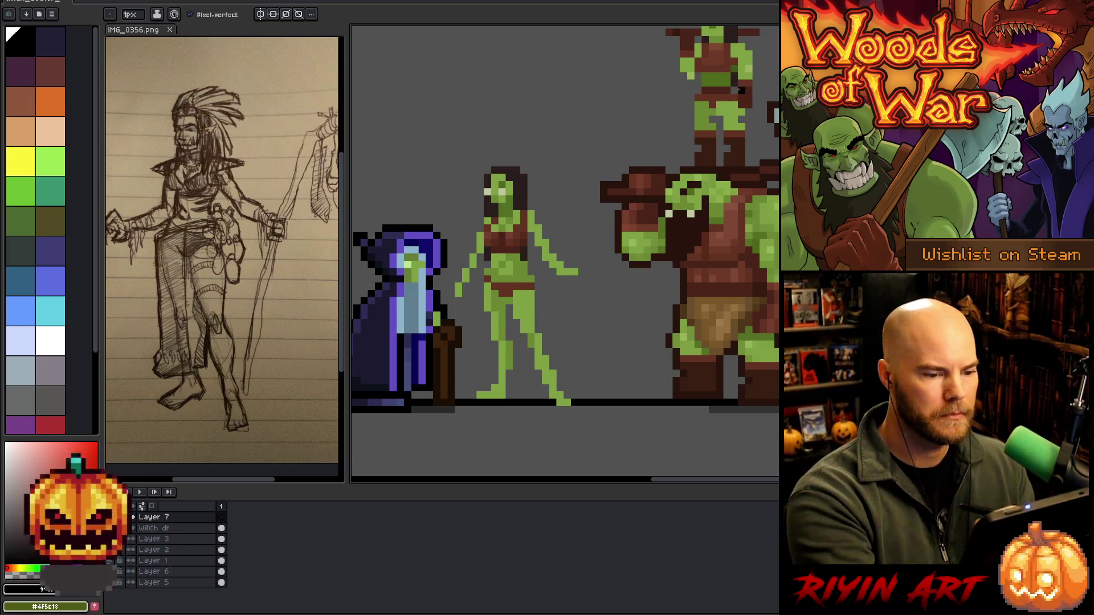
key("i")
key("b")
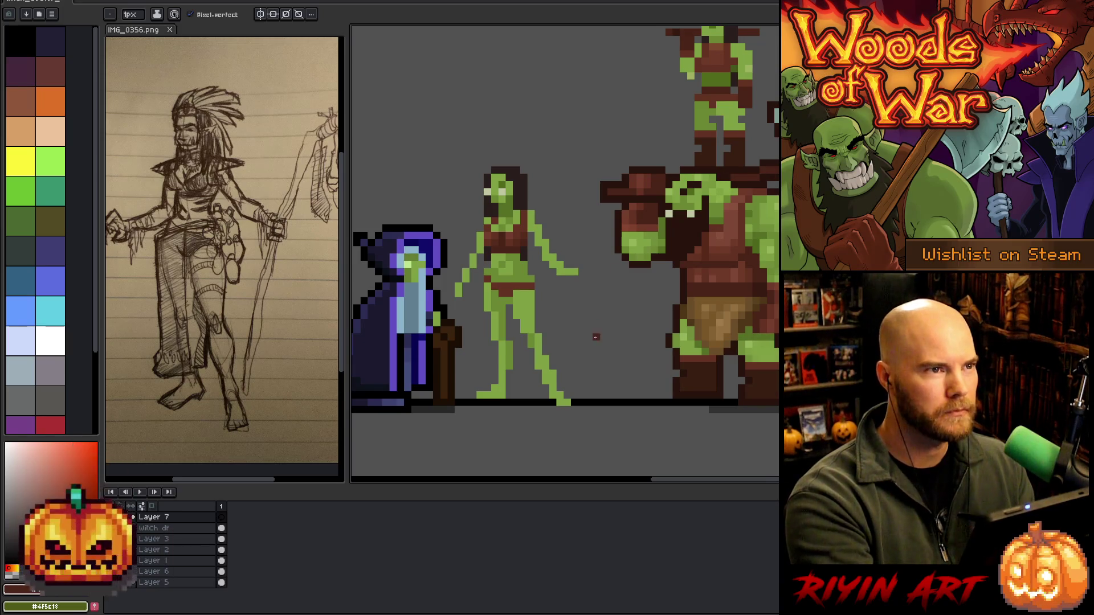
left_click_drag(629, 330, 654, 318)
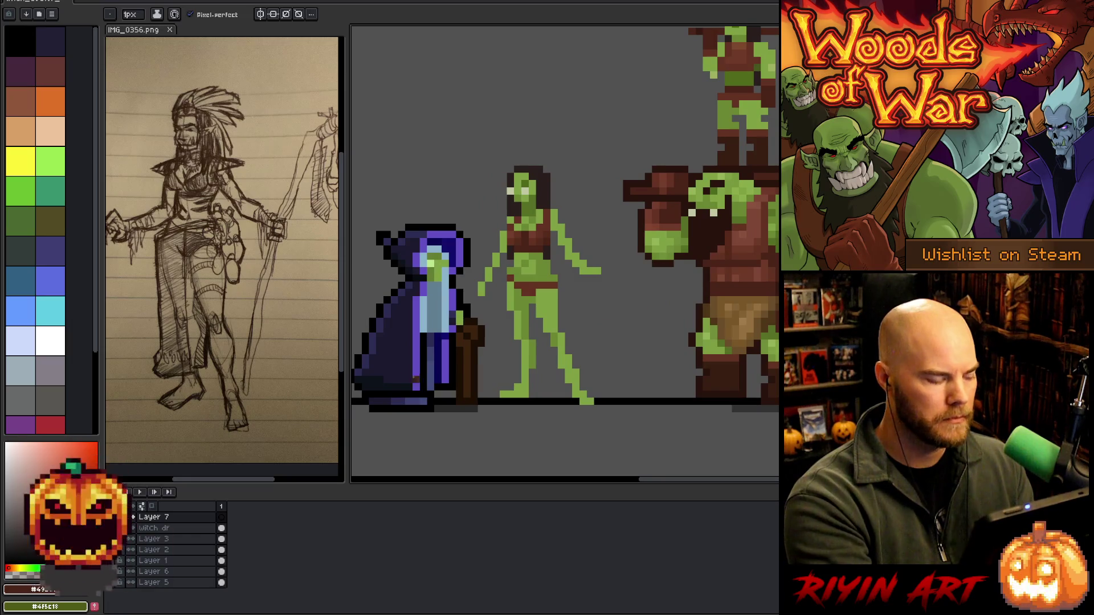
key("Delete")
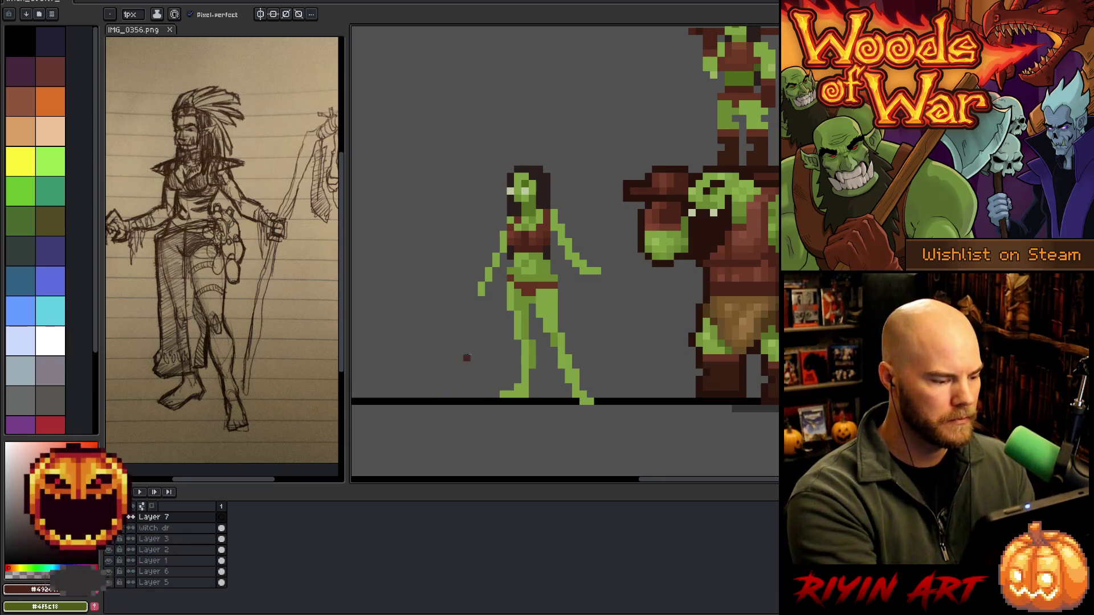
scroll(549, 361, "right", 3)
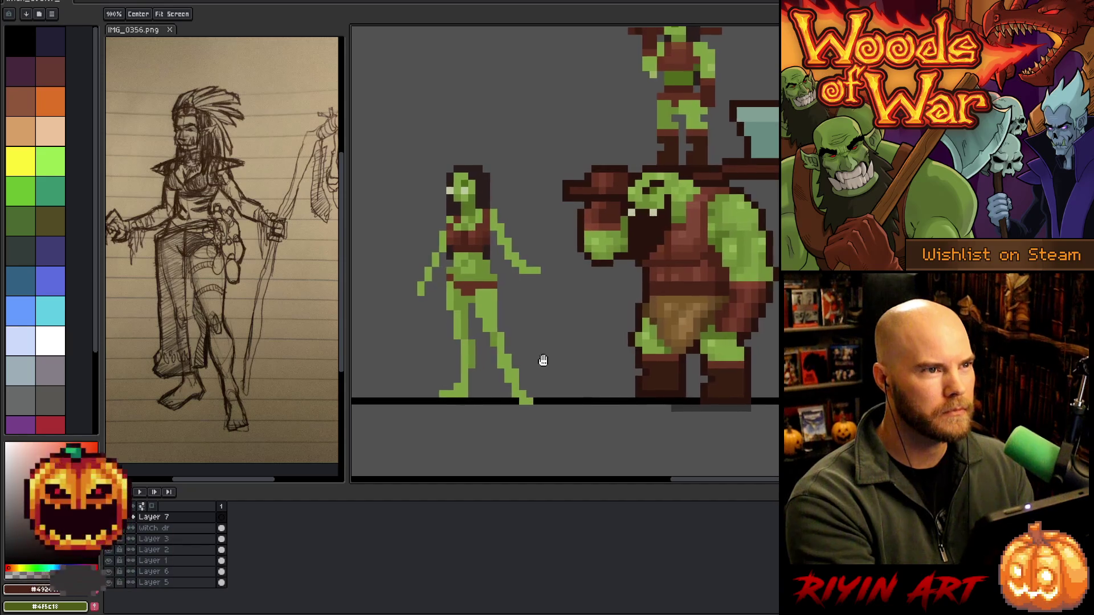
Move the green orc woman further left, then return to Layer 7
key("alt+Down")
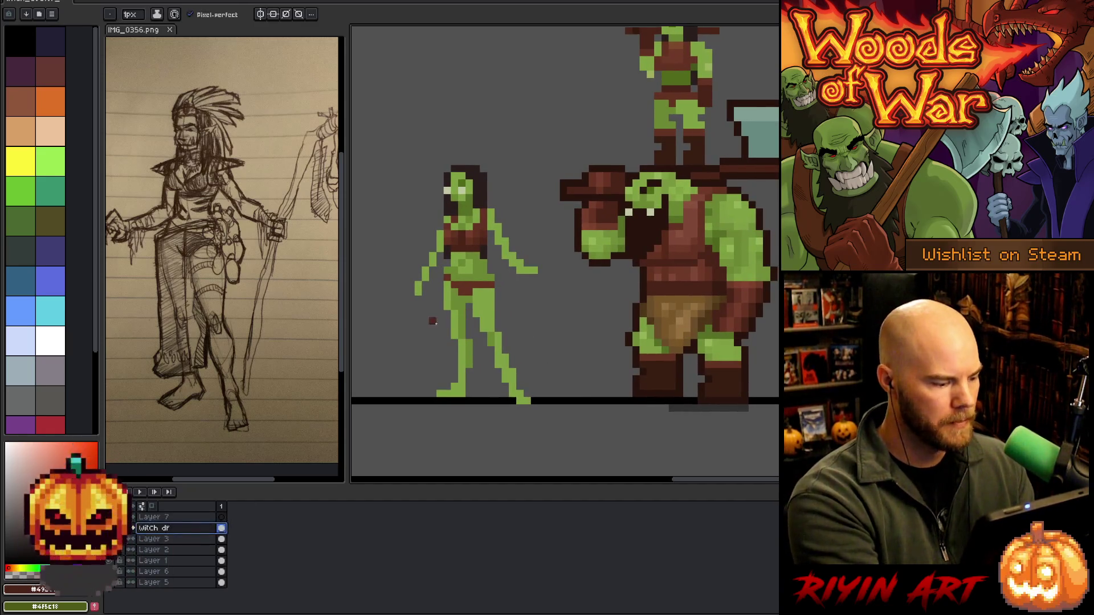
key("v")
left_click_drag(477, 281, 434, 281)
left_click(153, 16)
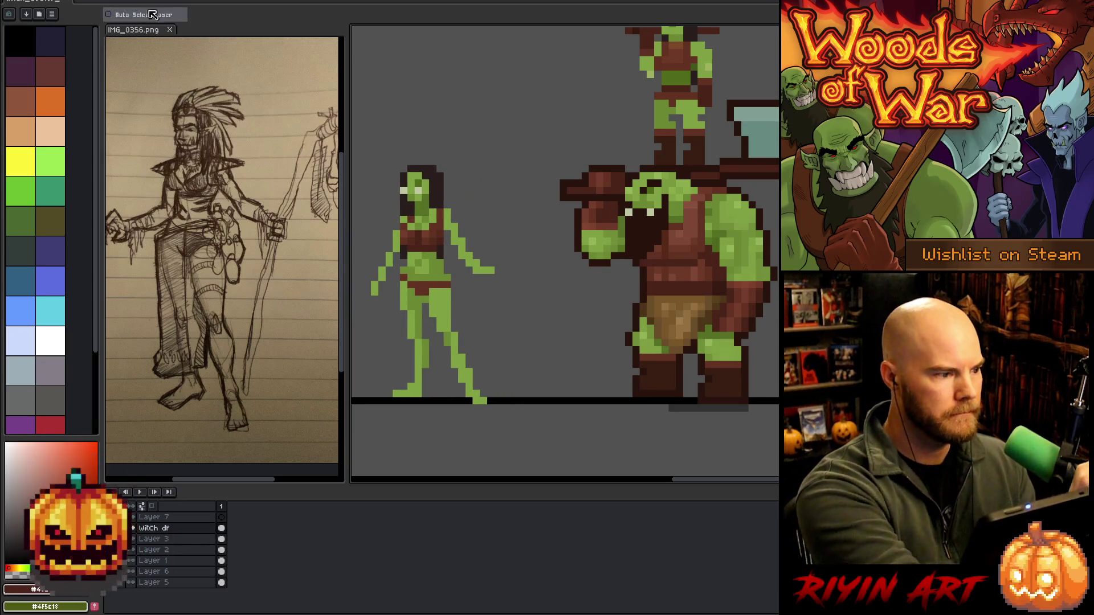
left_click(194, 517)
key("b")
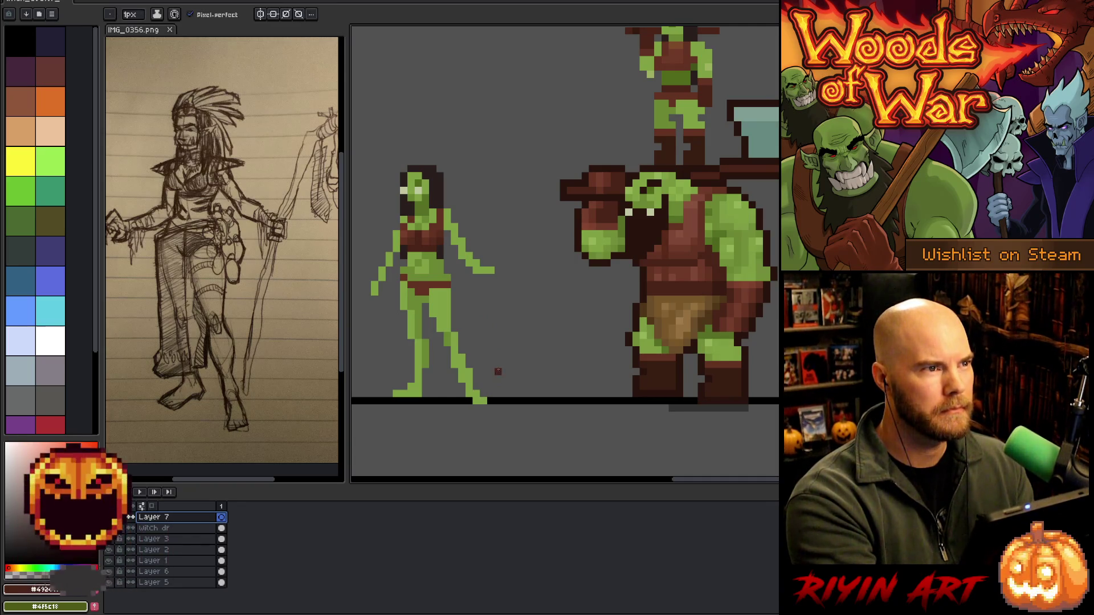
Draw a tall curved dark-brown staff beside the orc woman's hand and thicken its lower shaft
mouse_move(483, 392)
left_mouse_down()
mouse_move(517, 159)
mouse_move(555, 147)
mouse_move(570, 181)
mouse_move(563, 215)
left_mouse_up()
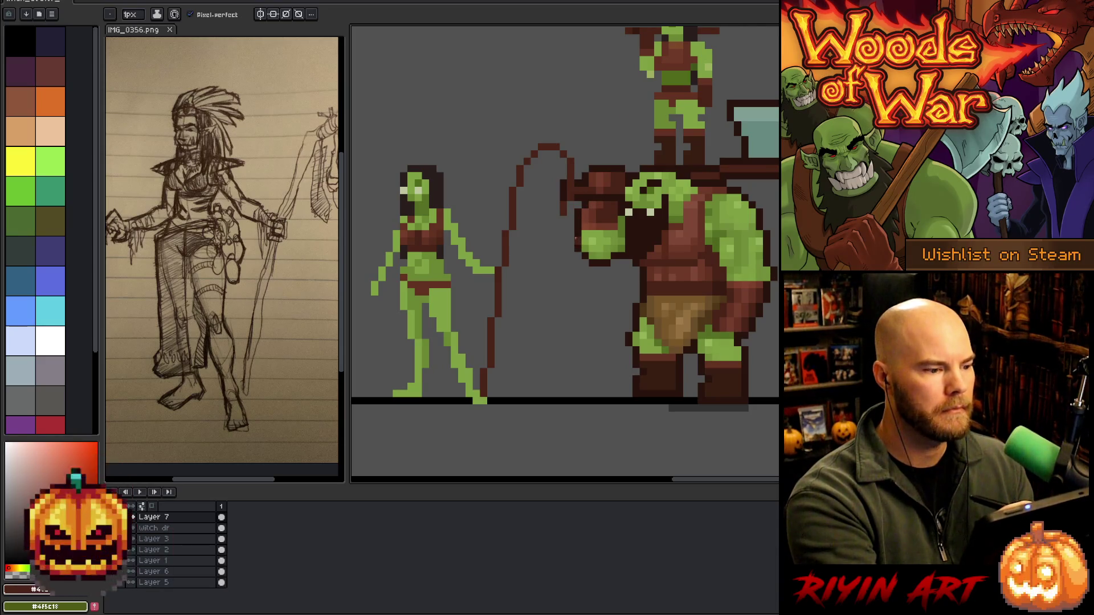
left_click_drag(257, 480, 276, 483)
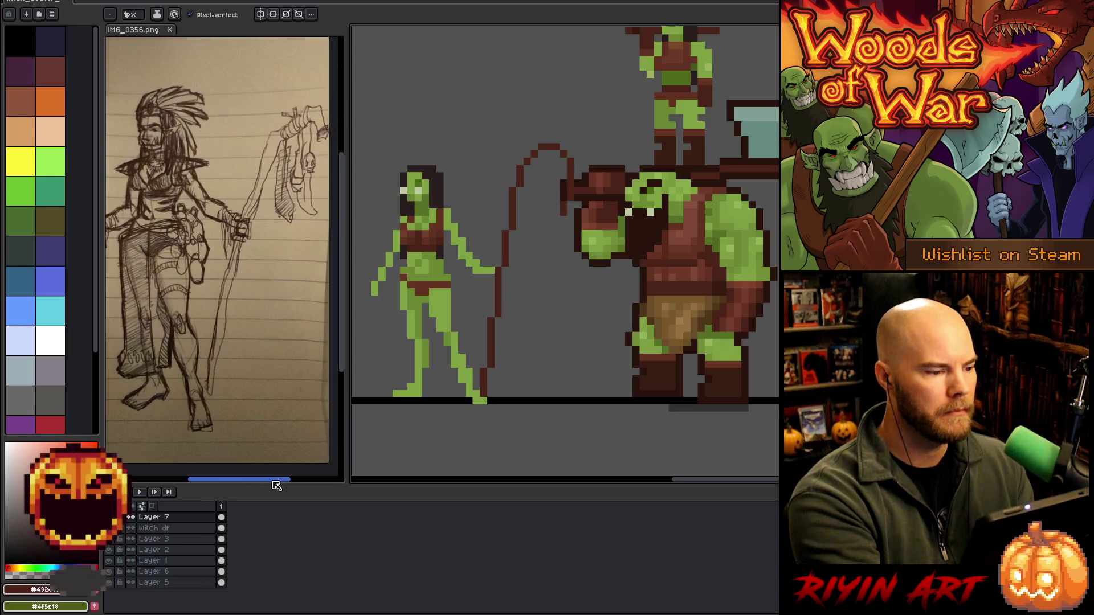
key("e")
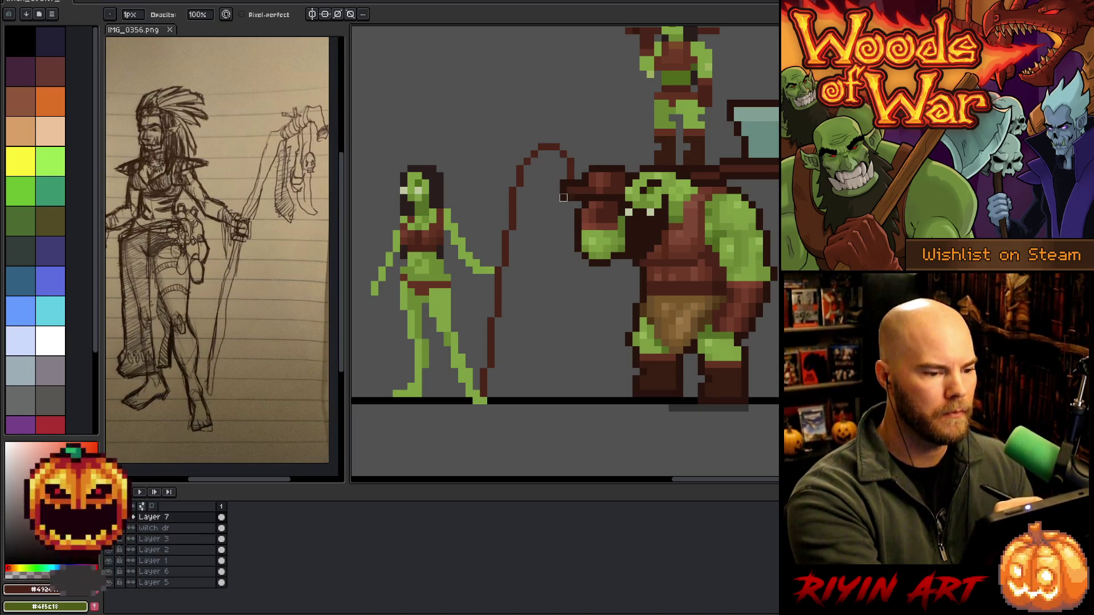
key("b")
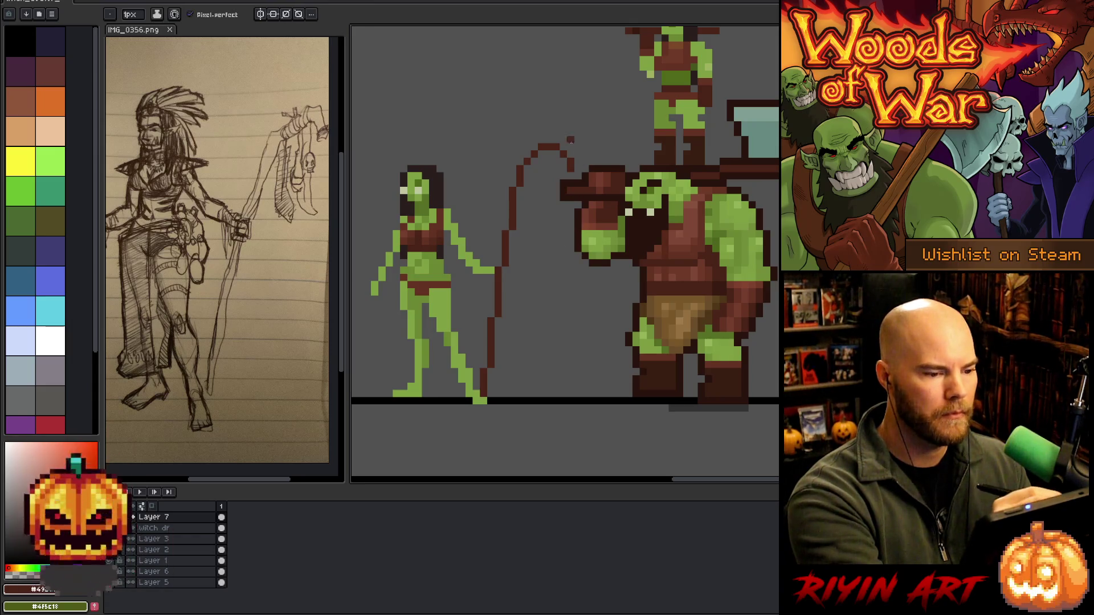
key("e")
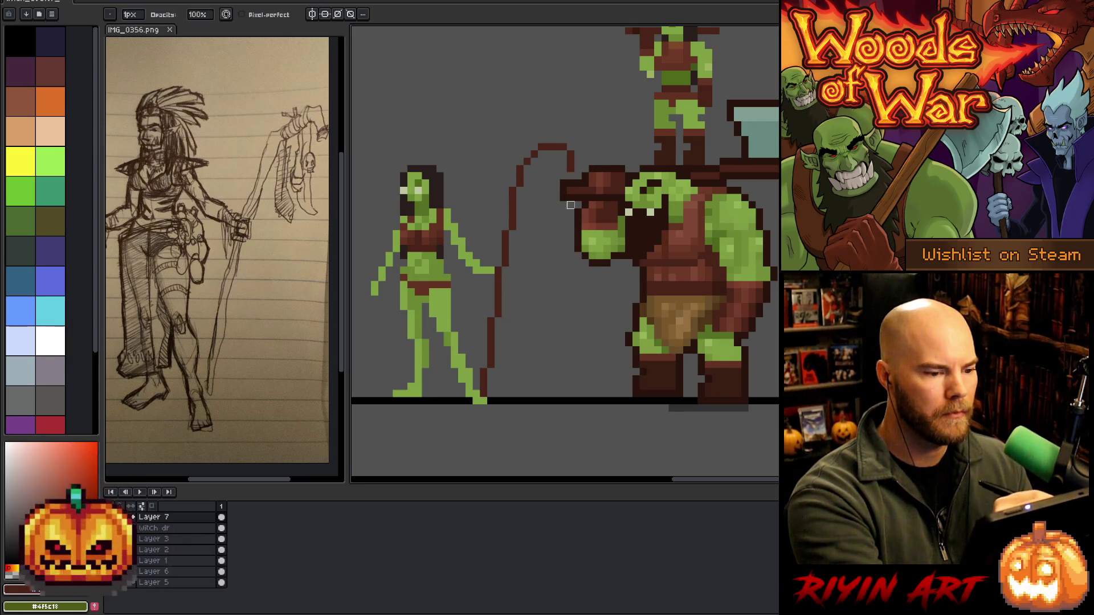
key("b")
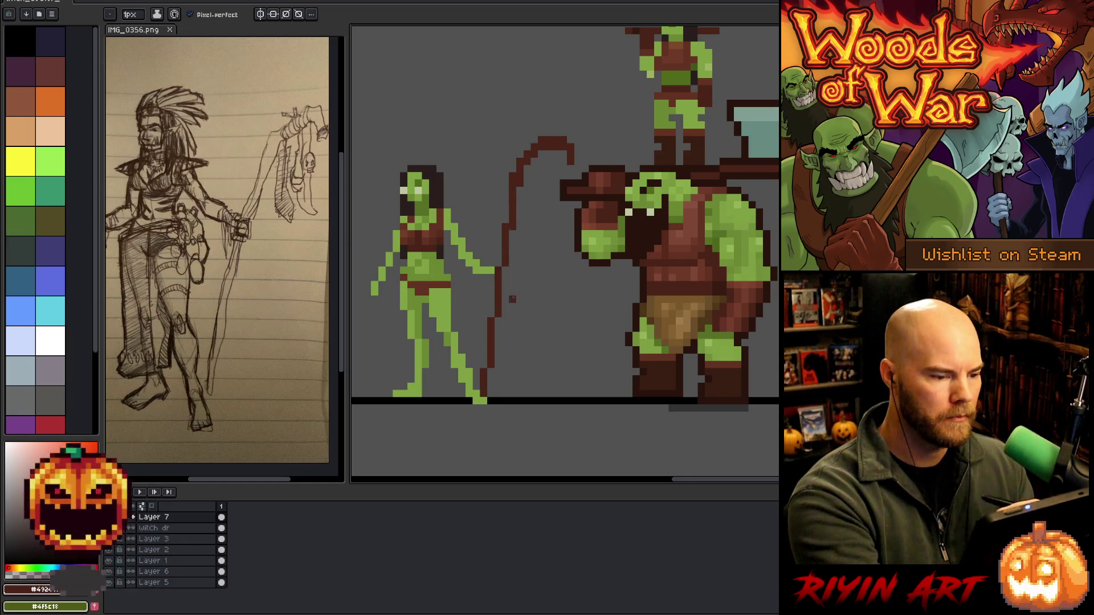
left_click_drag(512, 275, 514, 246)
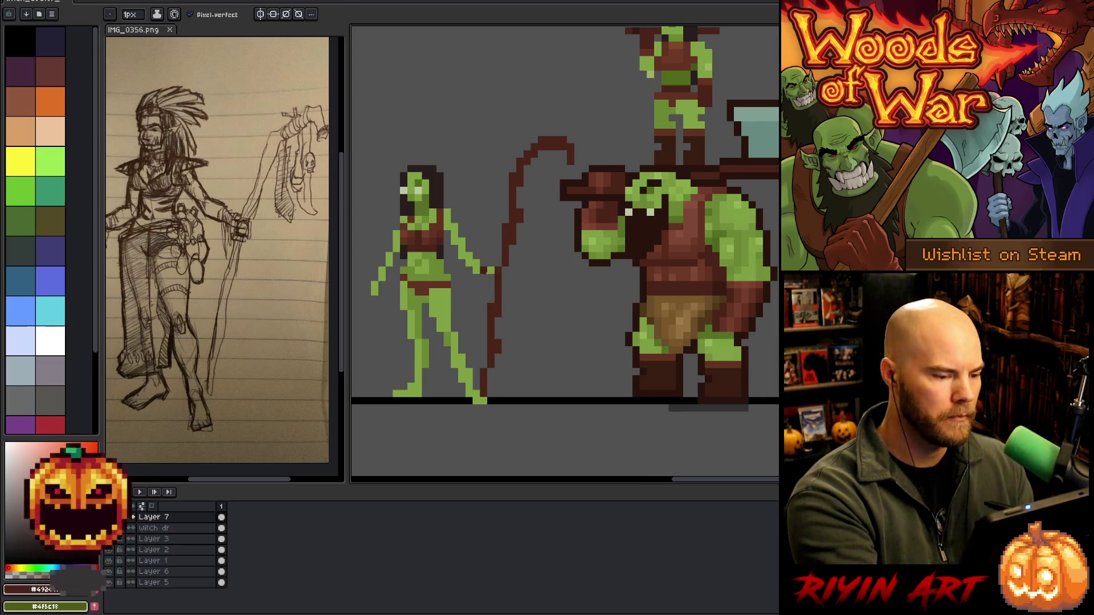
left_click(484, 268, "alt")
left_click_drag(497, 271, 506, 262)
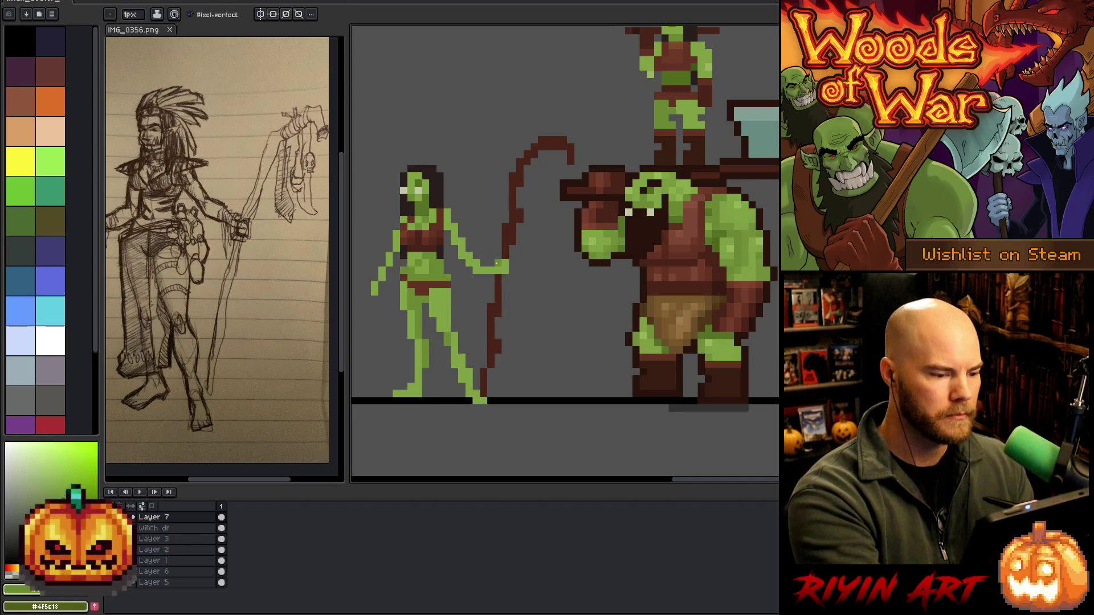
key("alt")
key("alt")
key("alt")
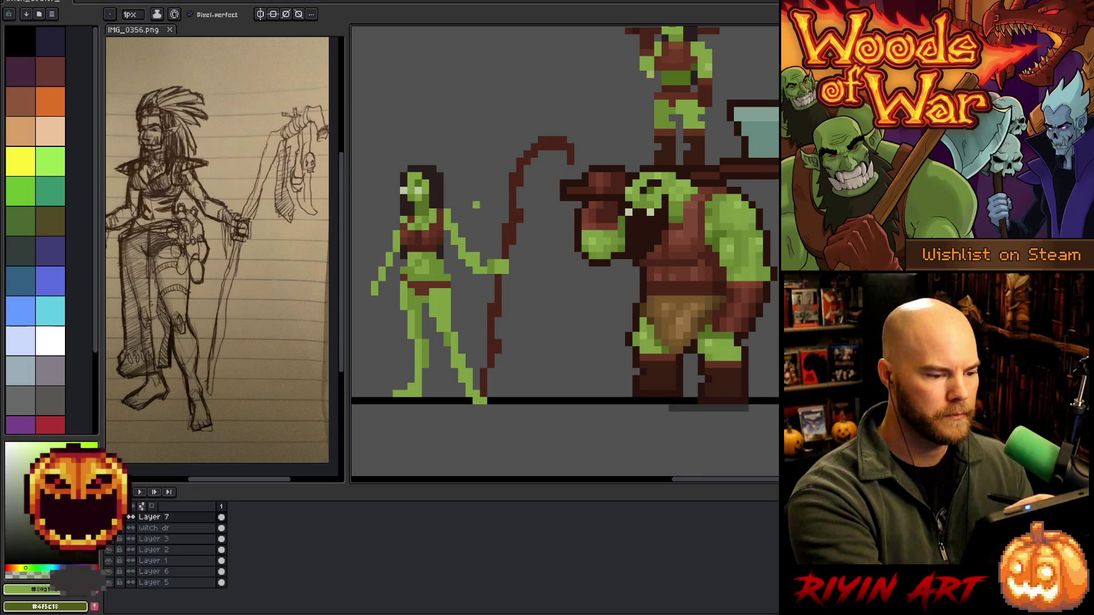
key("e")
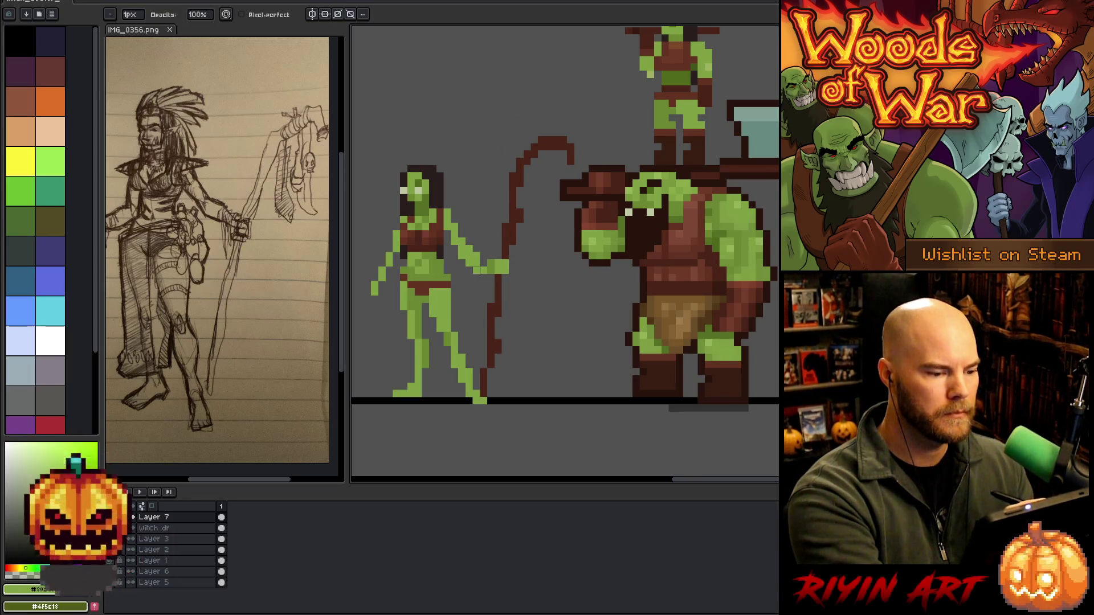
key("q")
mouse_move(485, 236)
left_mouse_down()
mouse_move(491, 278)
mouse_move(473, 272)
mouse_move(483, 263)
left_mouse_up()
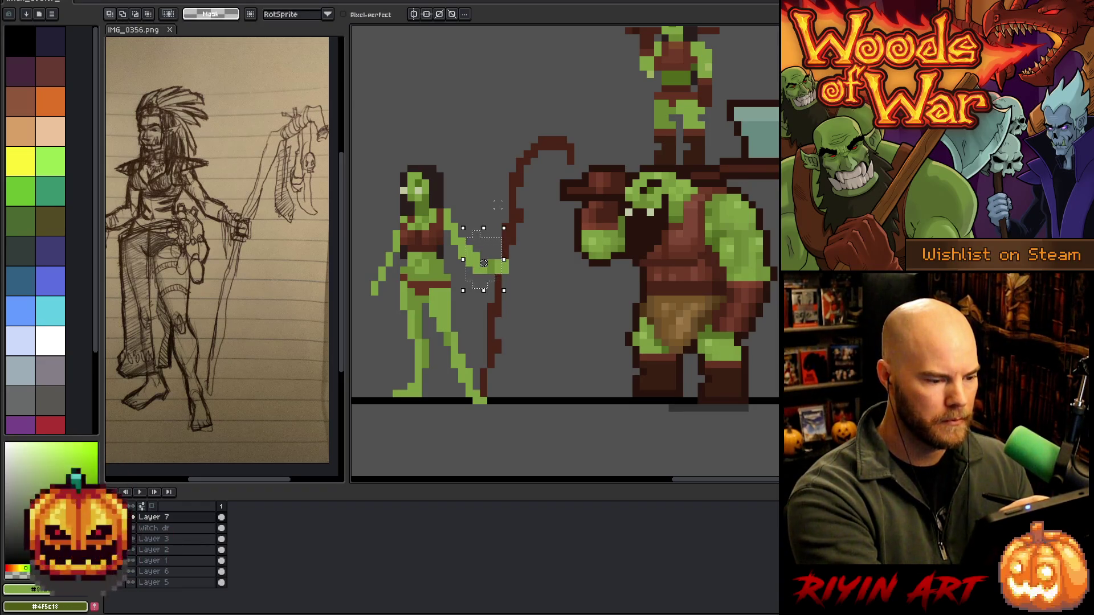
key("ctrl+d")
mouse_move(490, 245)
left_mouse_down()
mouse_move(491, 280)
mouse_move(460, 263)
left_mouse_up()
key("Escape")
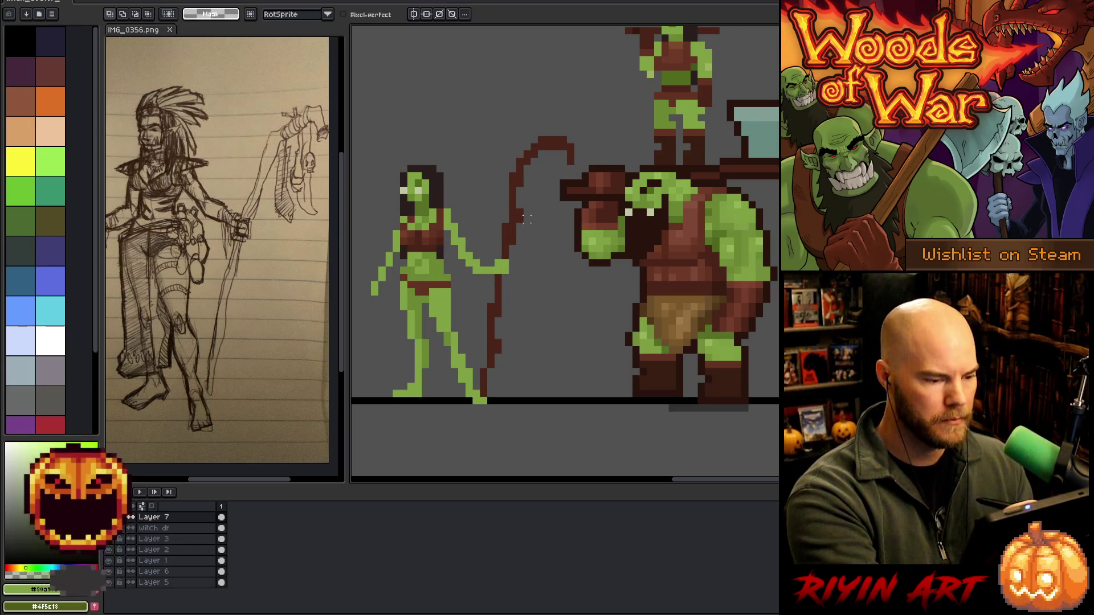
left_click(153, 528)
key("ctrl+shift+d")
left_click(476, 263, "ctrl")
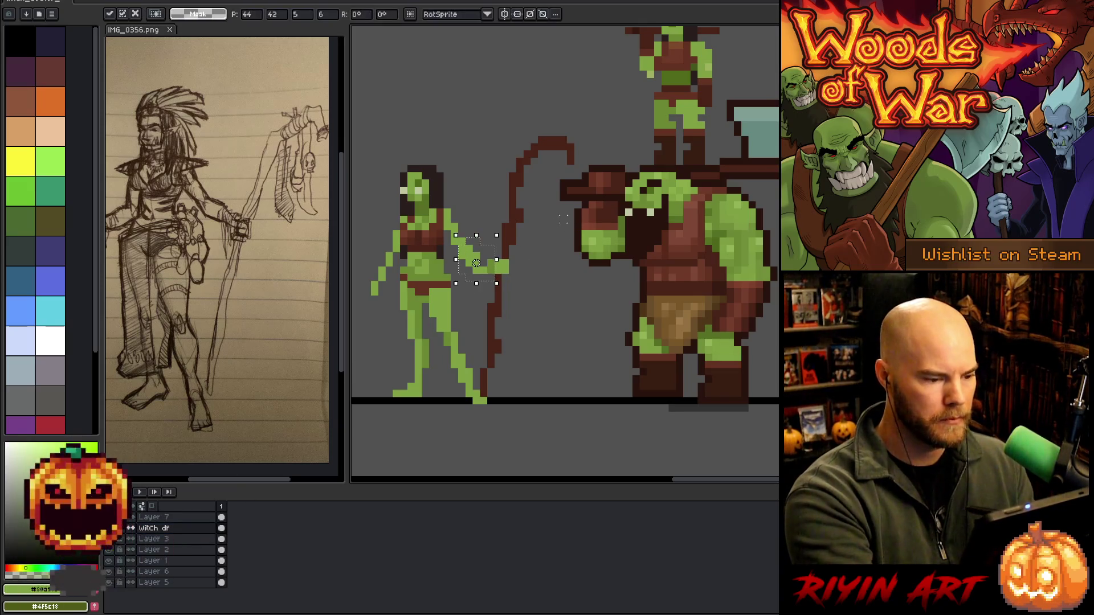
key("ctrl+d")
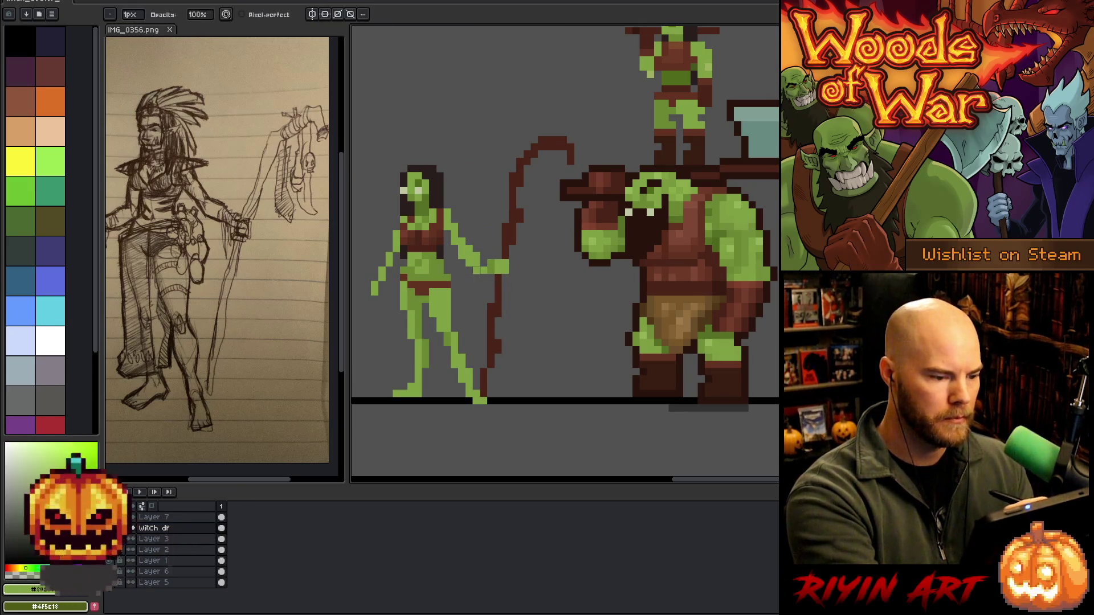
key("e")
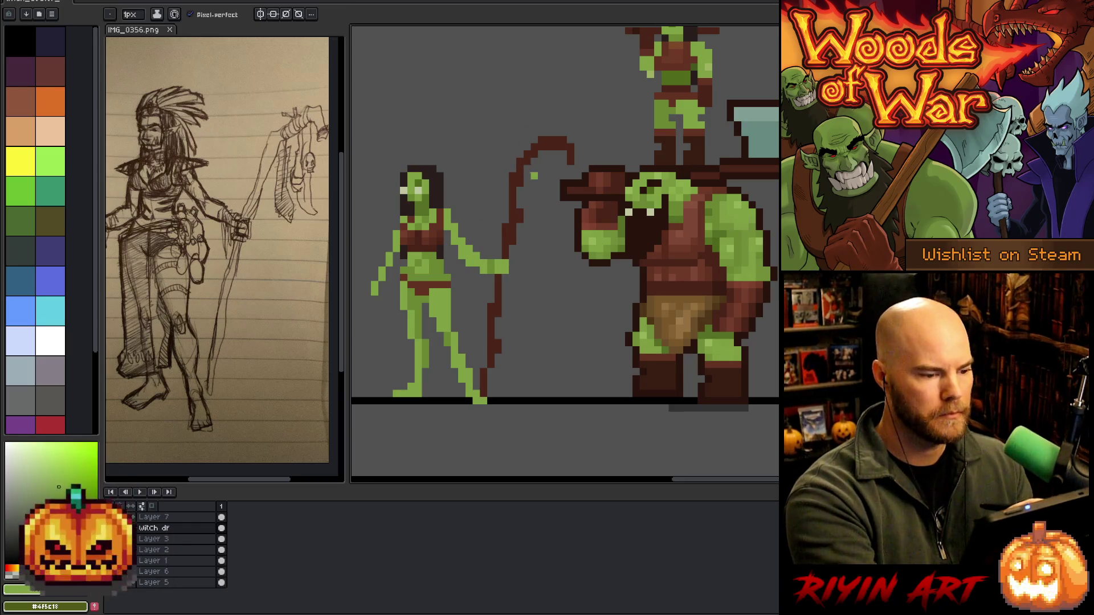
key("i")
key("b")
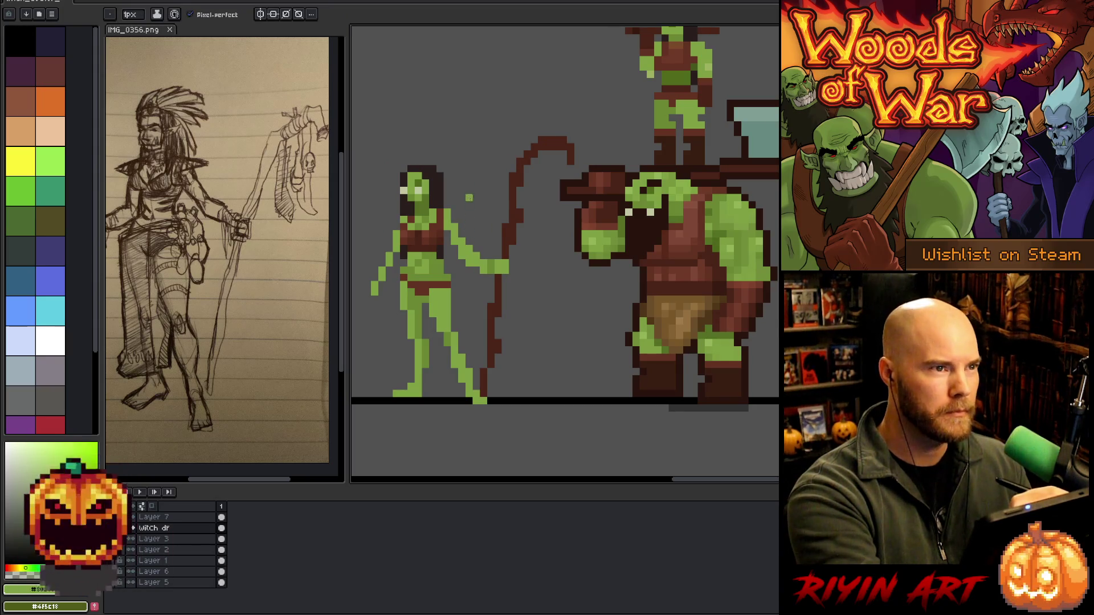
key("i")
key("b")
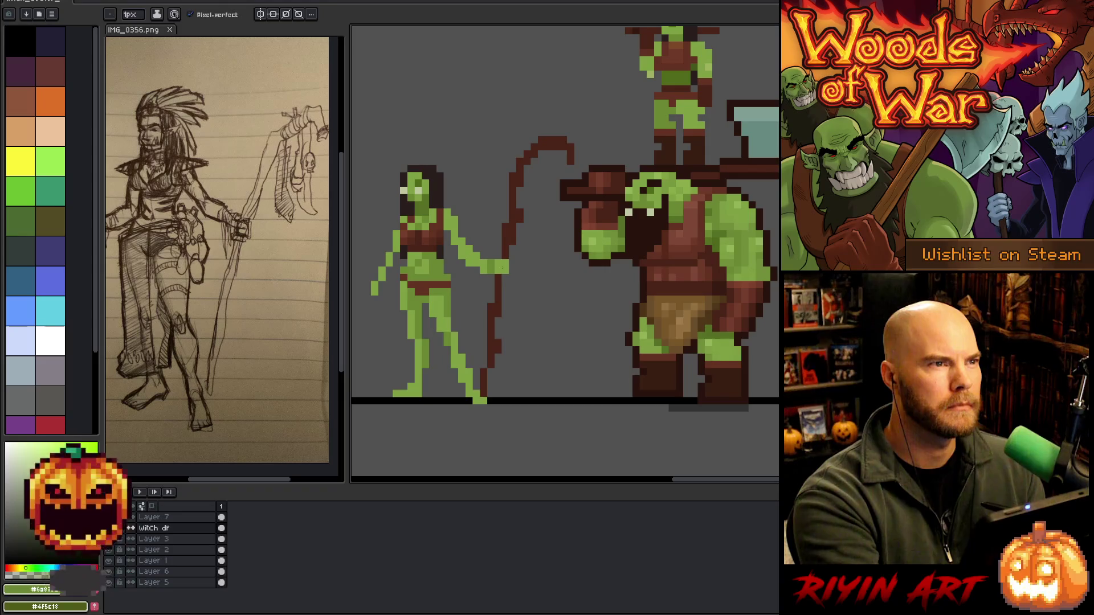
Paint long dark-brown hair down the witch's back
left_click(447, 197, "alt")
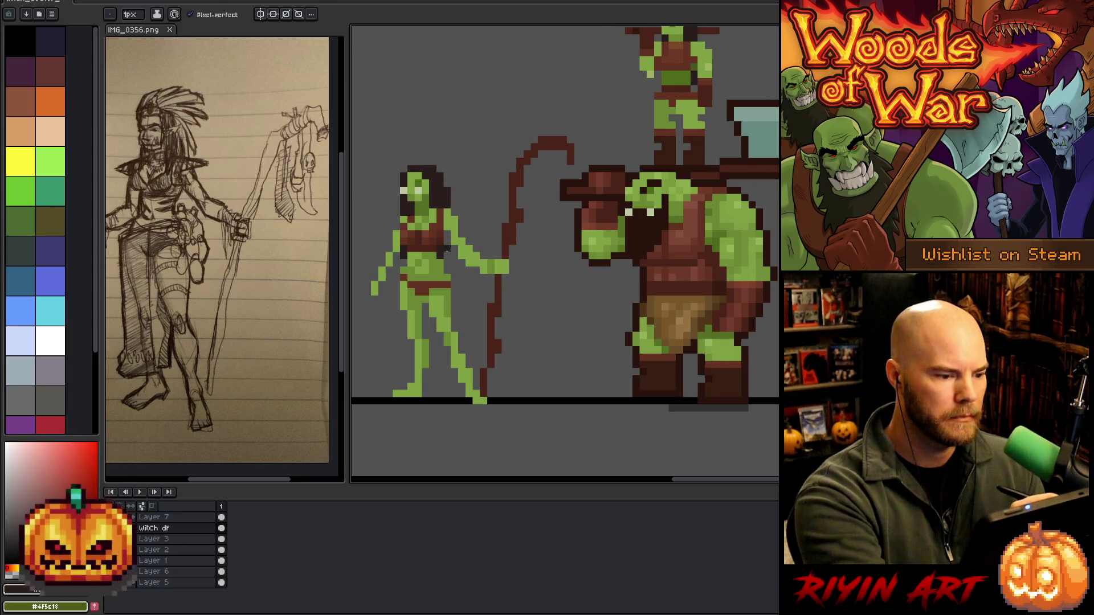
left_click_drag(454, 308, 455, 265)
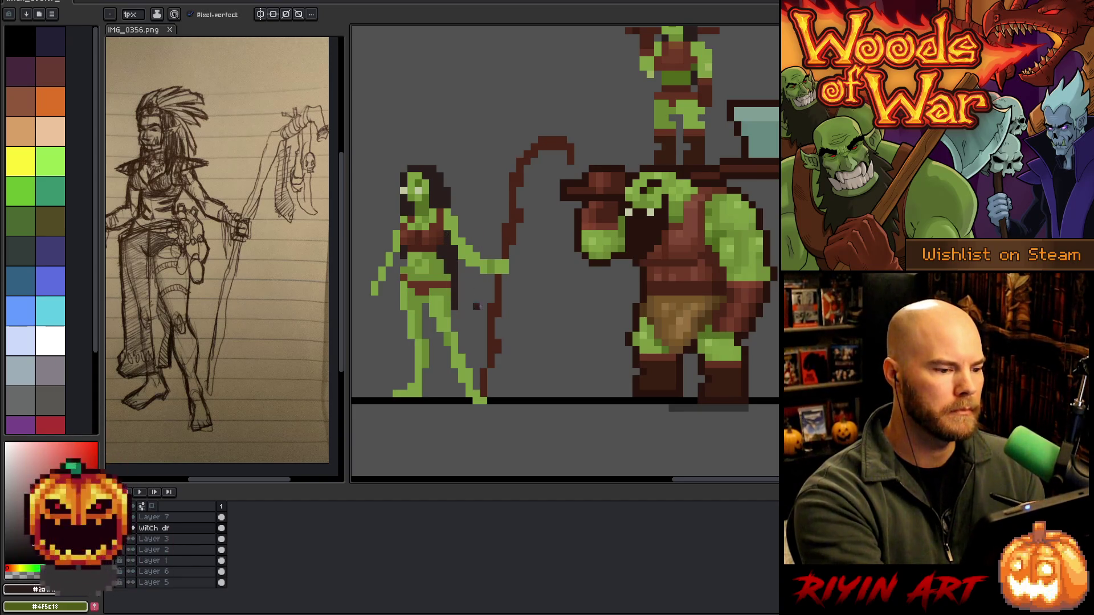
left_click_drag(425, 307, 450, 329)
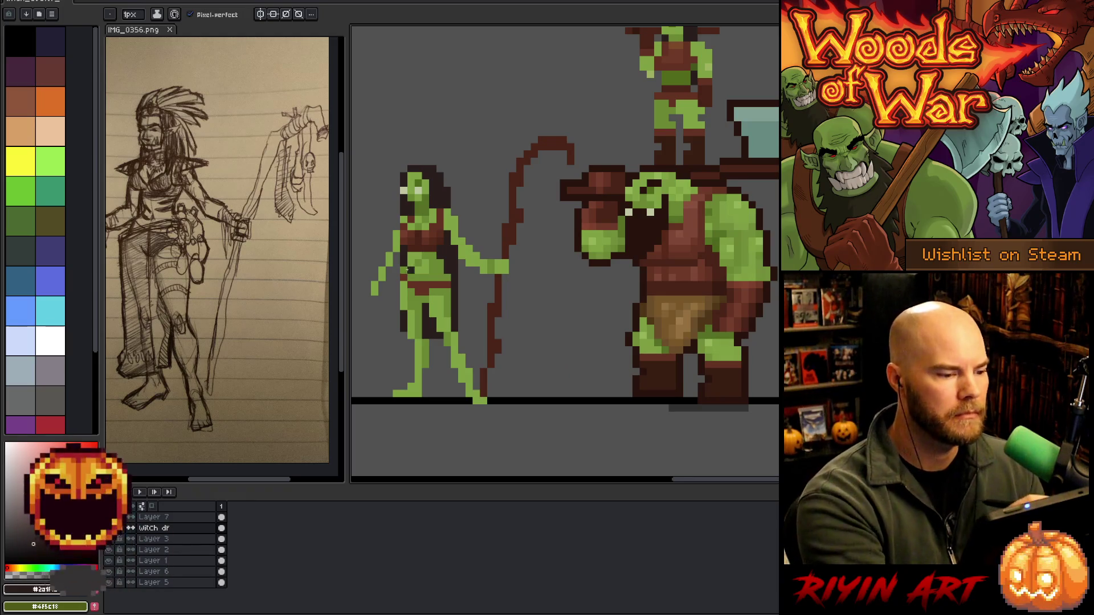
Redraw her free arm in skin green, stretched straight out to the left
left_click(395, 255, "alt")
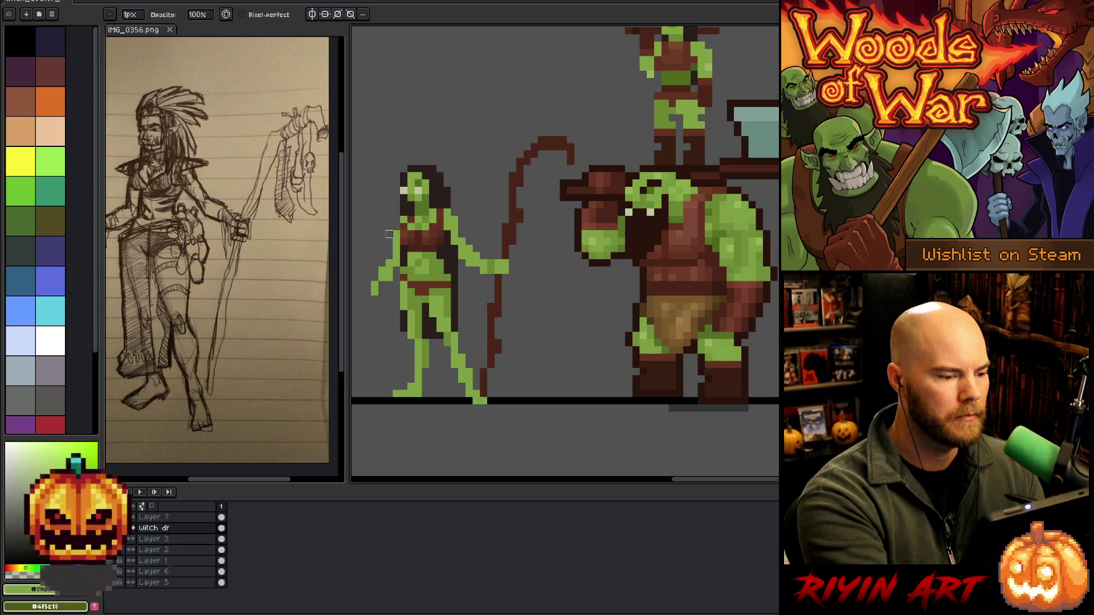
mouse_move(382, 242)
left_mouse_down()
mouse_move(382, 350)
mouse_move(382, 300)
left_mouse_up()
key("ctrl+z")
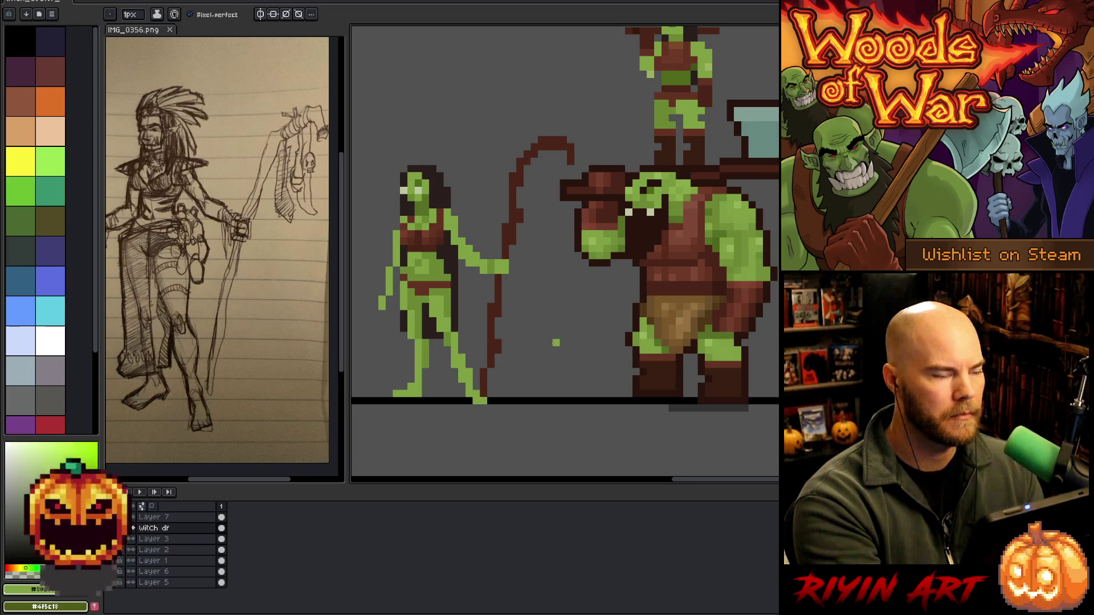
key("ctrl+z")
mouse_move(375, 292)
left_mouse_down()
mouse_move(389, 255)
mouse_move(393, 272)
mouse_move(367, 302)
left_mouse_up()
key("e")
key("b")
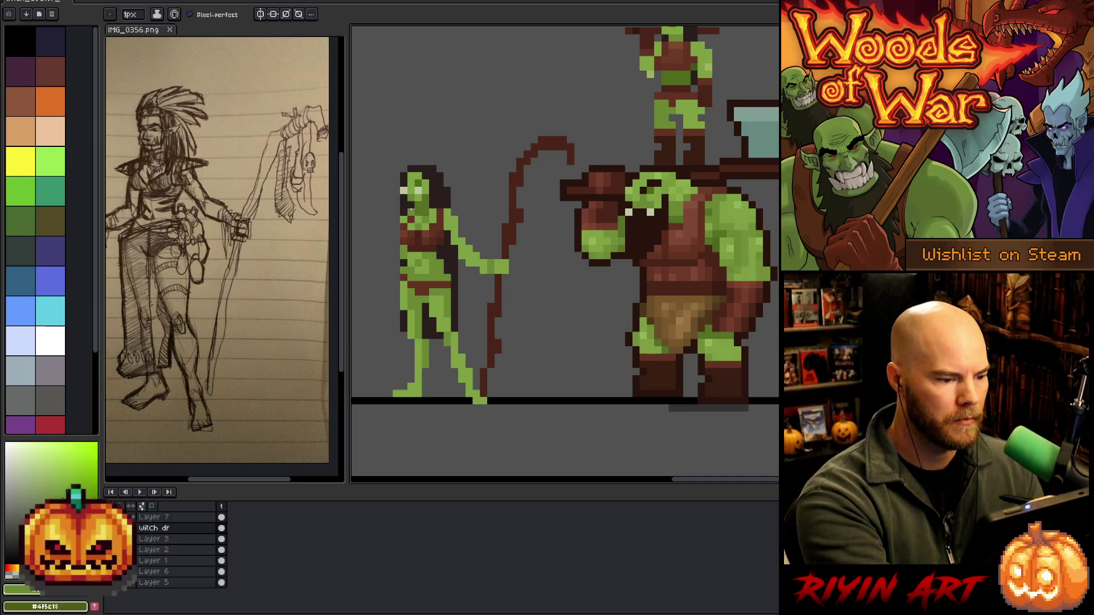
left_click_drag(397, 255, 373, 255)
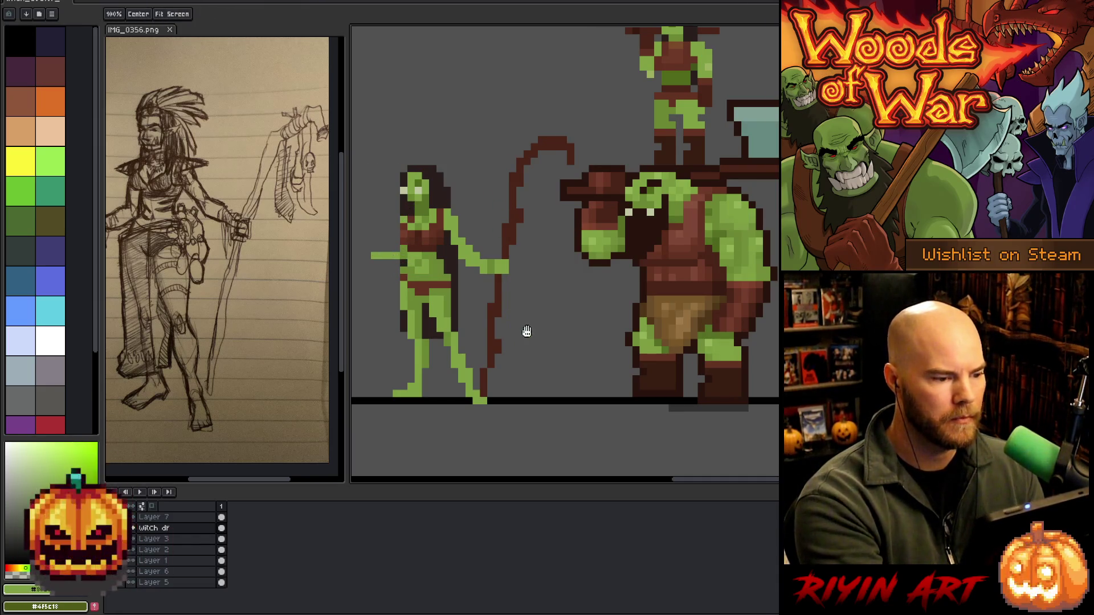
Extend the arm tip diagonally up-left and sample the skin greens
left_click_drag(524, 331, 550, 334)
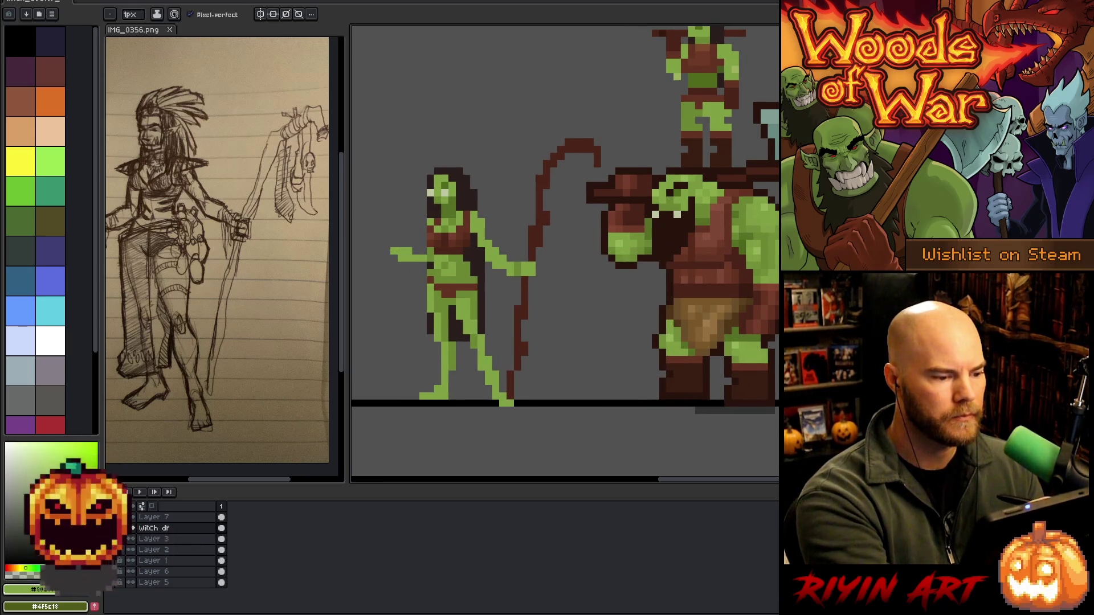
left_click_drag(398, 251, 384, 243)
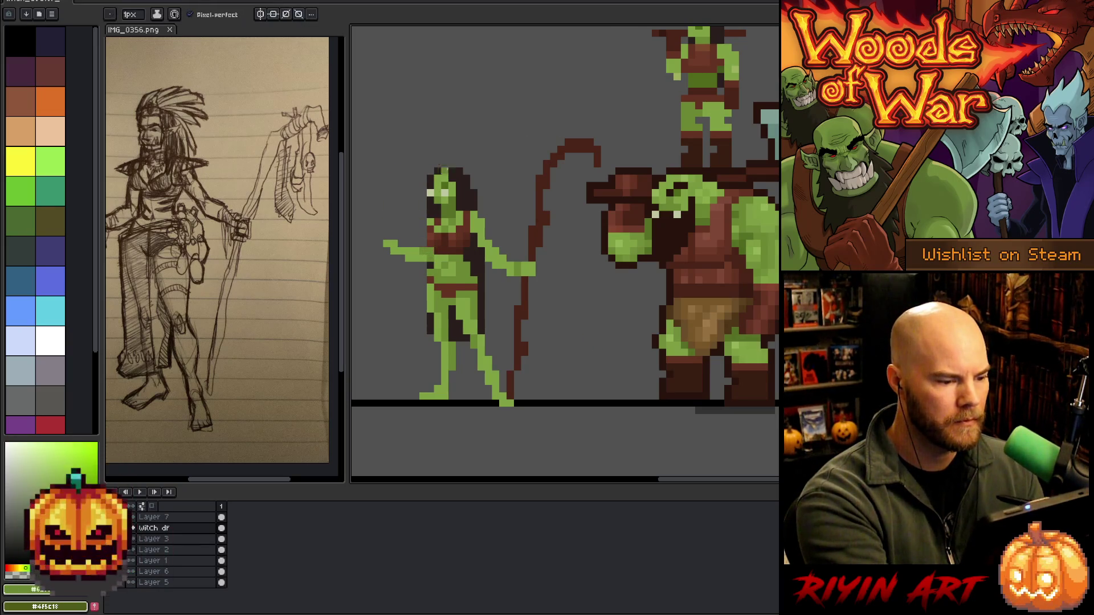
key("i")
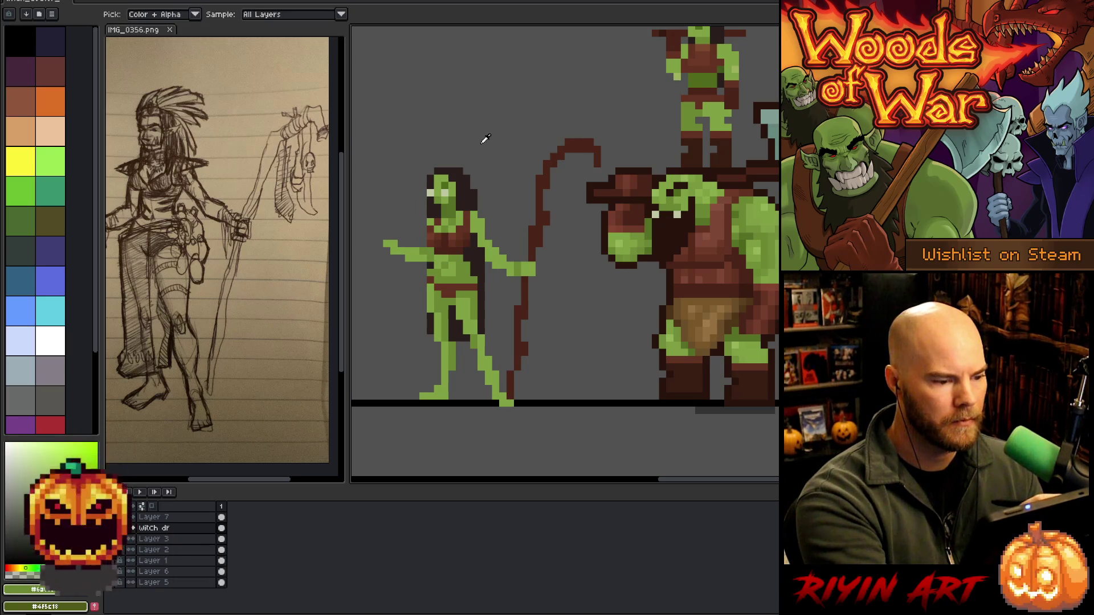
key("b")
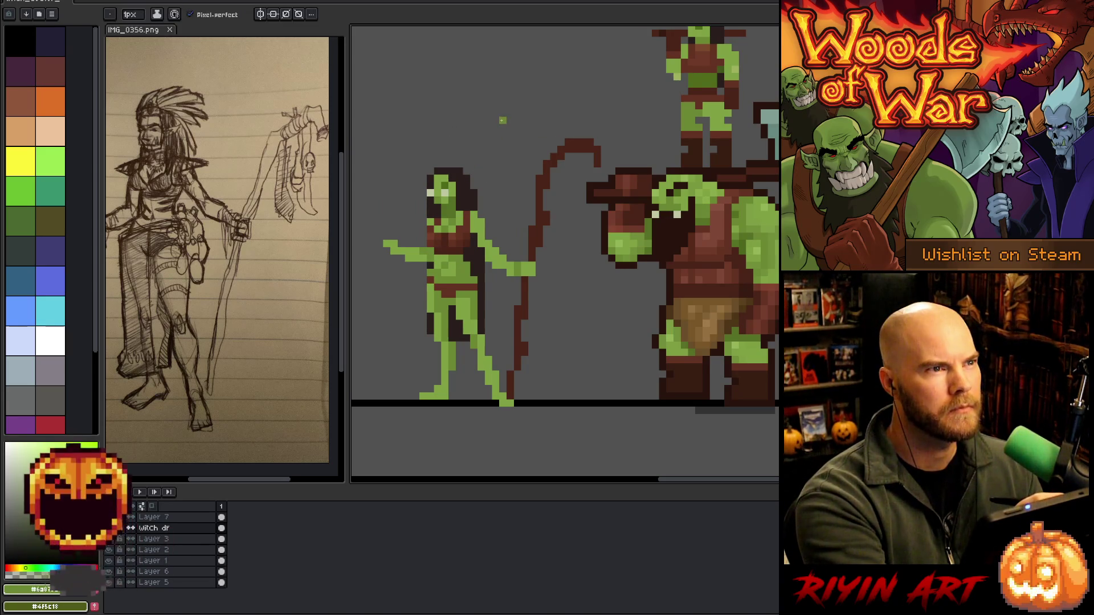
left_click(459, 171, "alt")
left_click(467, 170, "alt")
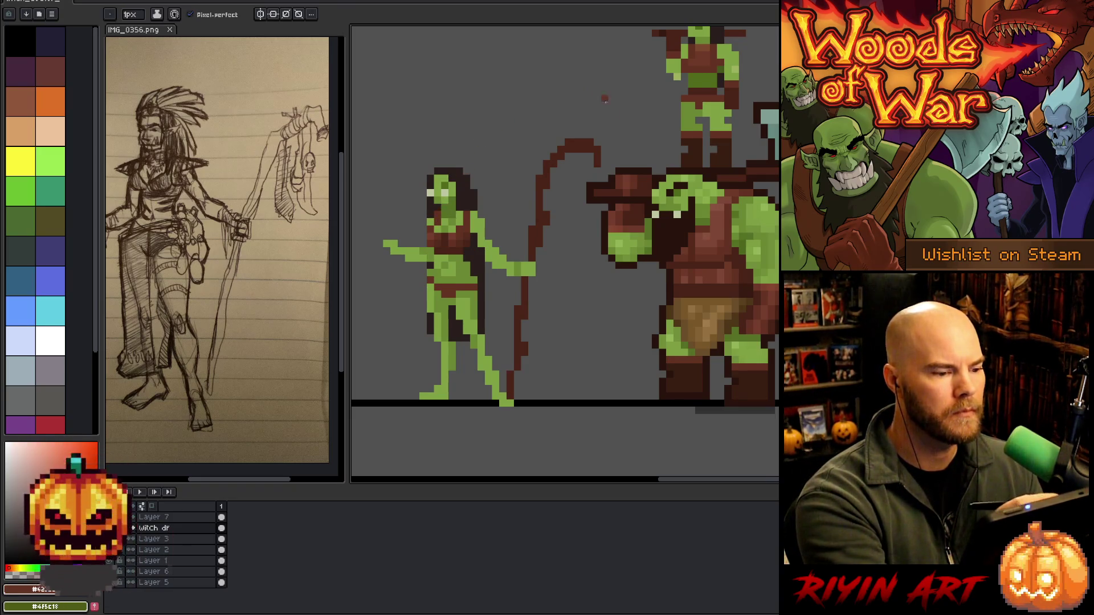
left_click(457, 219, "alt")
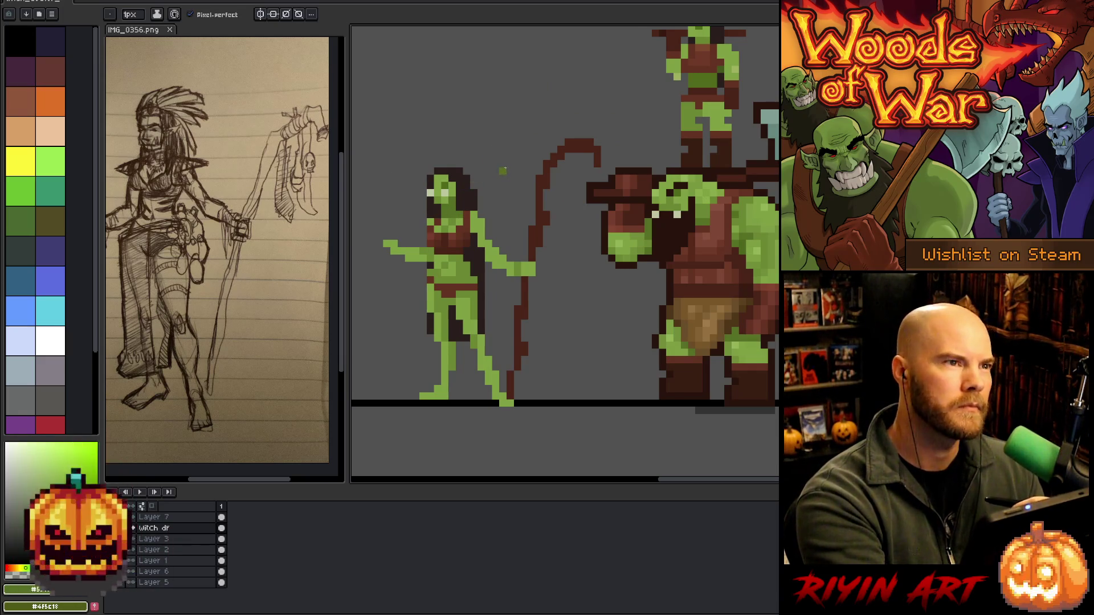
left_click(446, 212, "alt")
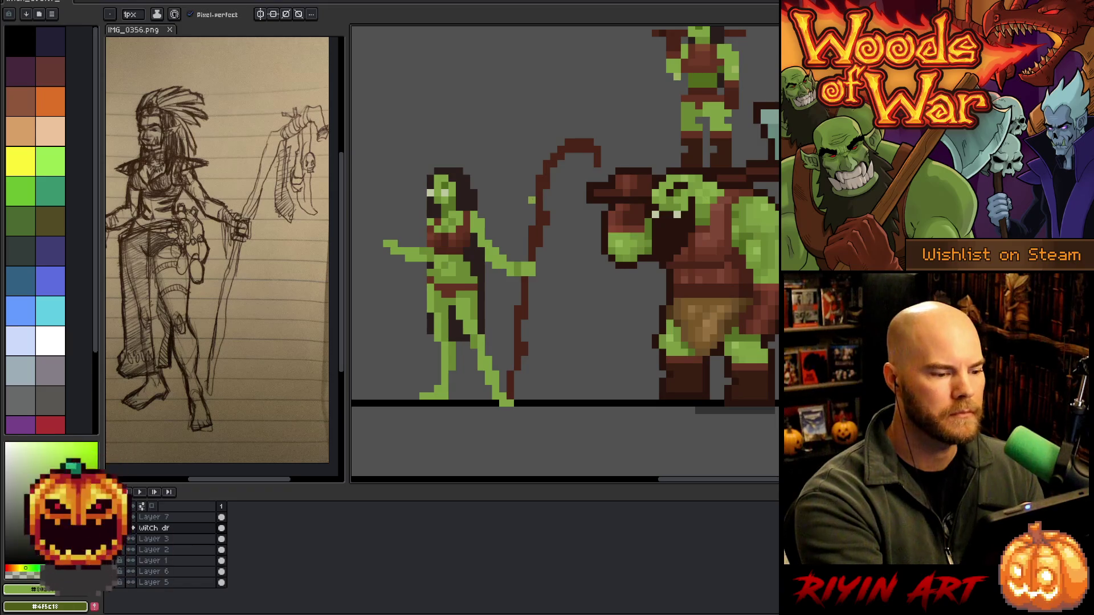
Move the outstretched hand slightly down and to the left
key("m")
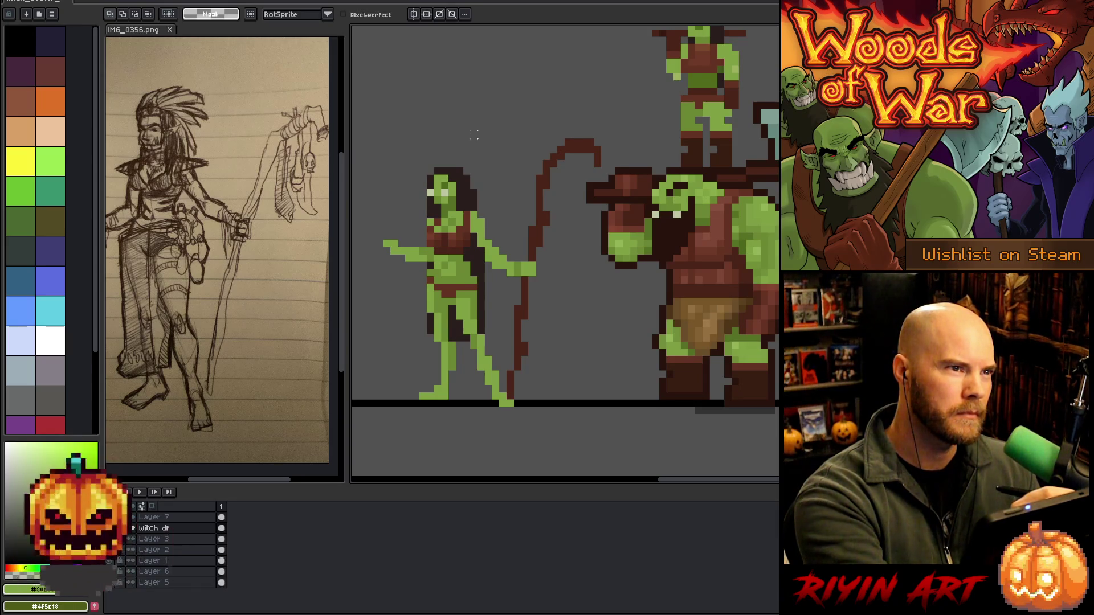
left_click_drag(407, 279, 380, 195)
left_click_drag(401, 256, 396, 264)
key("ctrl+d")
key("b")
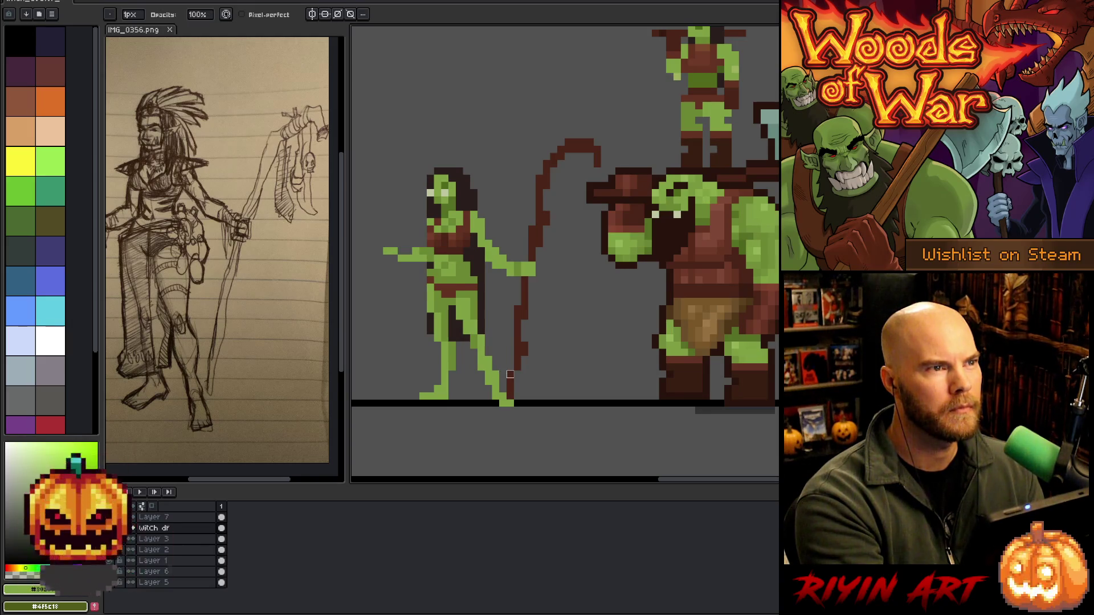
Form a small downturned hand at the arm tip with a green pixel, then sample the staff's dark brown
left_click_drag(413, 261, 394, 251)
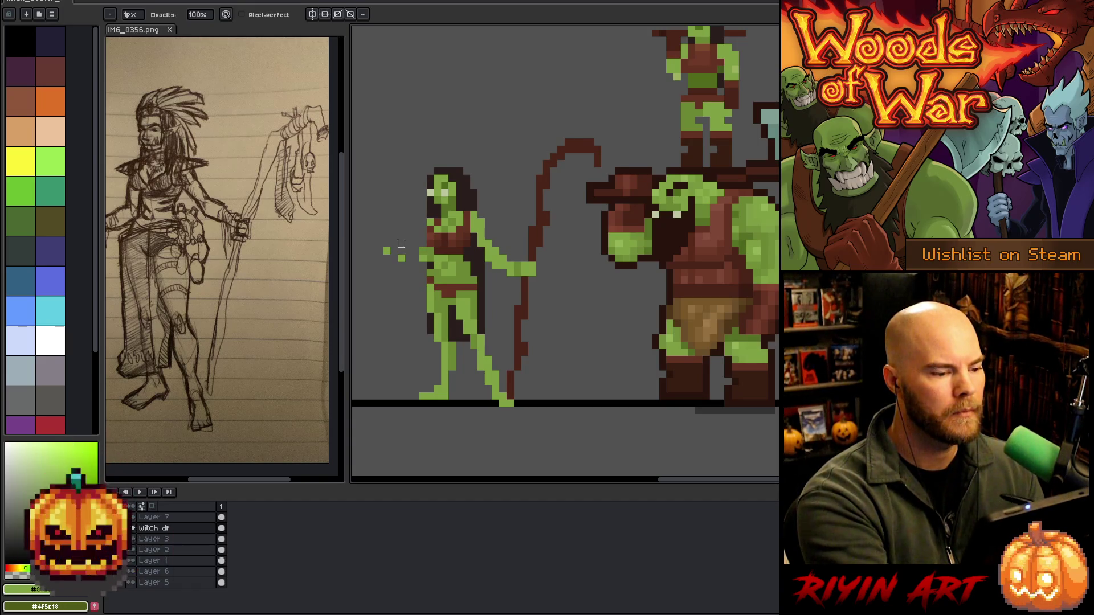
key("ctrl+z")
key("b")
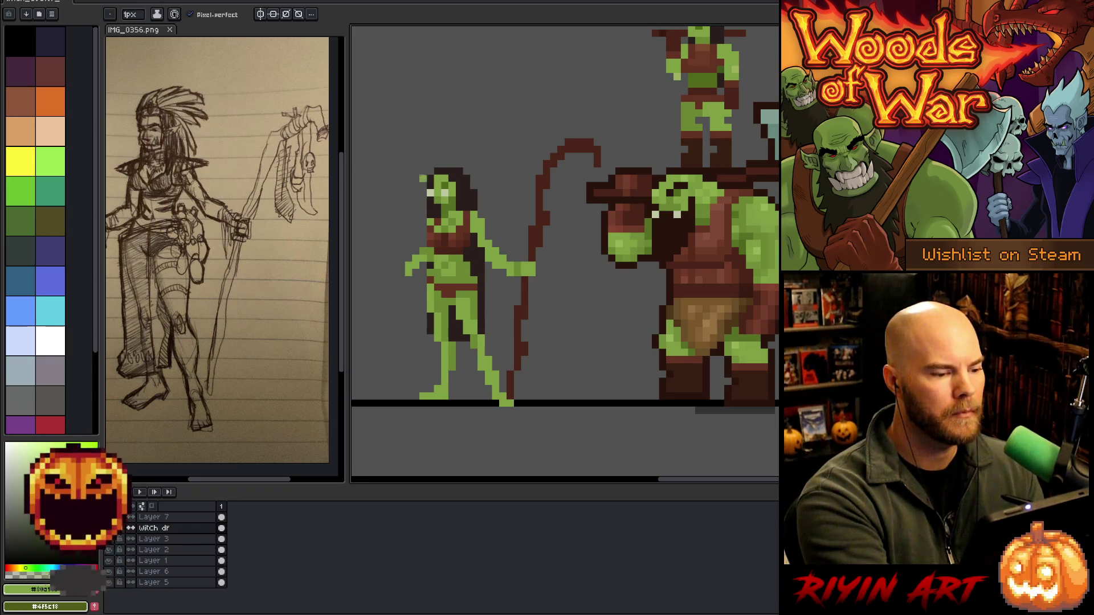
left_click(401, 272)
key("ctrl+z")
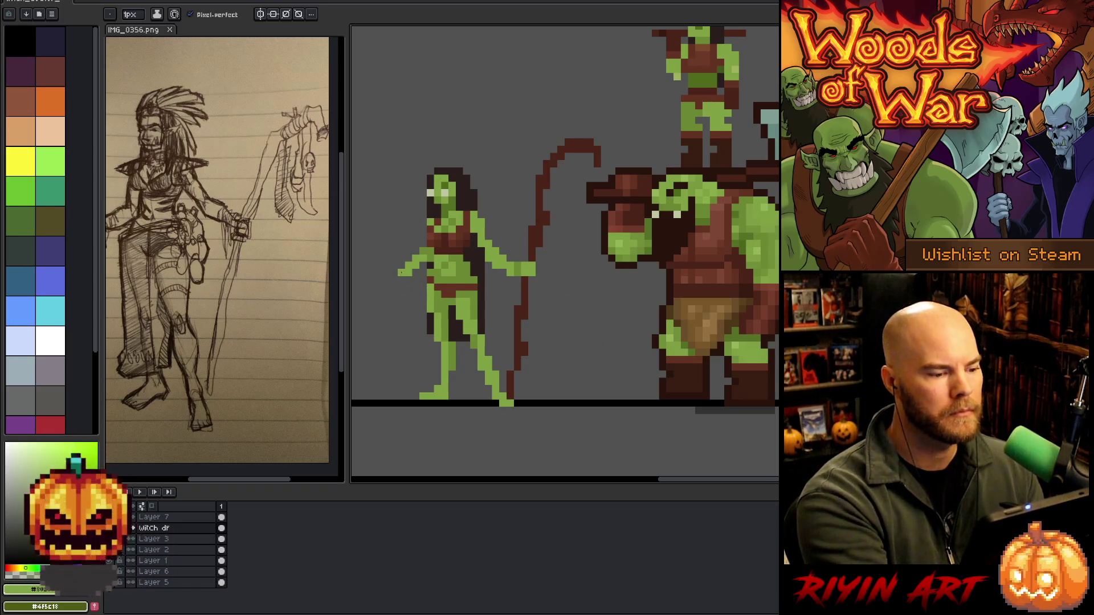
left_click(394, 279)
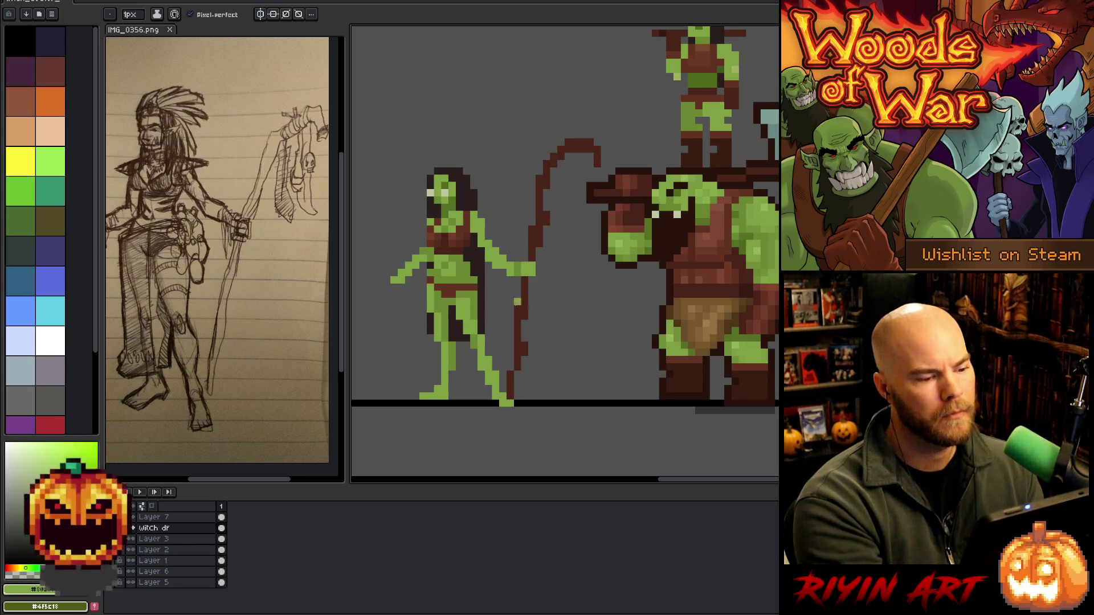
left_click(523, 307, "alt")
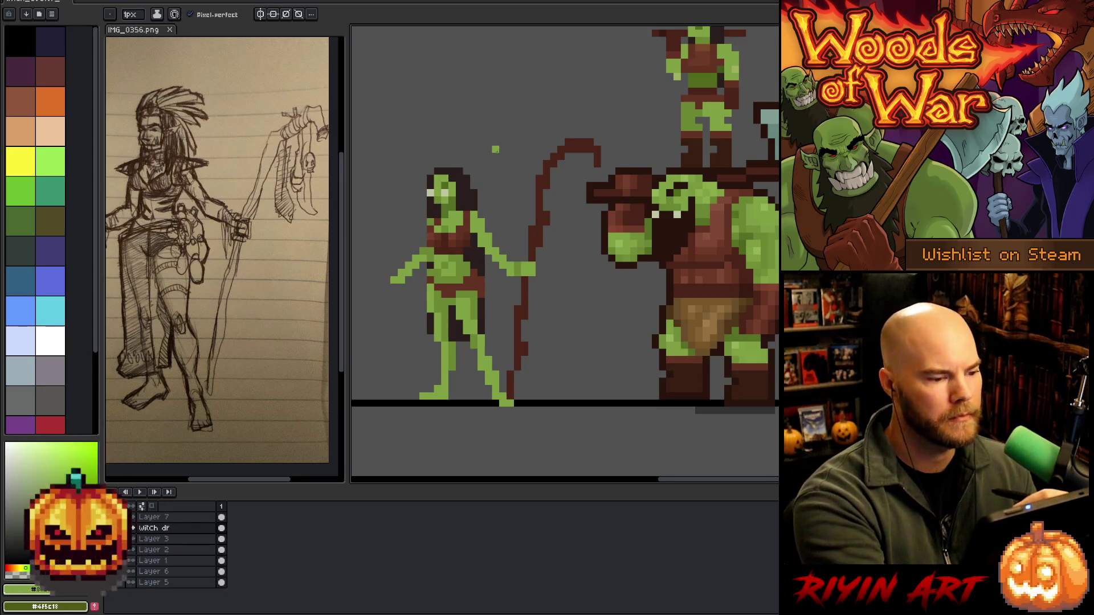
Shift the witch's chest area one pixel to the left
key("m")
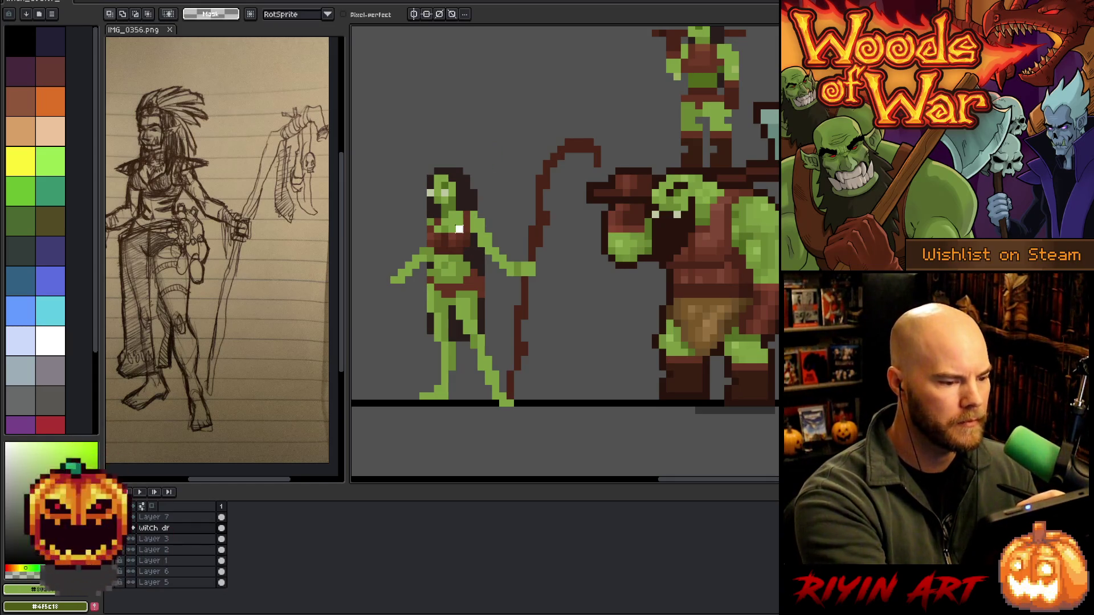
left_click_drag(425, 224, 473, 249)
key("Left")
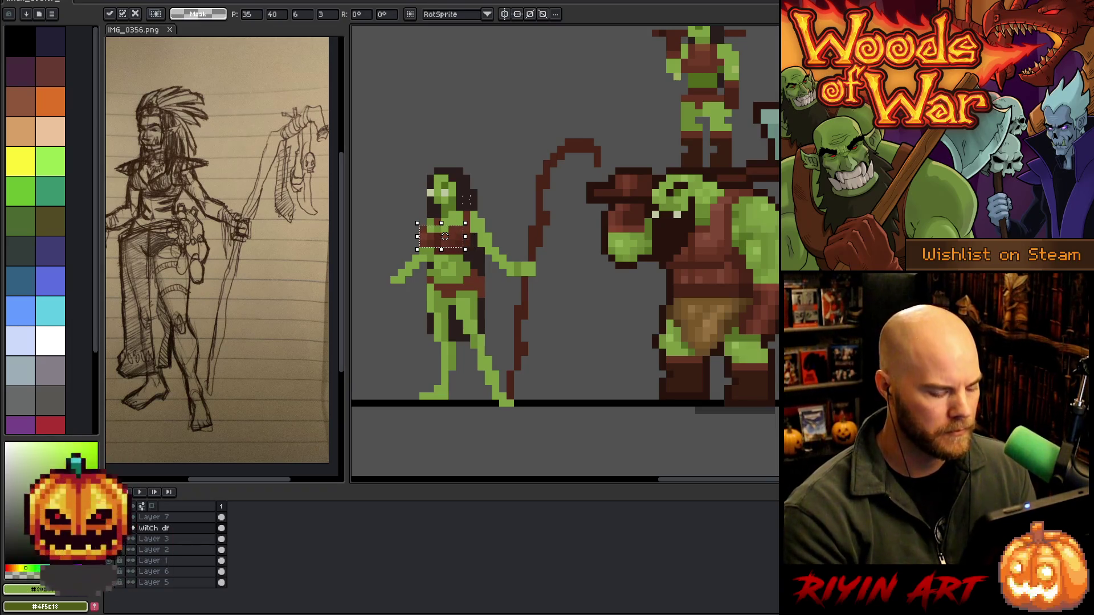
key("ctrl+d")
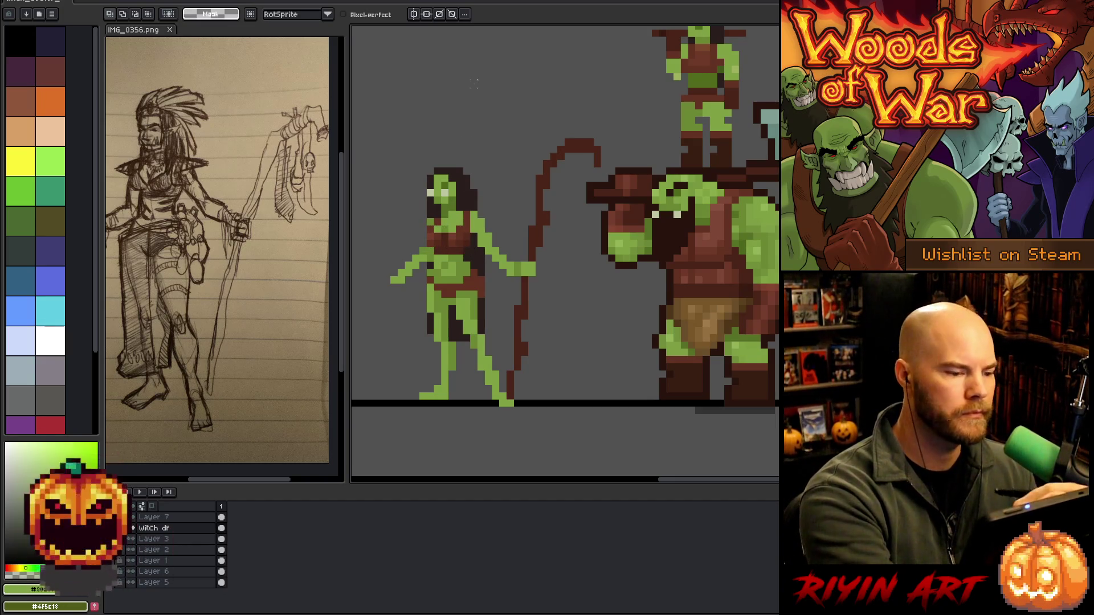
Sample greens from the sprites and paint a lighter highlight pixel on the witch's face
key("b")
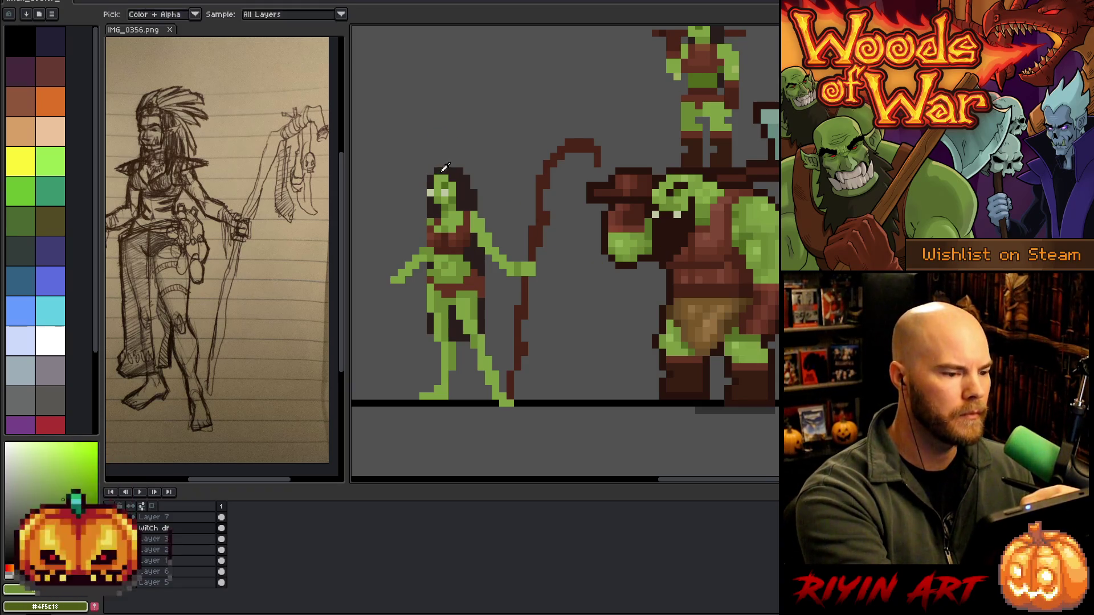
left_click(444, 149, "alt")
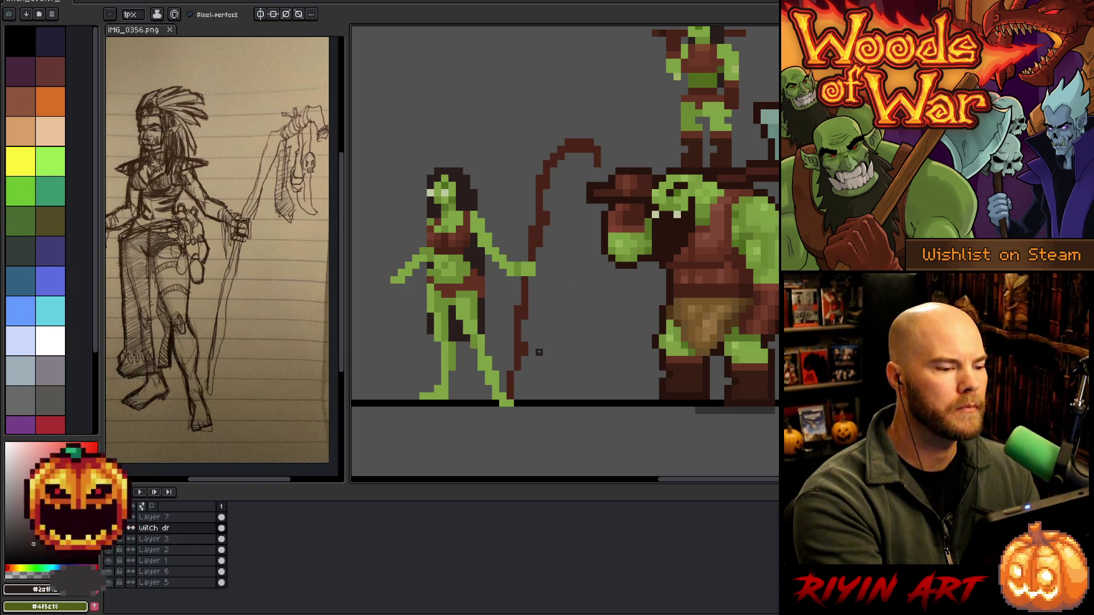
left_click(448, 197, "alt")
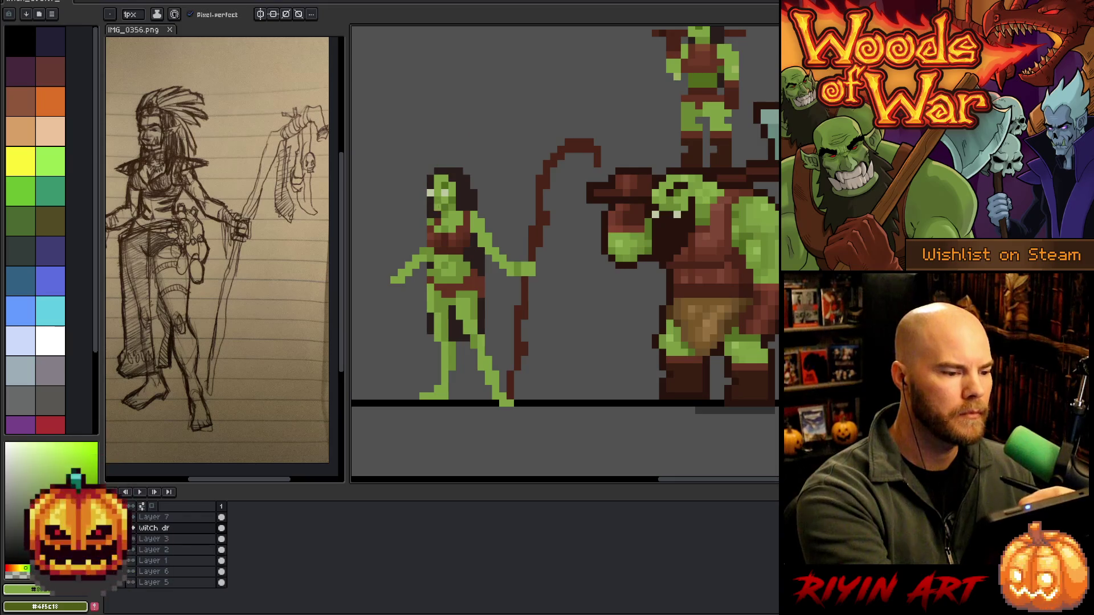
left_click(450, 178, "alt")
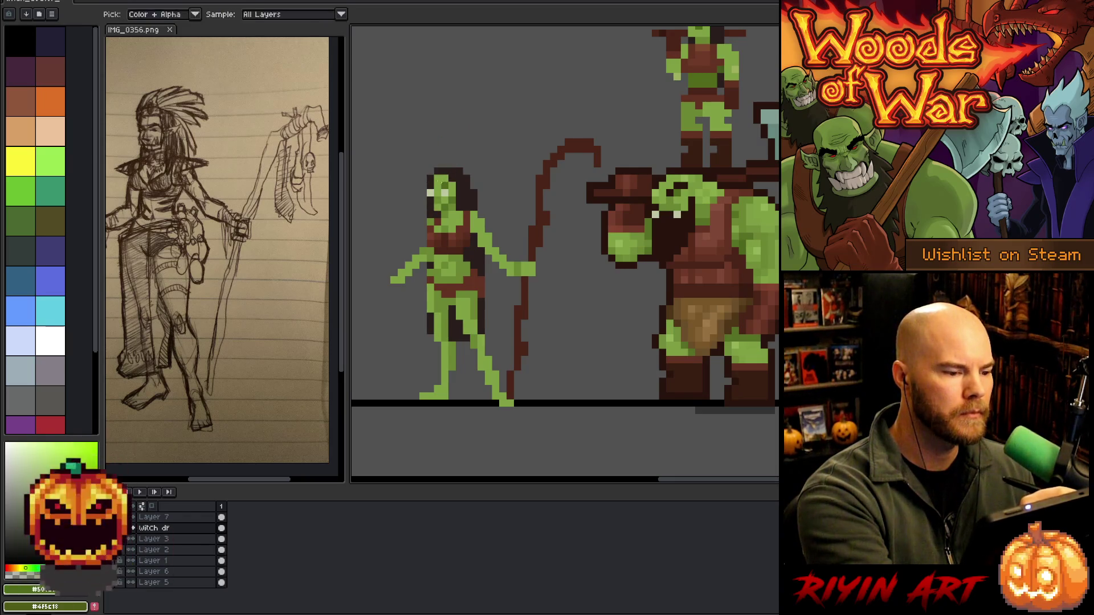
left_click(430, 207)
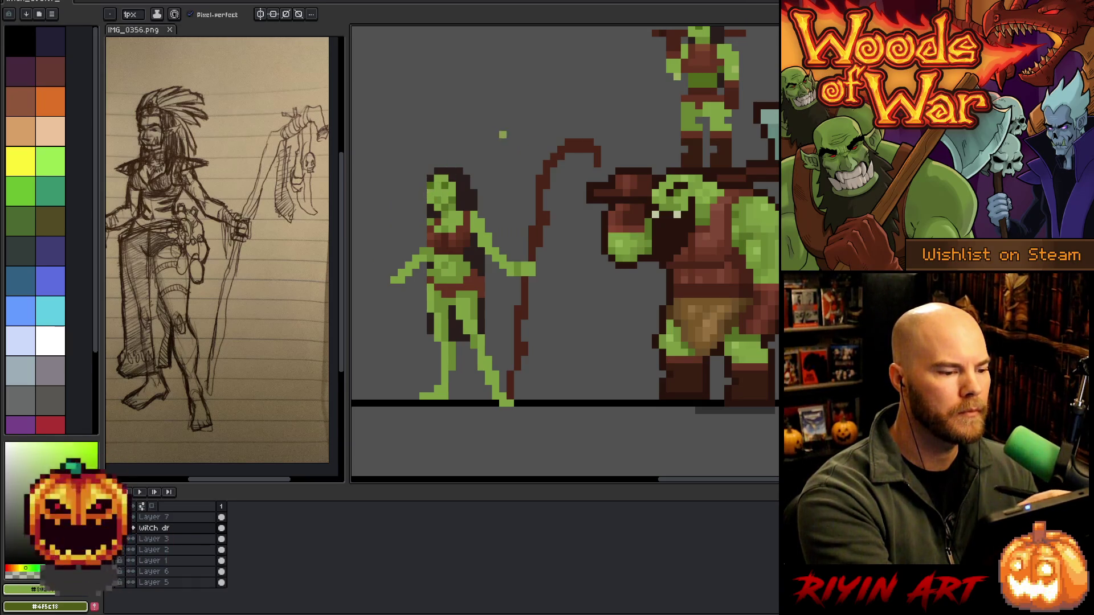
left_click(655, 213, "alt")
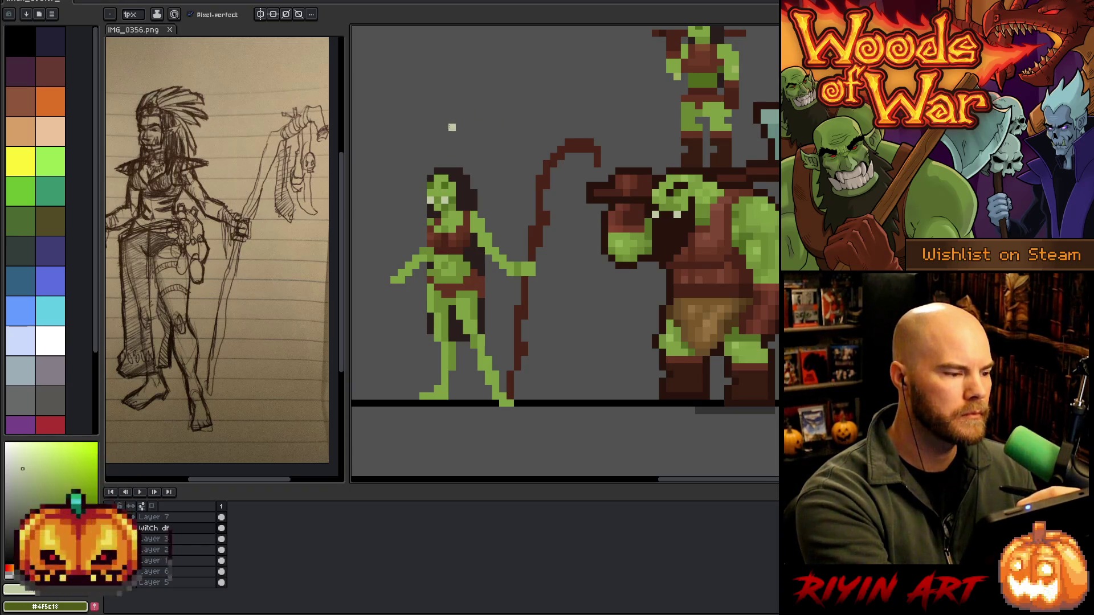
Sample greens and a dark colour from the witch's head and face
key("i")
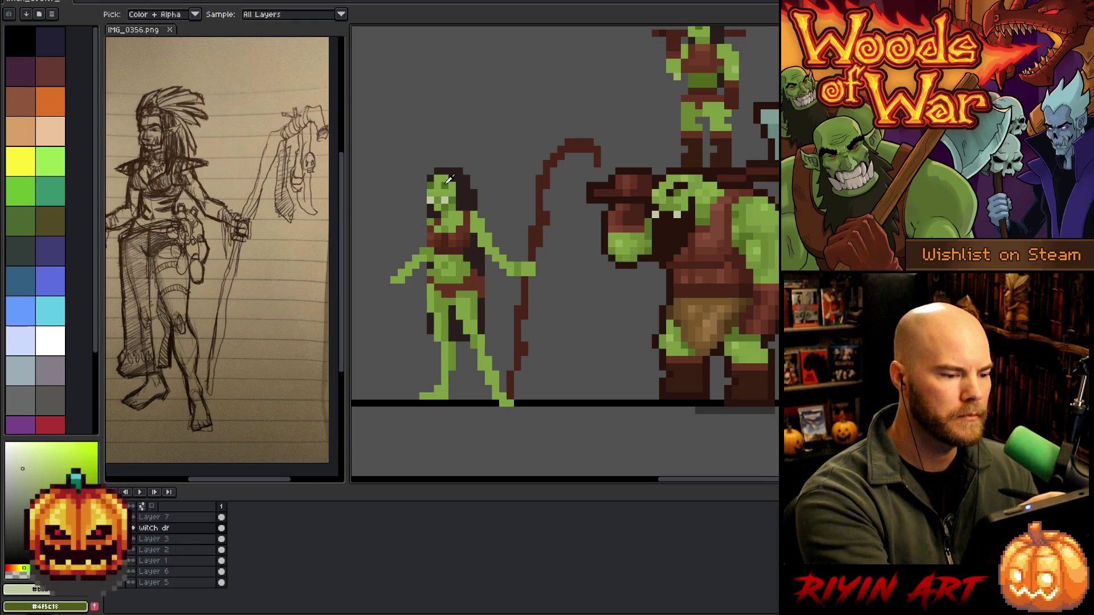
left_click(439, 198)
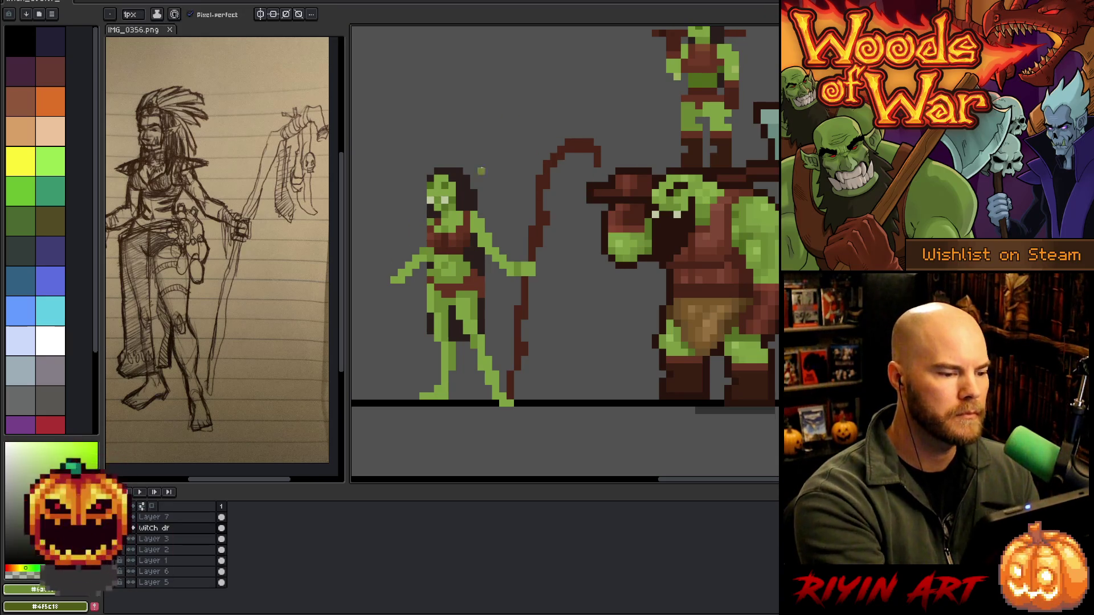
left_click(443, 188, "alt")
left_click(453, 181, "alt")
left_click(438, 196, "alt")
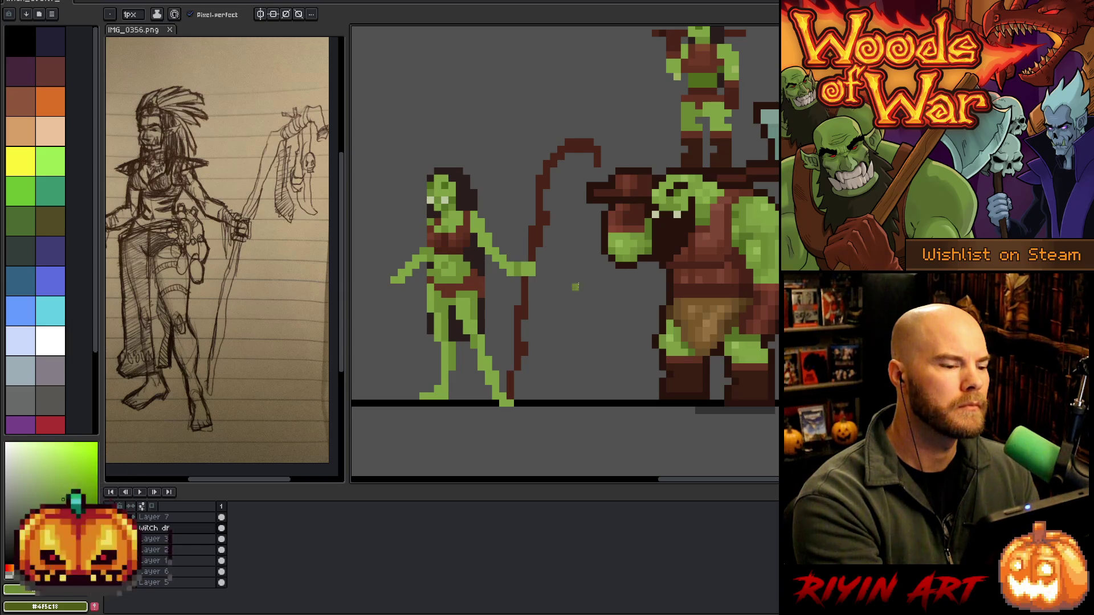
left_click(437, 208, "alt")
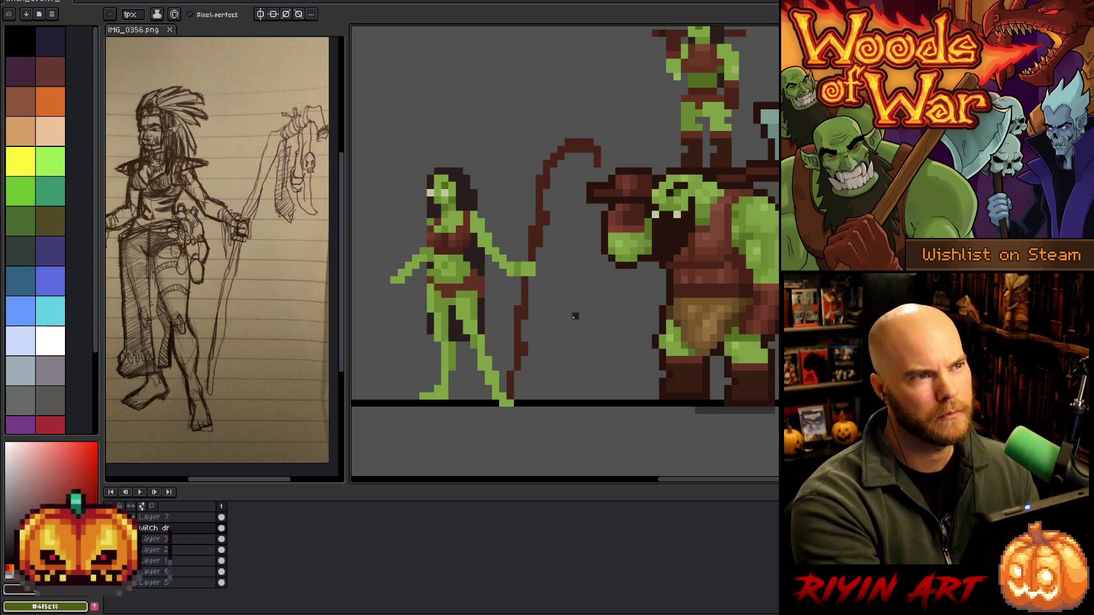
Paint dark hair down the witch's back to about hip level, then move to Layer 7
left_click(485, 252, "alt")
left_click_drag(487, 263, 490, 317)
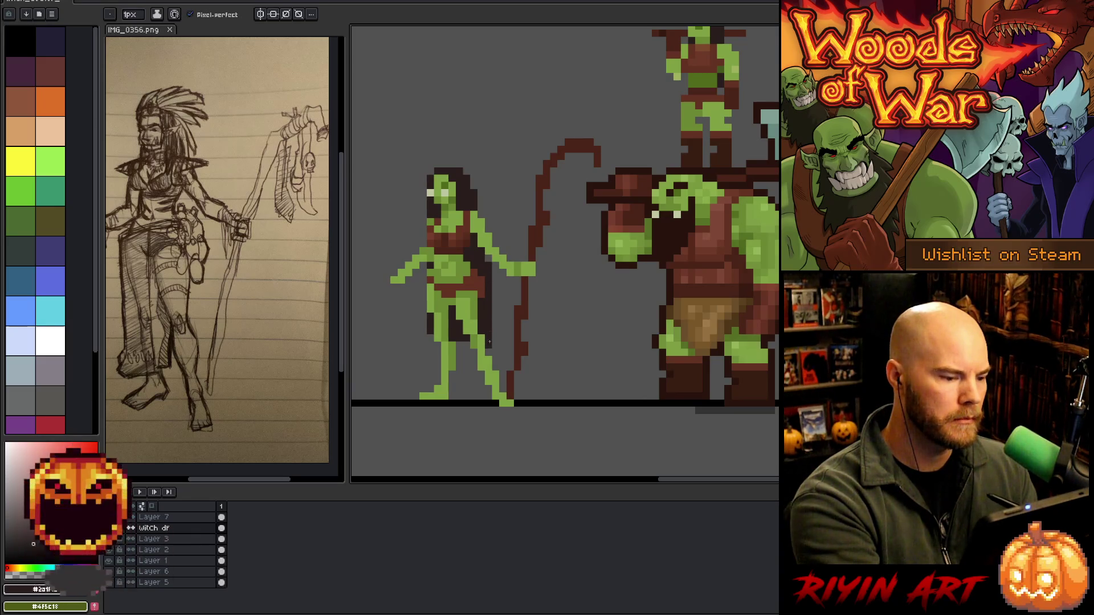
key("e")
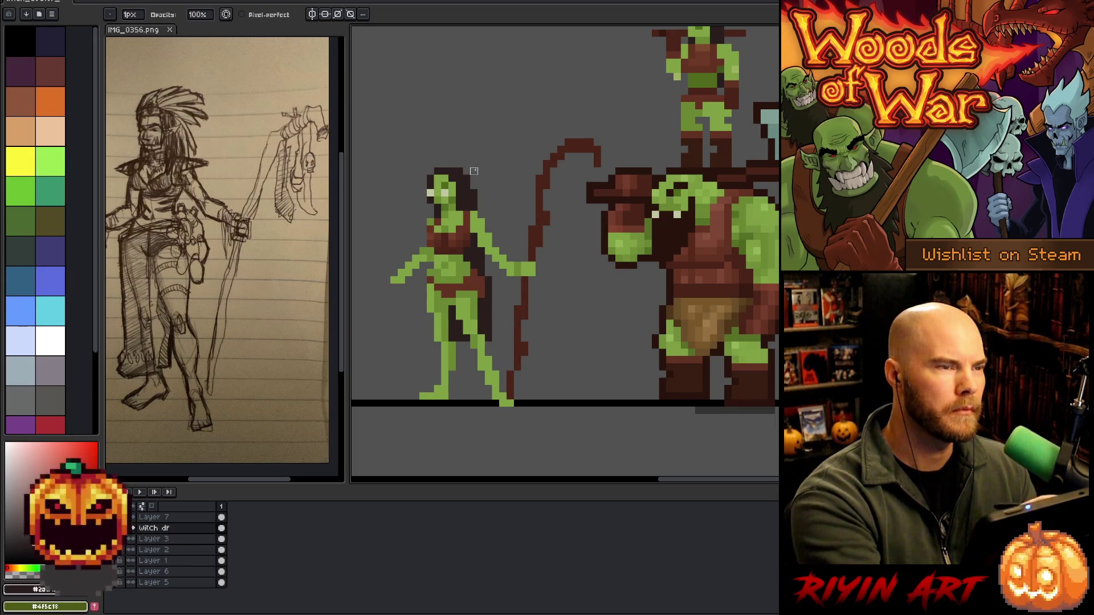
key("i")
key("b")
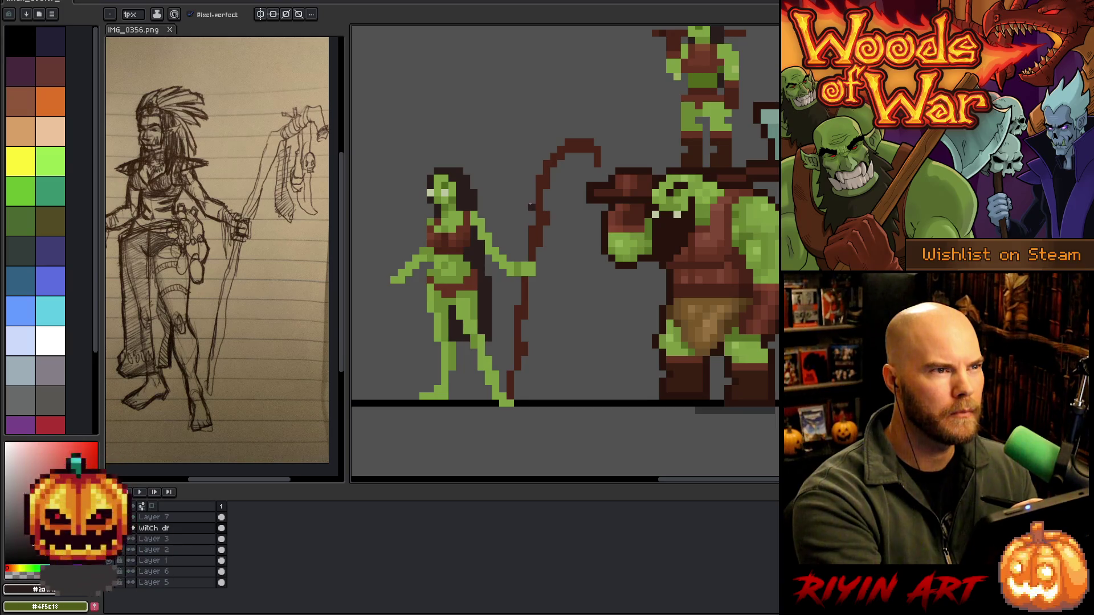
key("e")
key("alt+Up")
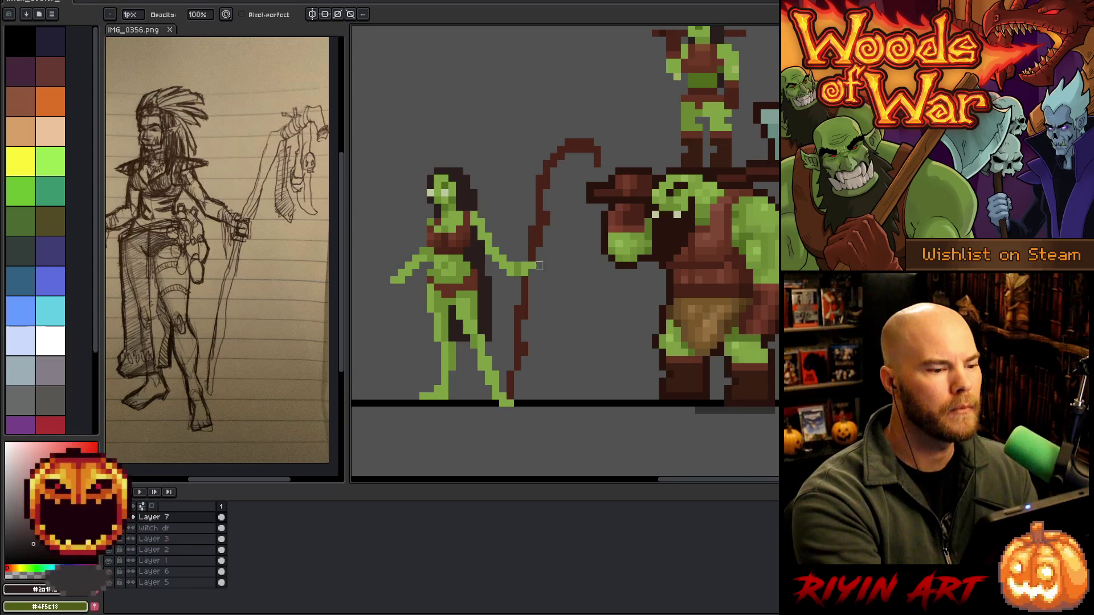
Undo the stray green pixel at the hand tip and return to the witch dr layer
key("b")
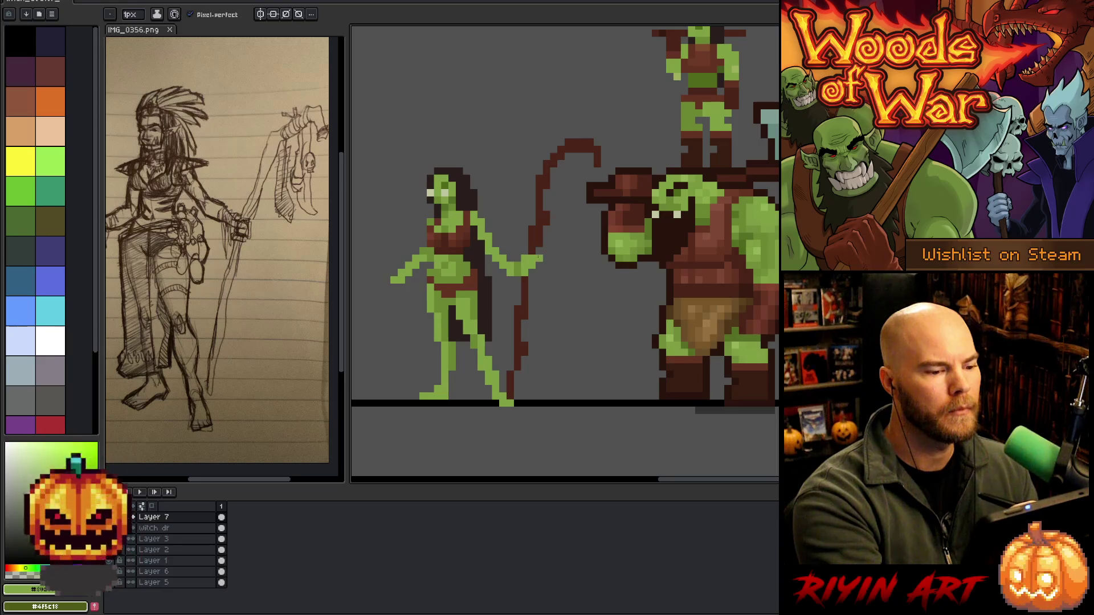
key("ctrl+z")
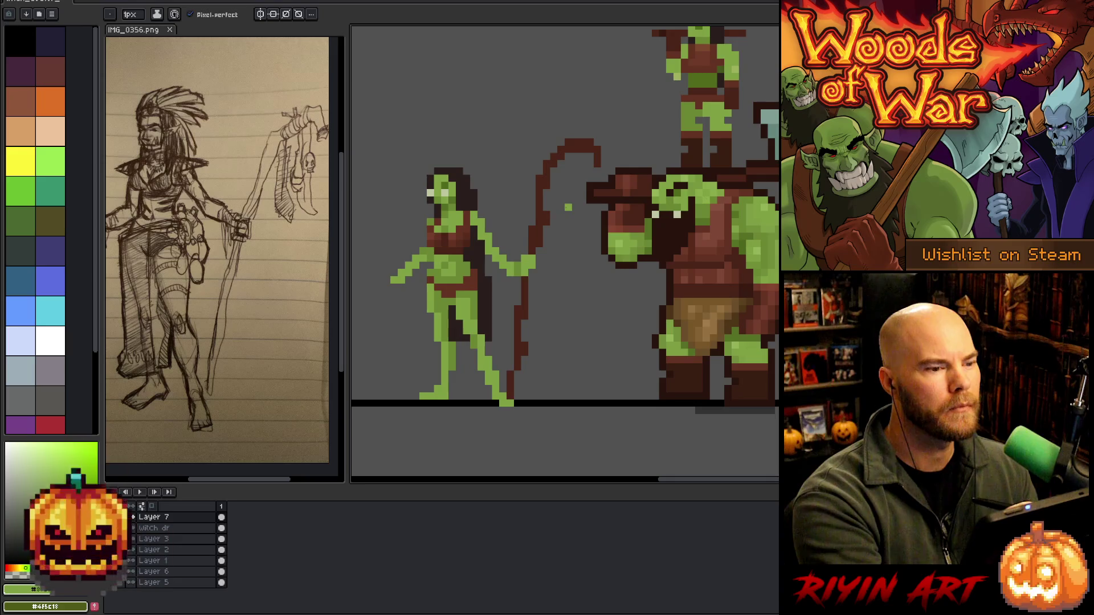
key("e")
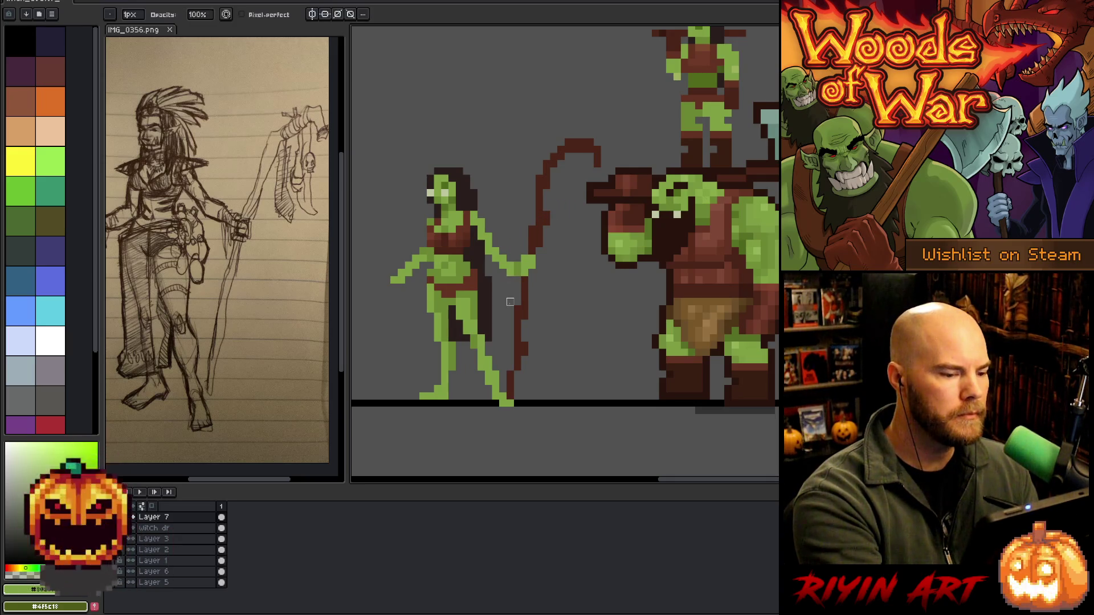
key("alt+Down")
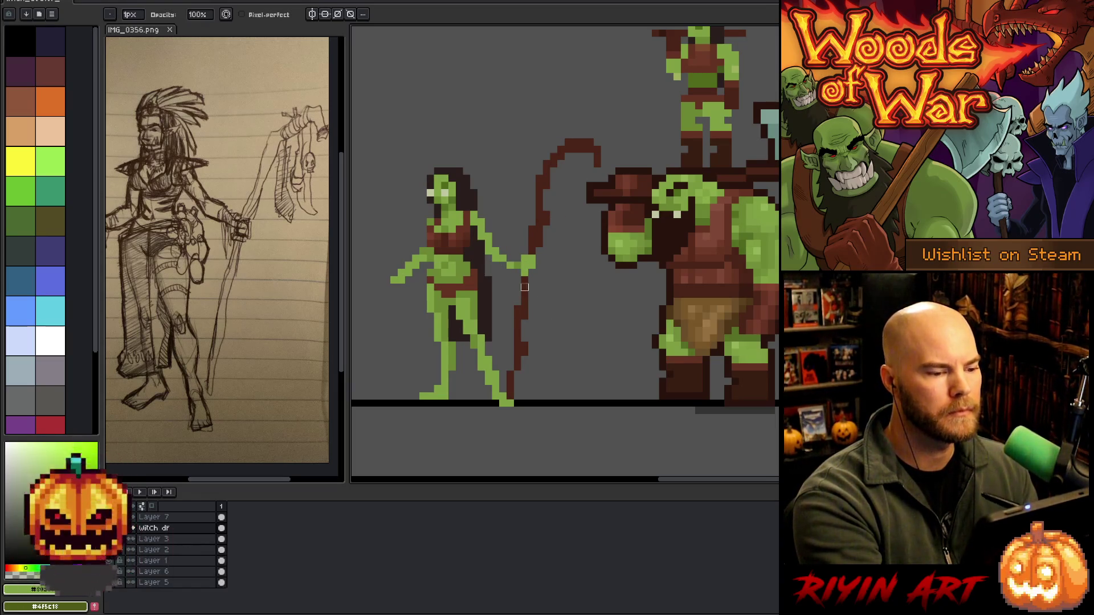
key("b")
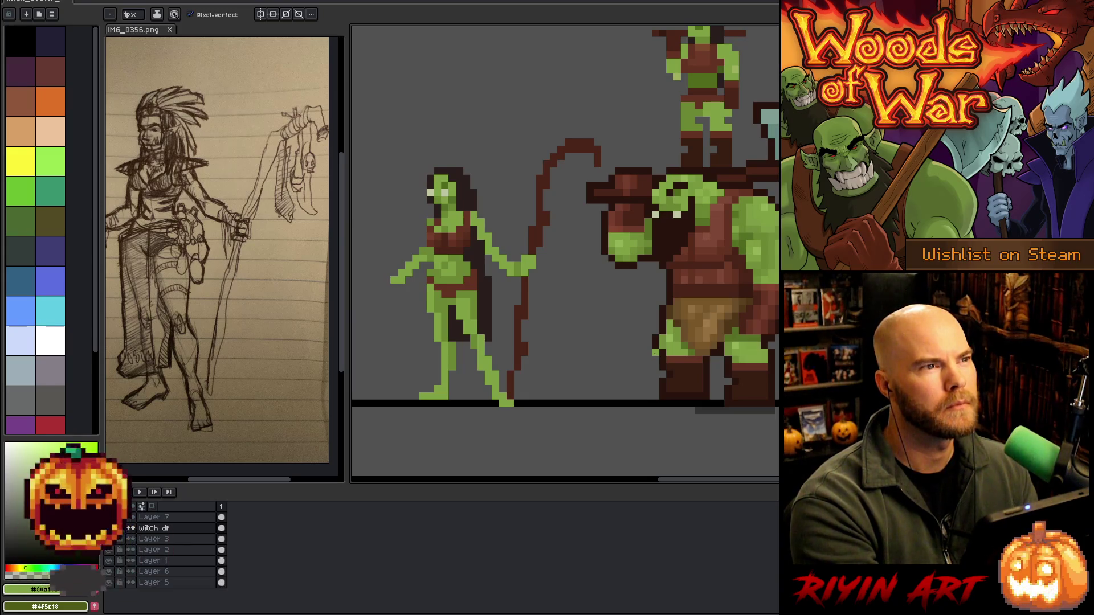
Recentre the witch on the canvas and widen the reference sketch panel
mouse_move(654, 341)
left_mouse_down()
mouse_move(610, 336)
mouse_move(632, 361)
mouse_move(646, 352)
left_mouse_up()
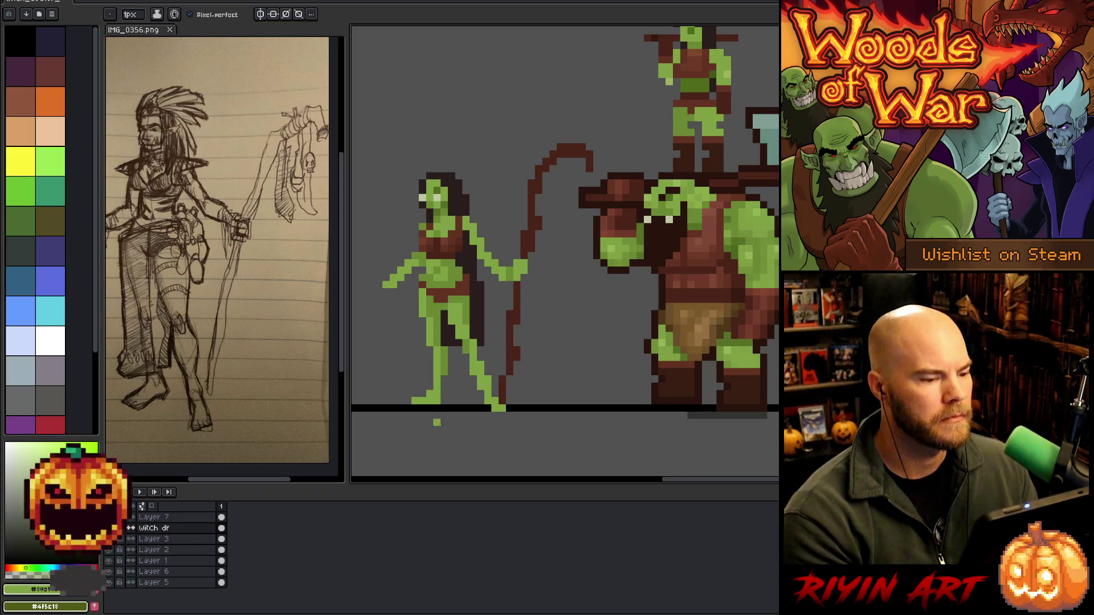
scroll(474, 322, "down", 3)
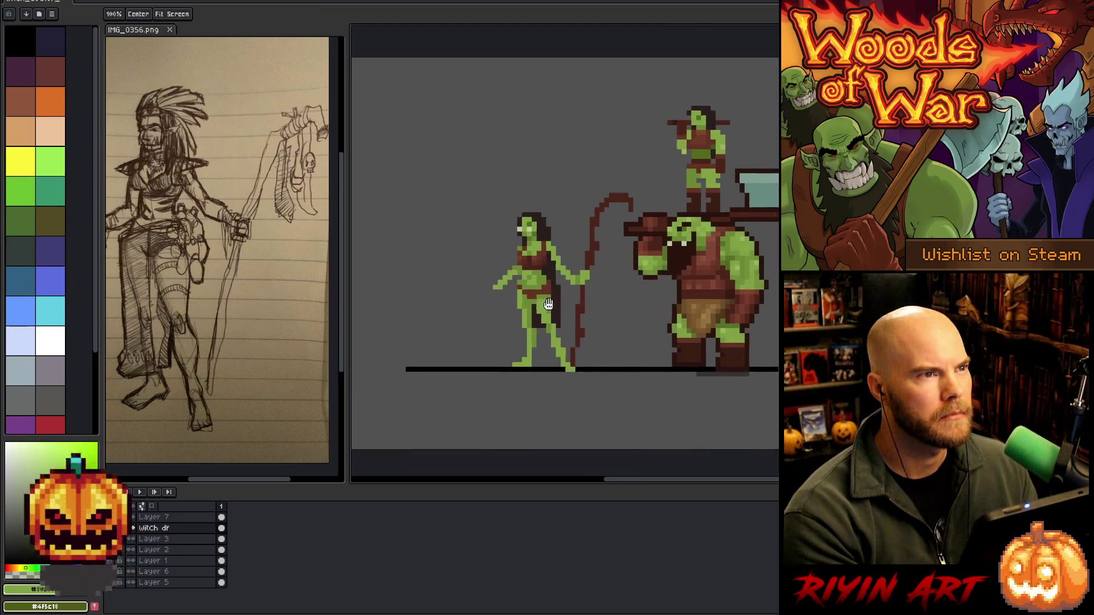
scroll(575, 322, "up", 3)
mouse_move(575, 322)
left_mouse_down()
mouse_move(532, 310)
mouse_move(553, 324)
mouse_move(547, 342)
mouse_move(552, 335)
left_mouse_up()
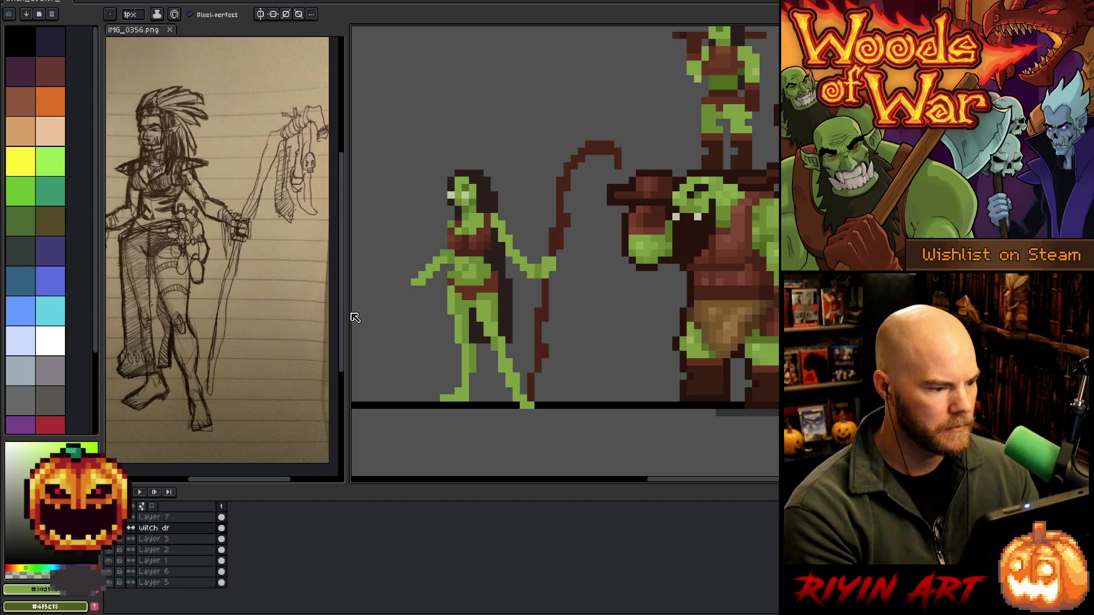
left_click_drag(354, 317, 381, 316)
left_click(247, 288)
left_click_drag(247, 288, 272, 274)
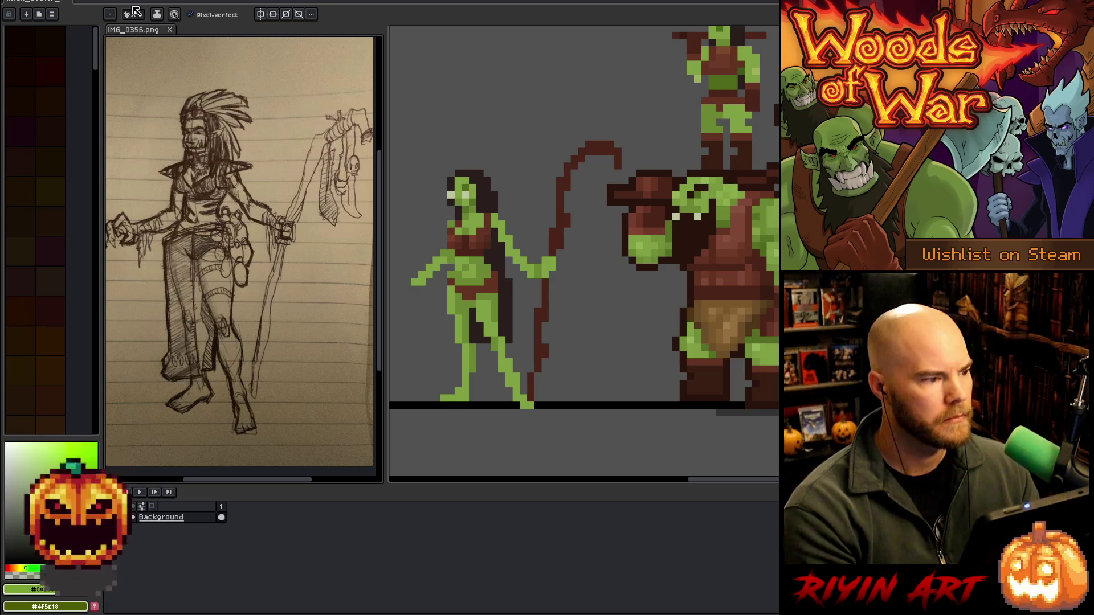
Delete the small orc standing on top of the big orc
left_click(46, 1)
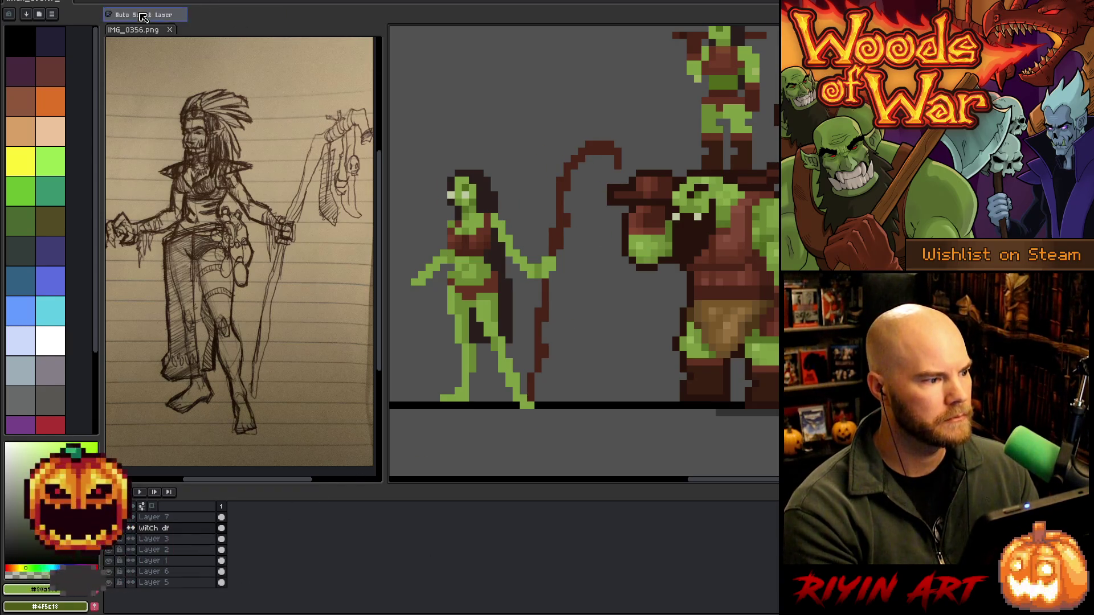
left_click(728, 86, "ctrl")
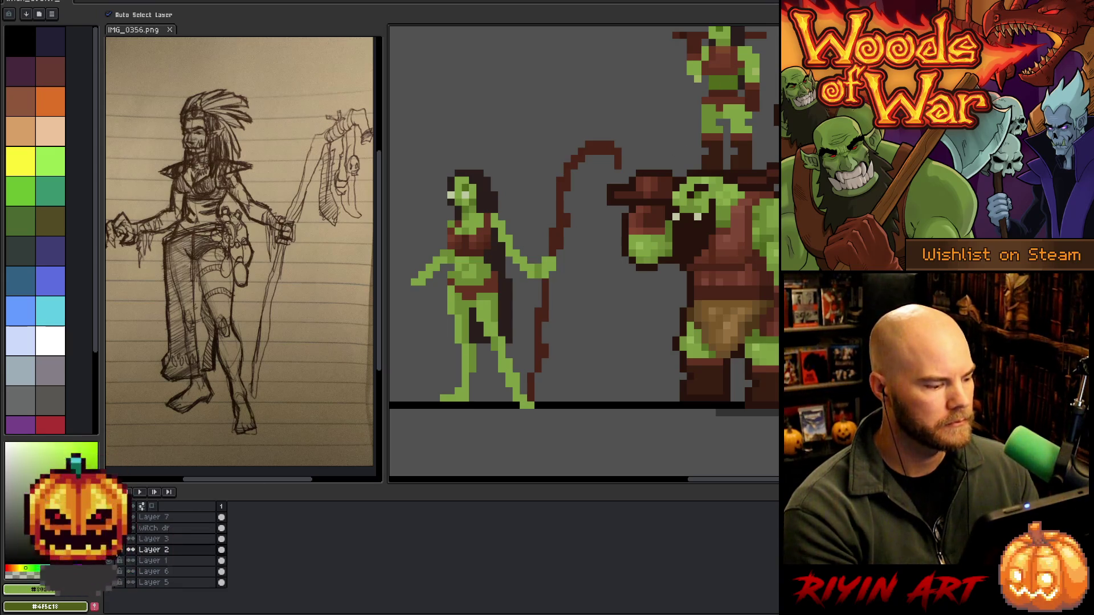
key("Delete")
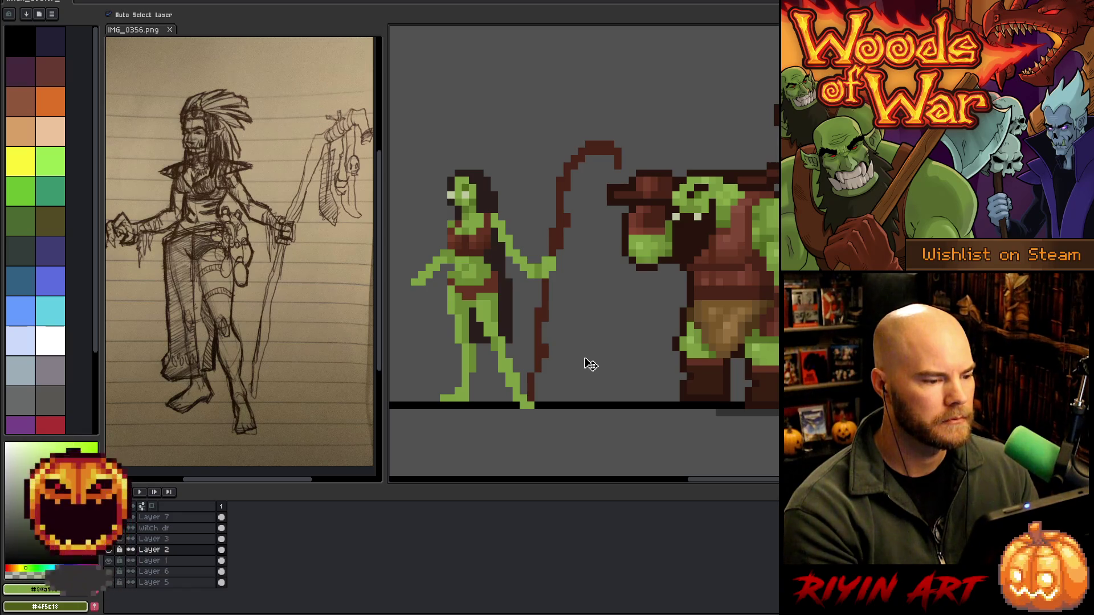
Reselect the witch dr layer and start a freehand selection around the witch's hand
left_click(455, 261)
key("b")
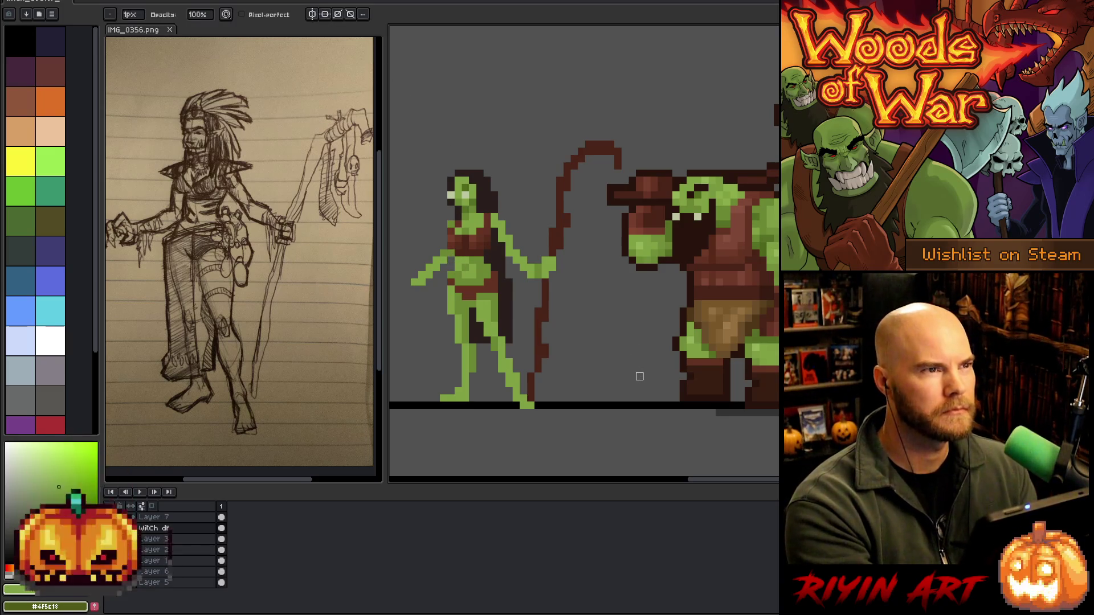
key("e")
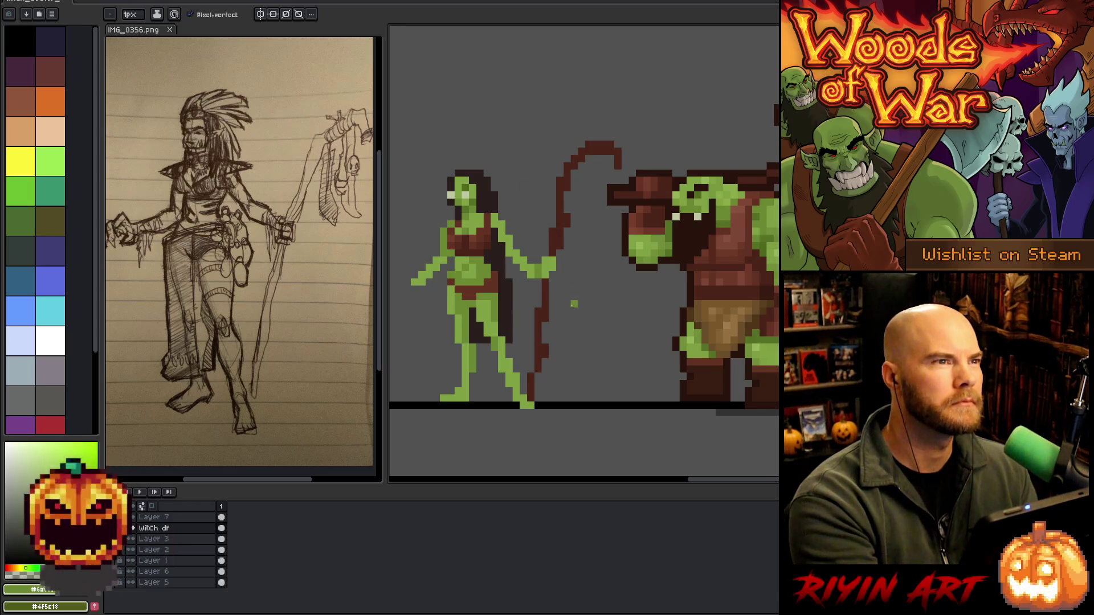
key("e")
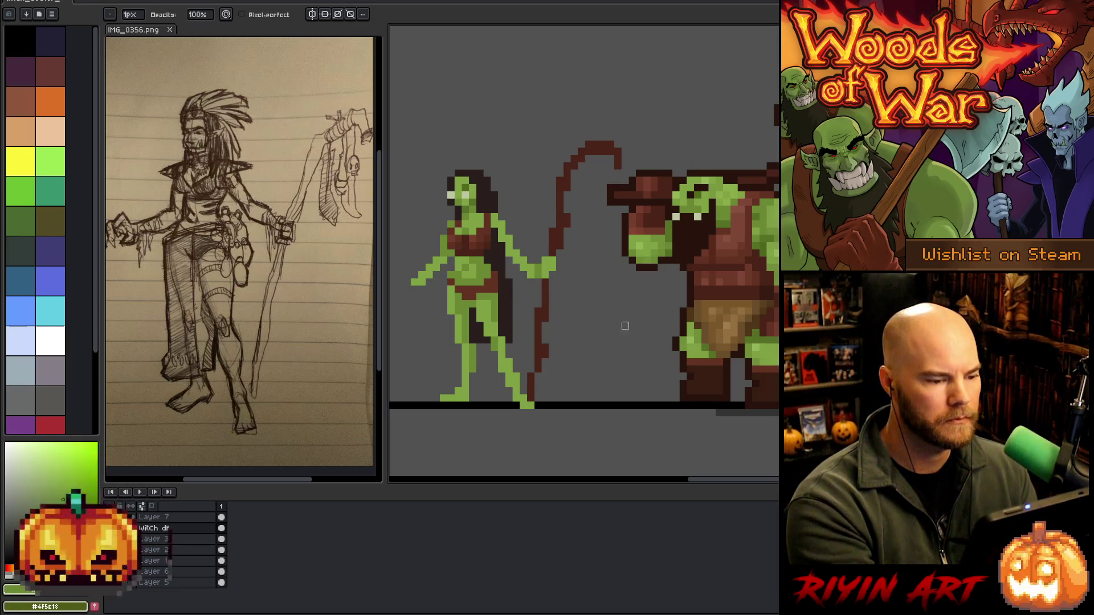
key("q")
mouse_move(507, 262)
left_mouse_down()
mouse_move(519, 242)
mouse_move(531, 278)
mouse_move(516, 253)
mouse_move(504, 264)
left_mouse_up()
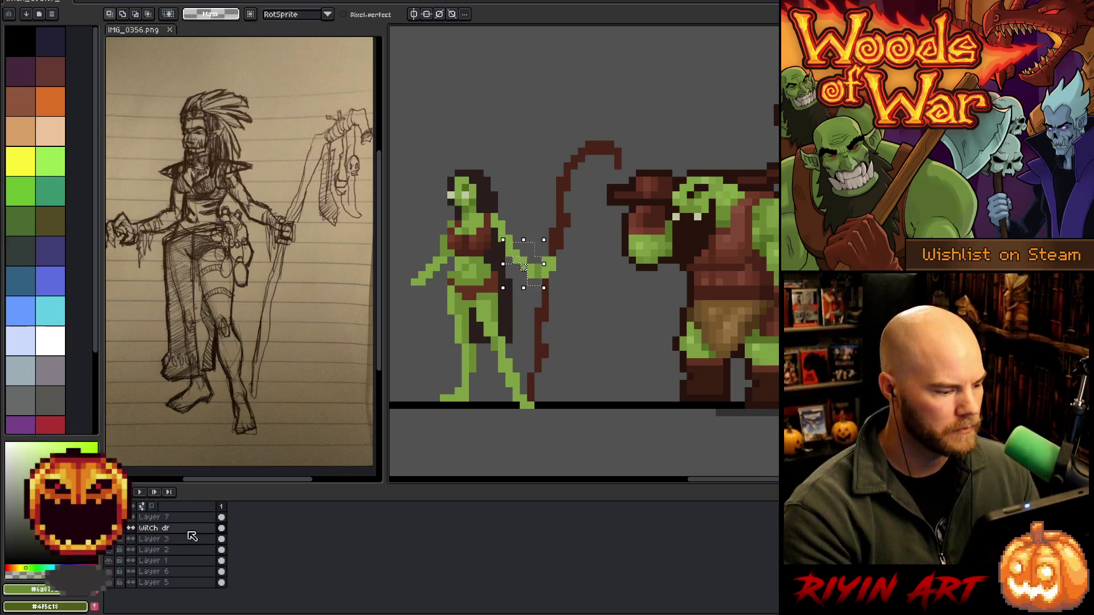
scroll(171, 530, "down", 1)
left_click_drag(523, 268, 523, 268)
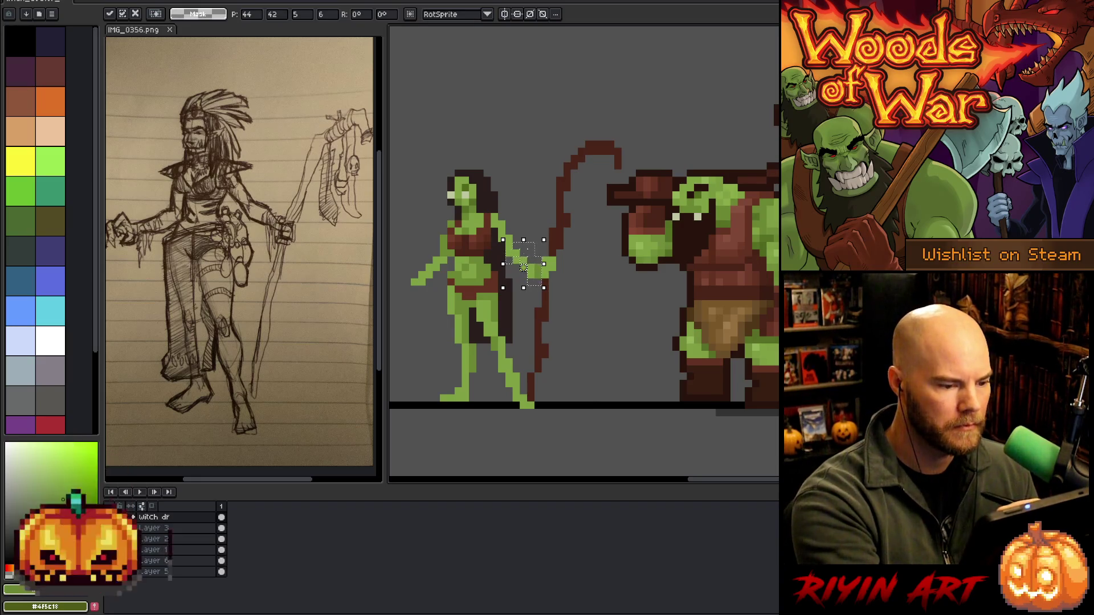
key("Return")
key("Up")
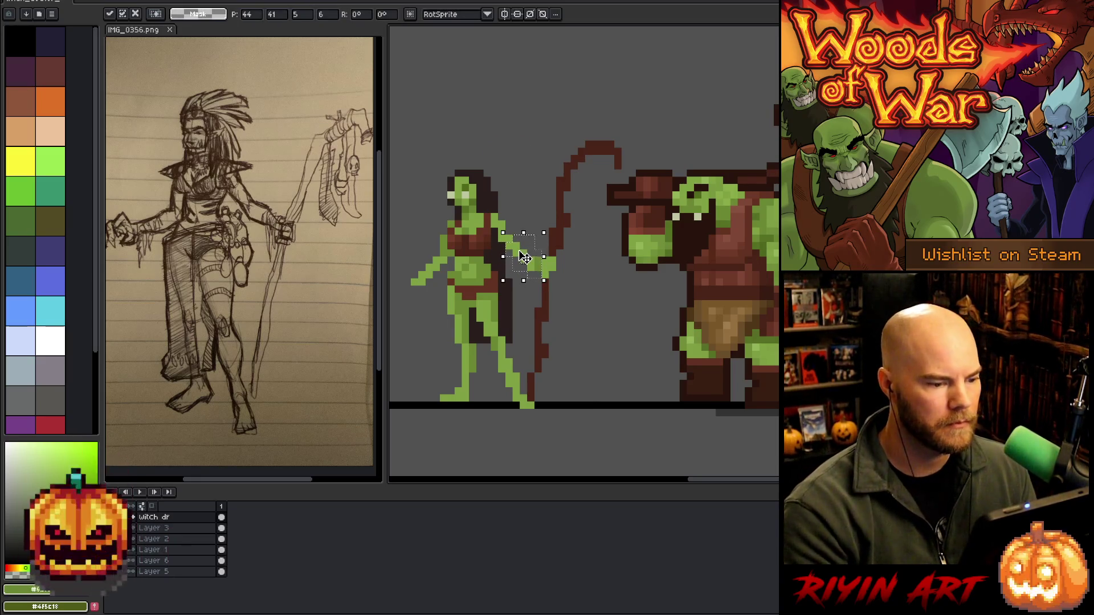
key("ctrl+d")
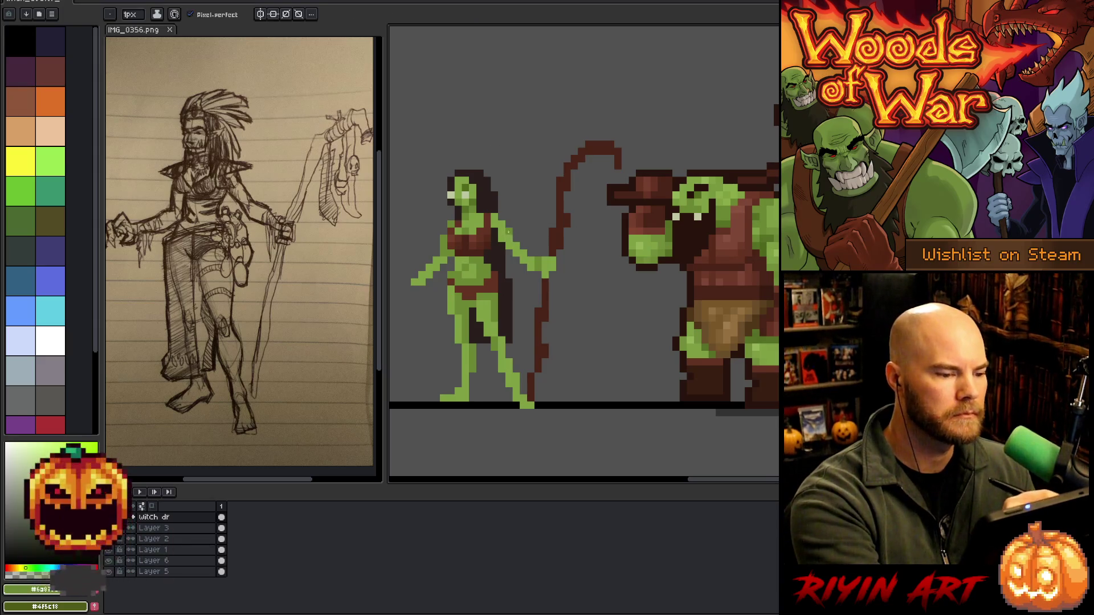
Sample the dark brown and the green skin colours from the sprite
left_click(504, 248, "alt")
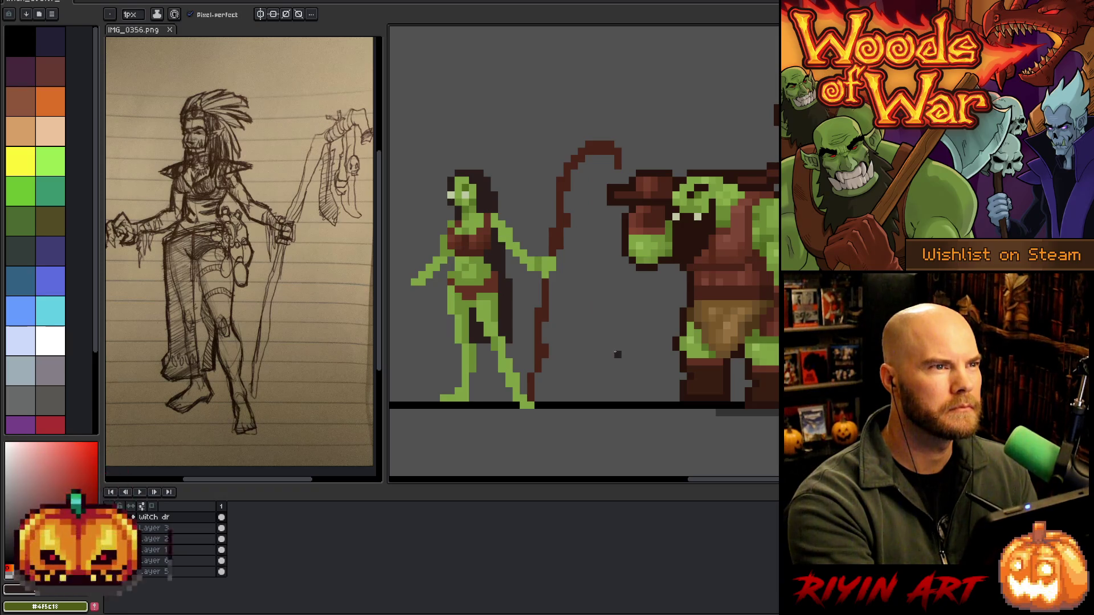
left_click(503, 226, "alt")
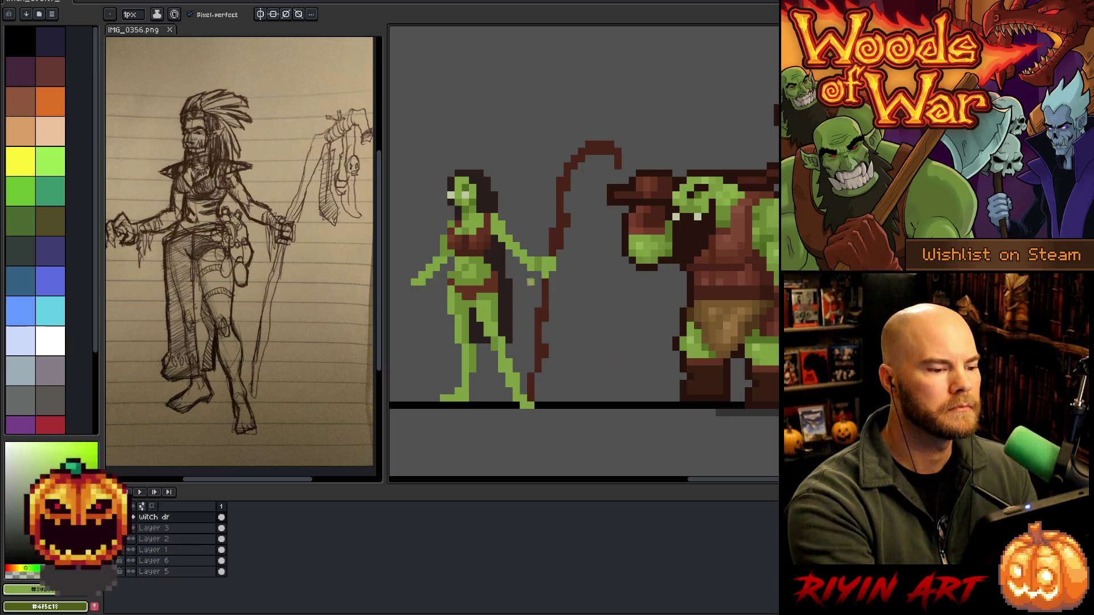
left_click(448, 243, "alt")
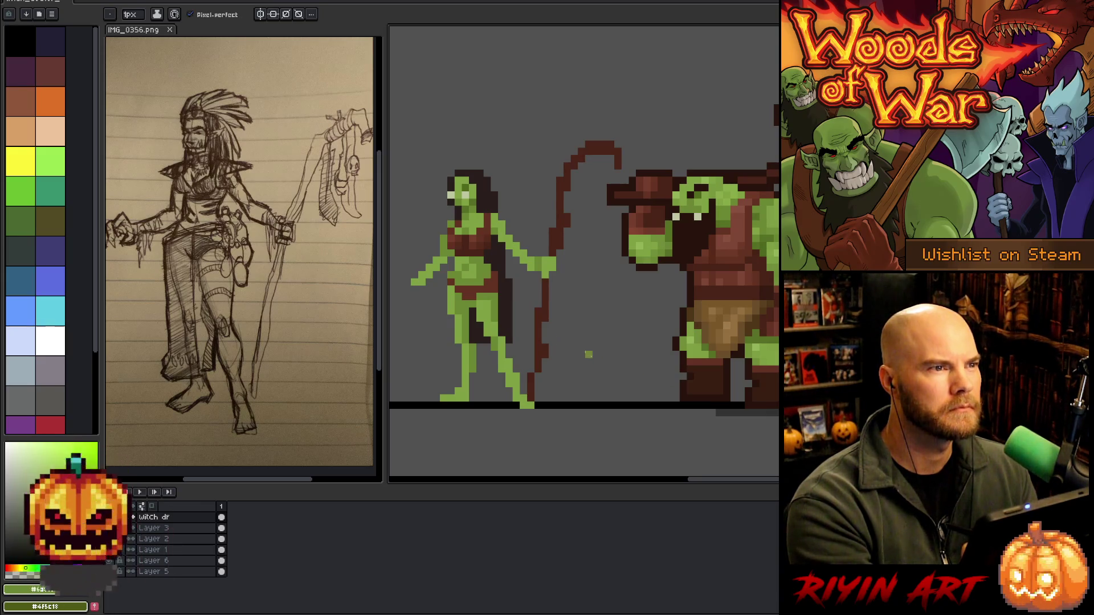
key("e")
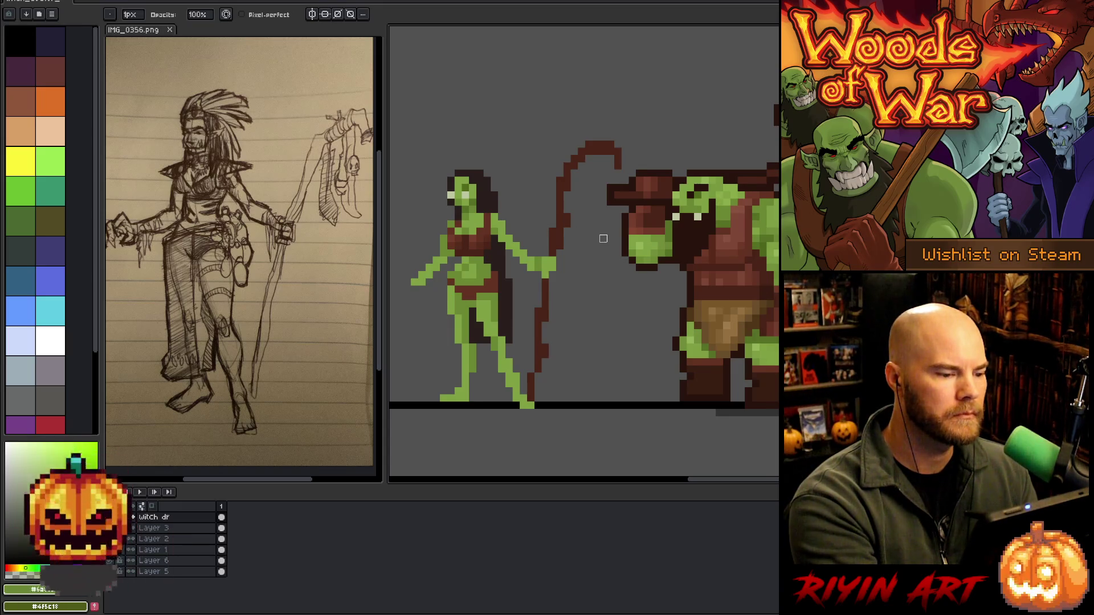
Sample the torso greens and dark red-brown, then add Layer 7 with Shift+N
left_click(477, 266, "alt")
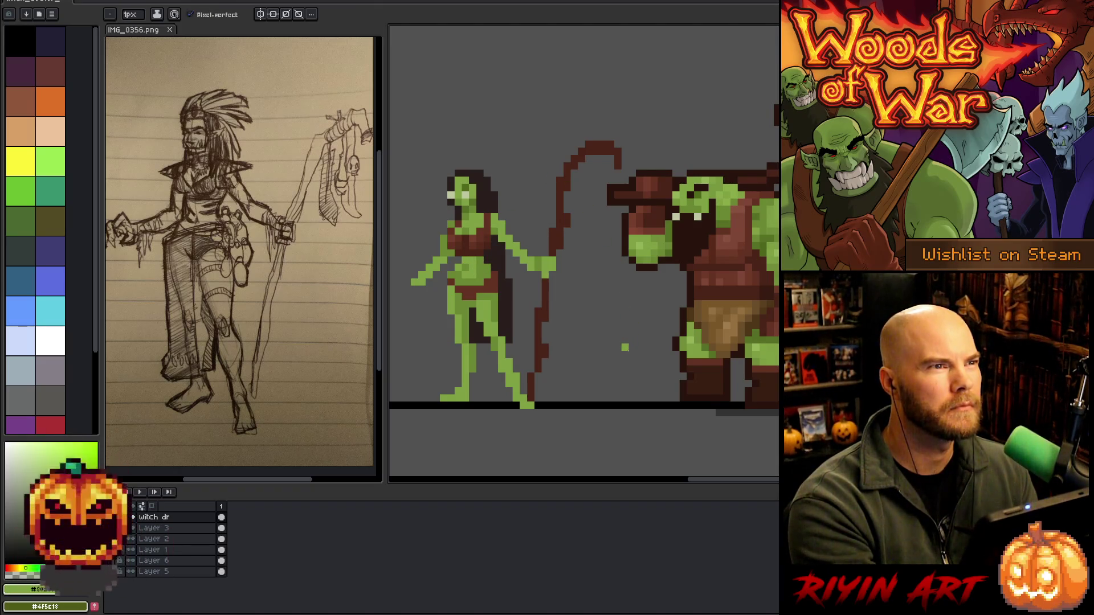
left_click(462, 253, "alt")
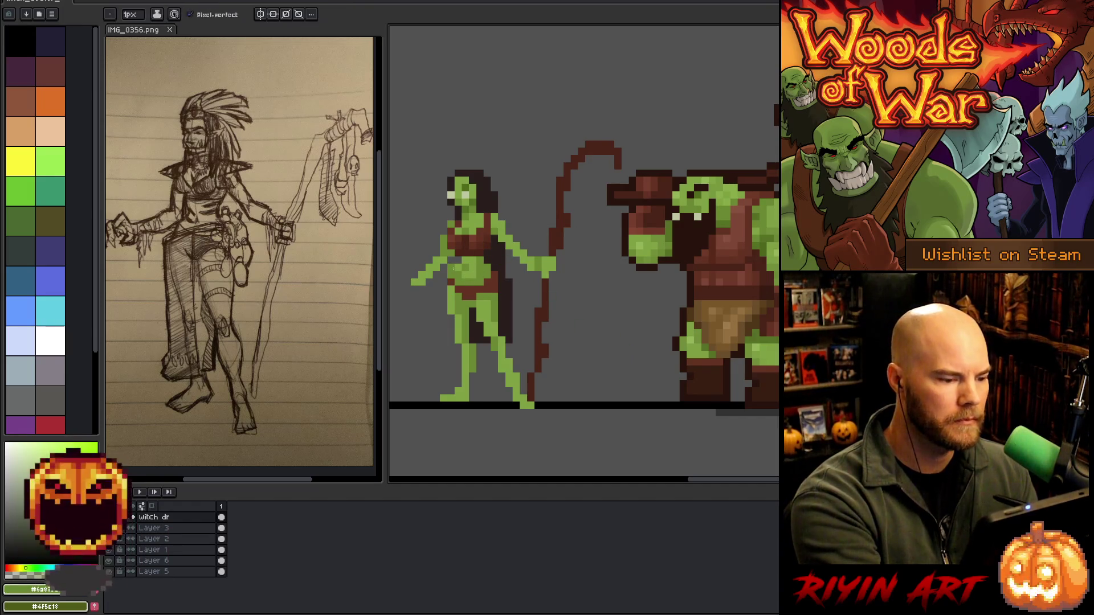
left_click(462, 265, "alt")
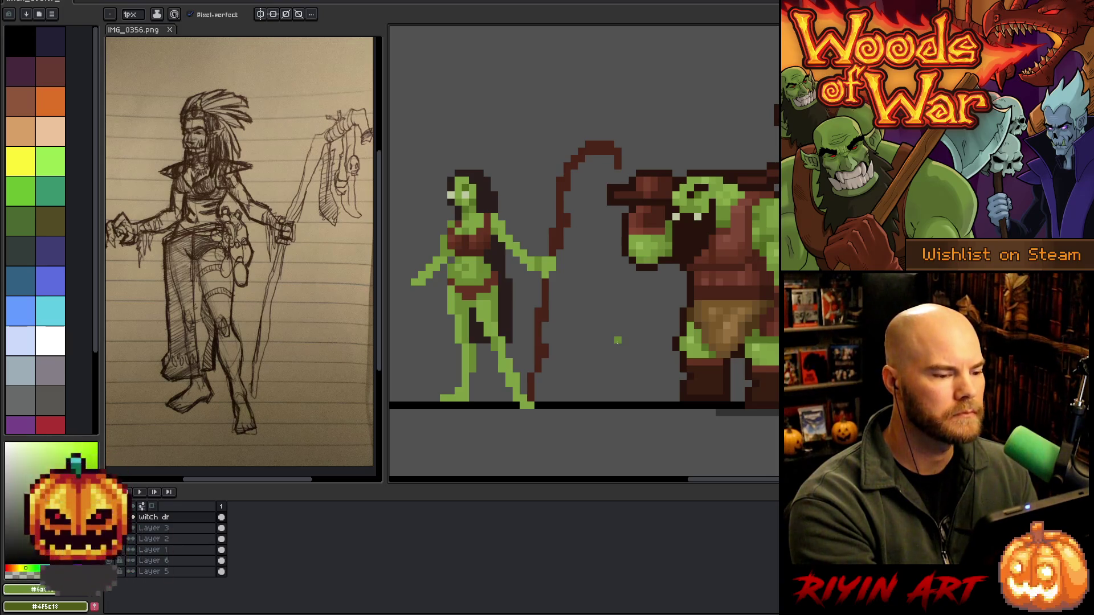
left_click(471, 248, "alt")
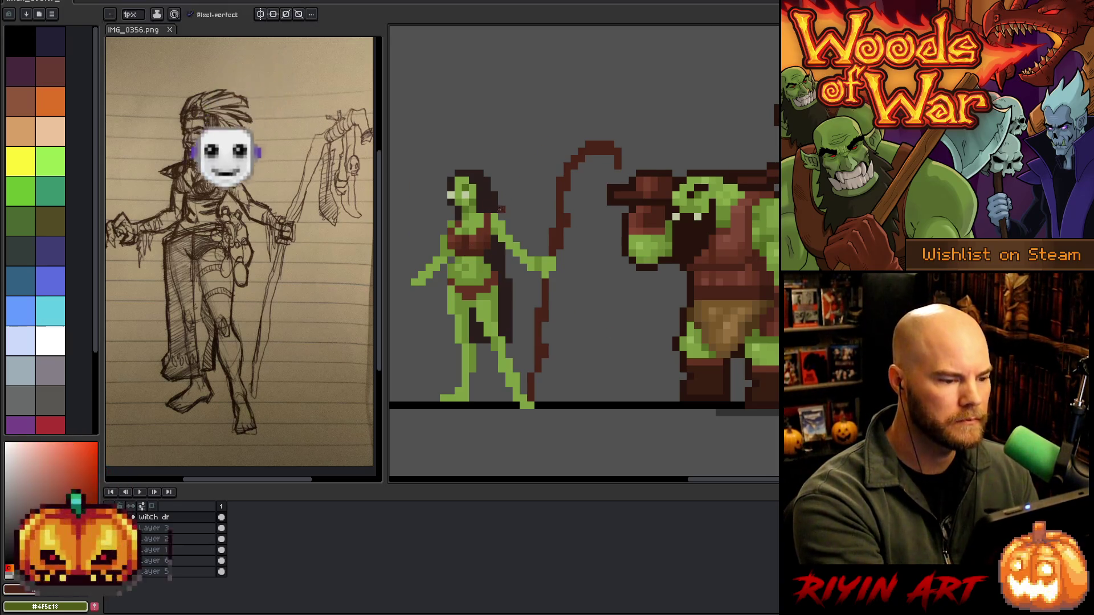
key("ctrl")
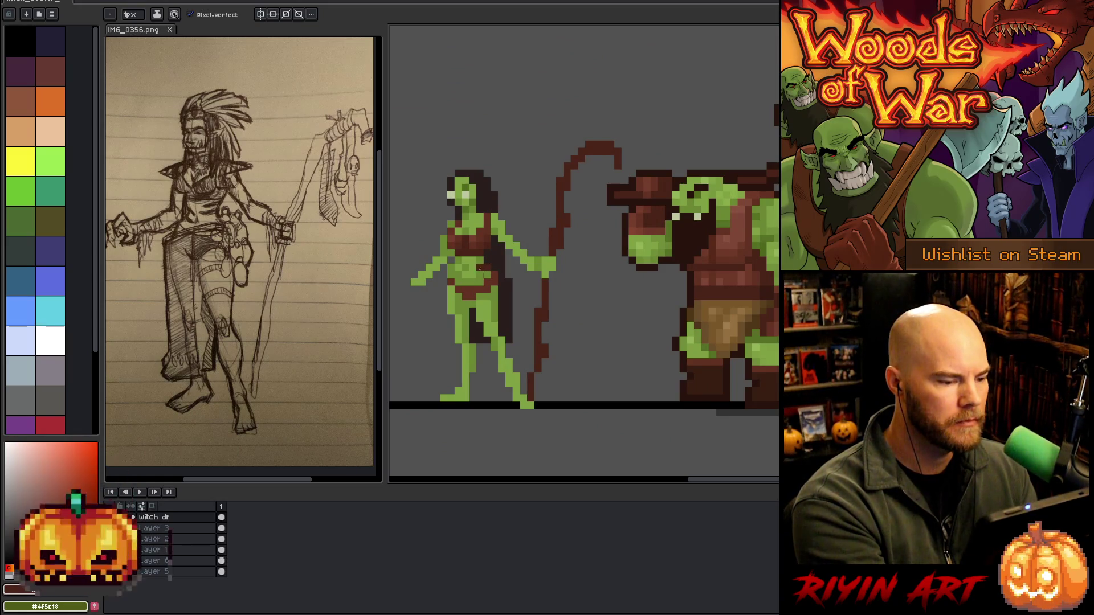
key("shift+n")
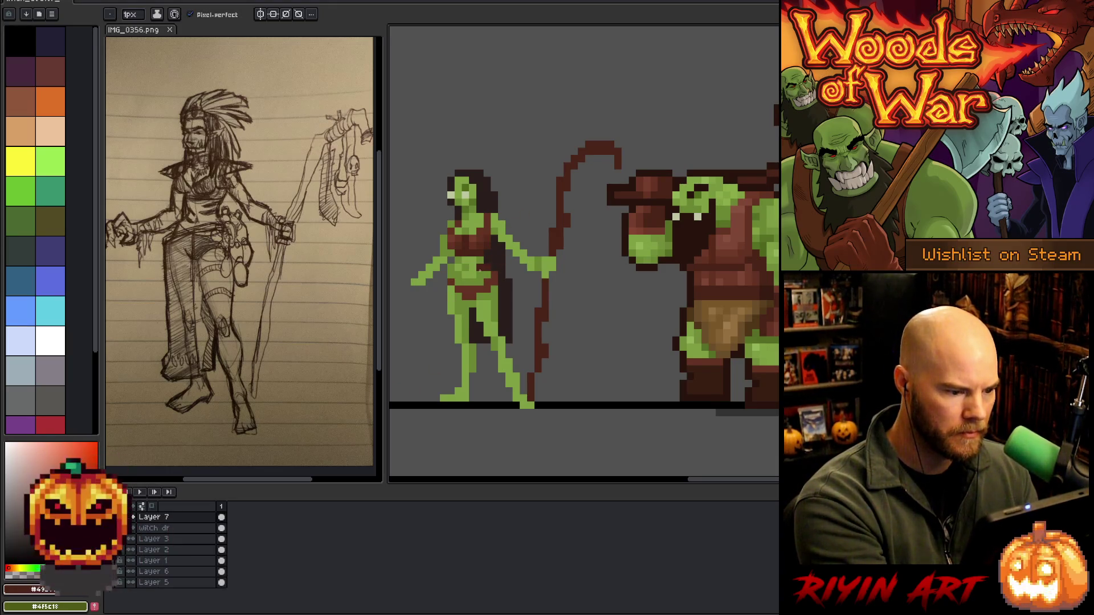
Draw a dark-brown belt across the witch's waist and shift it into place
left_click_drag(472, 274, 463, 275)
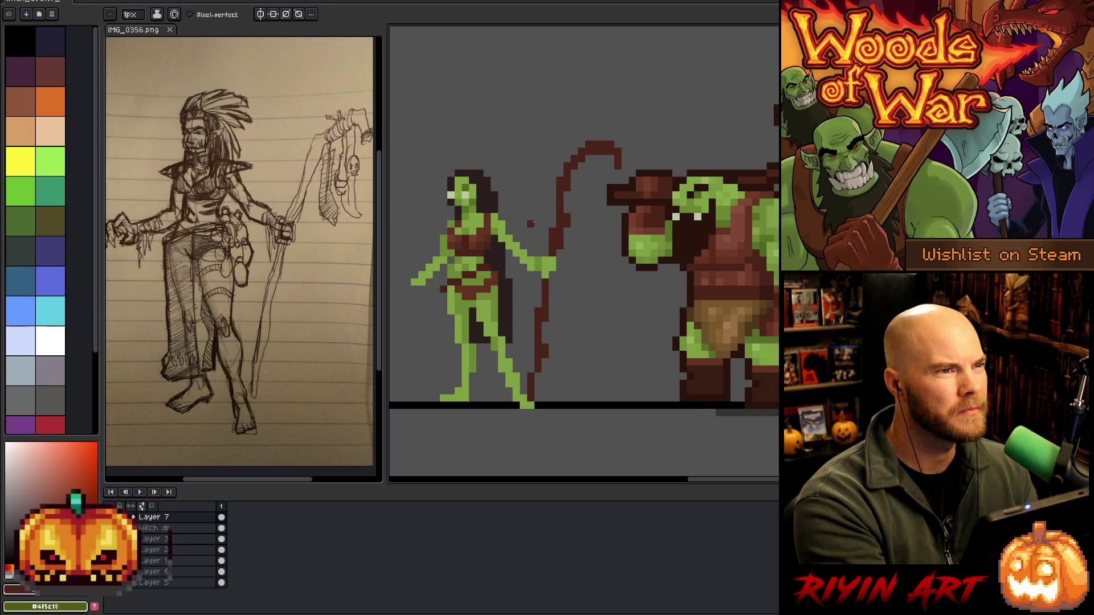
key("v")
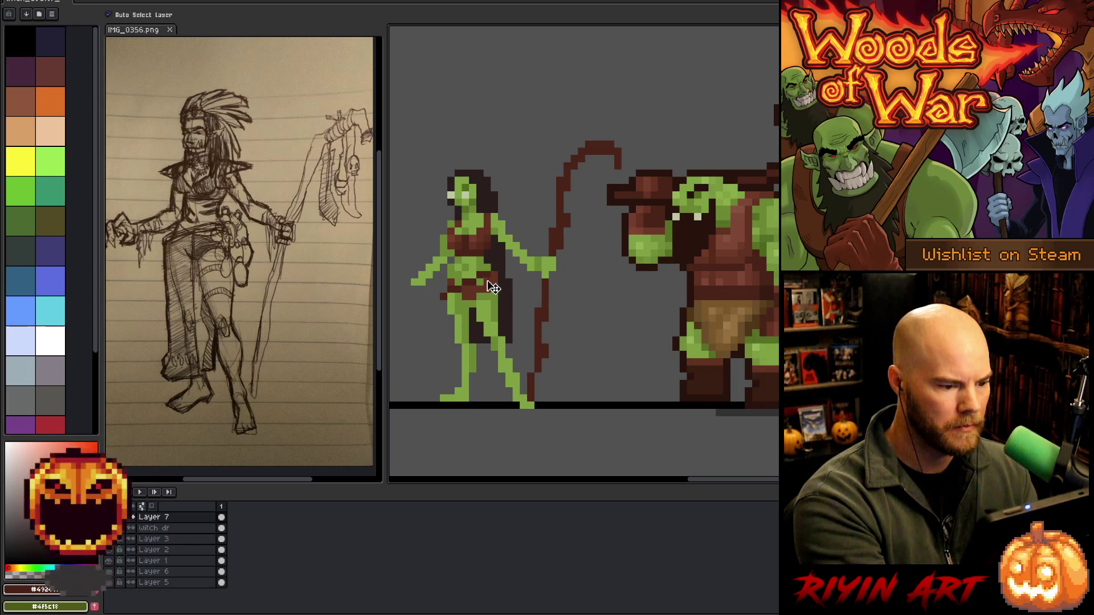
left_click_drag(488, 281, 482, 276)
key("b")
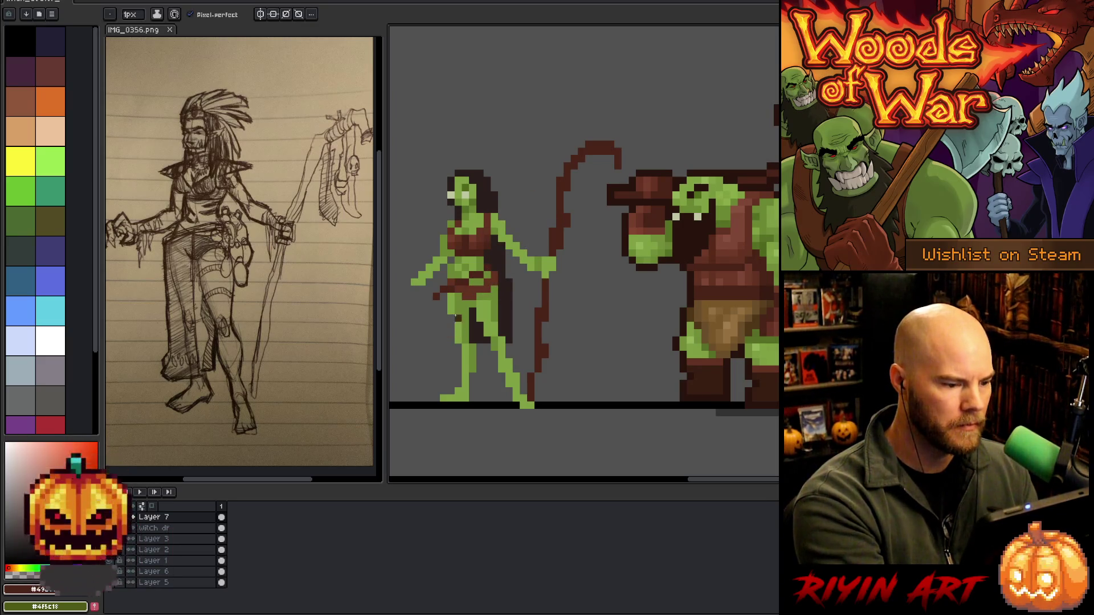
Draw a tan loincloth hanging down the witch's legs, filled solid with a darker strip
key("e")
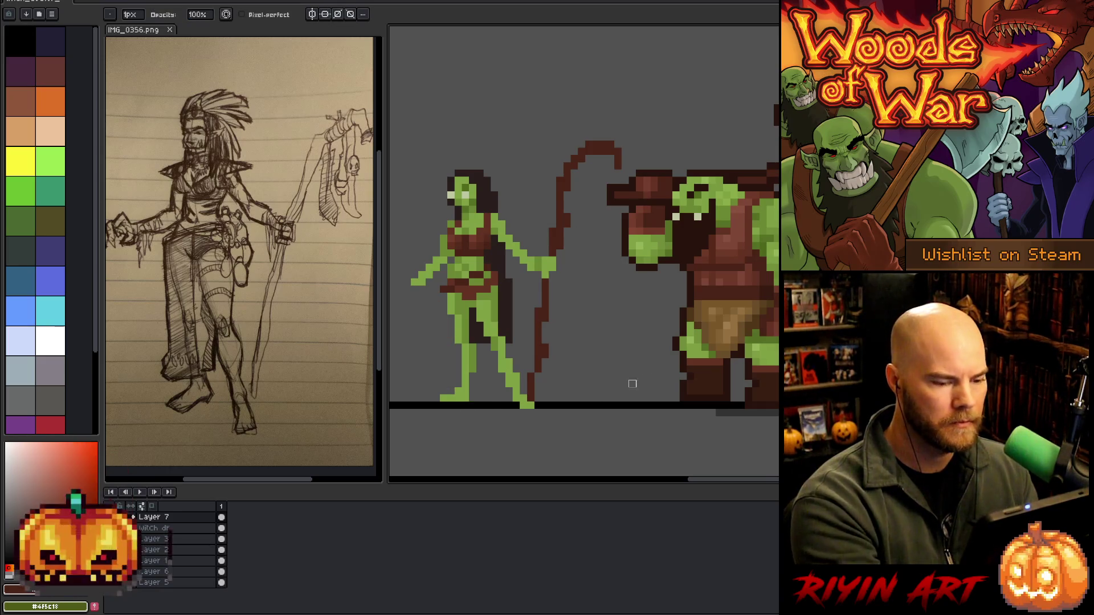
key("i")
left_click(736, 300)
key("b")
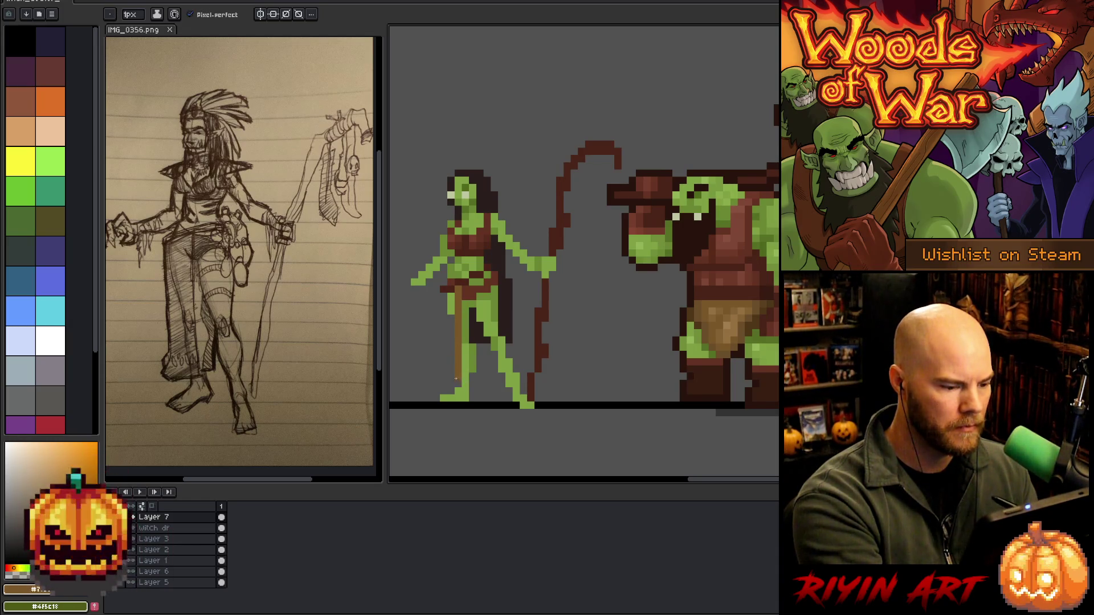
left_click_drag(444, 341, 444, 365)
left_click(450, 342)
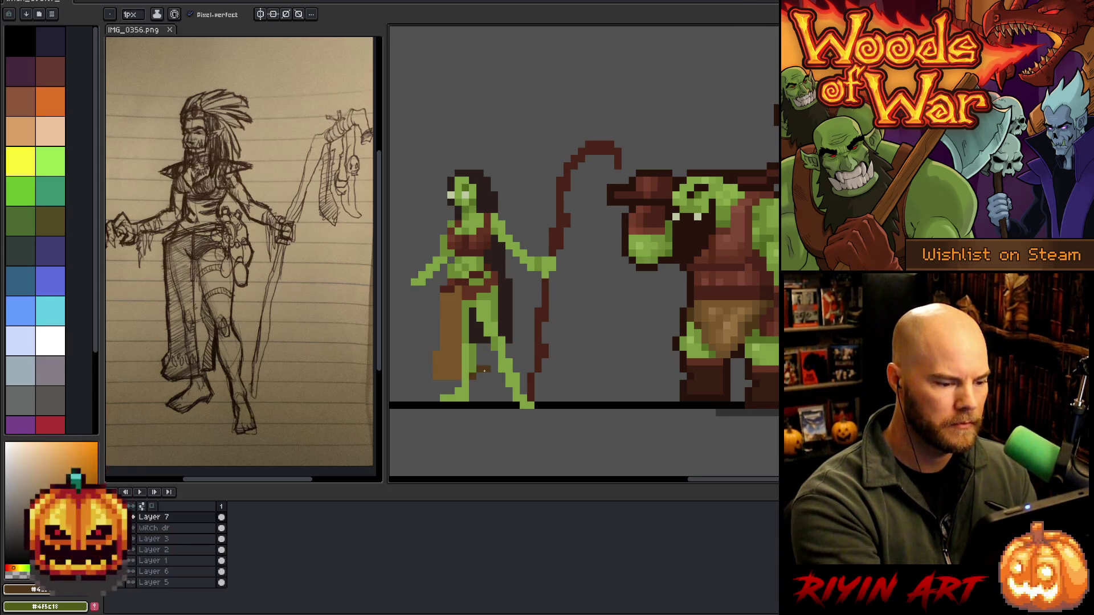
left_click_drag(479, 338, 479, 364)
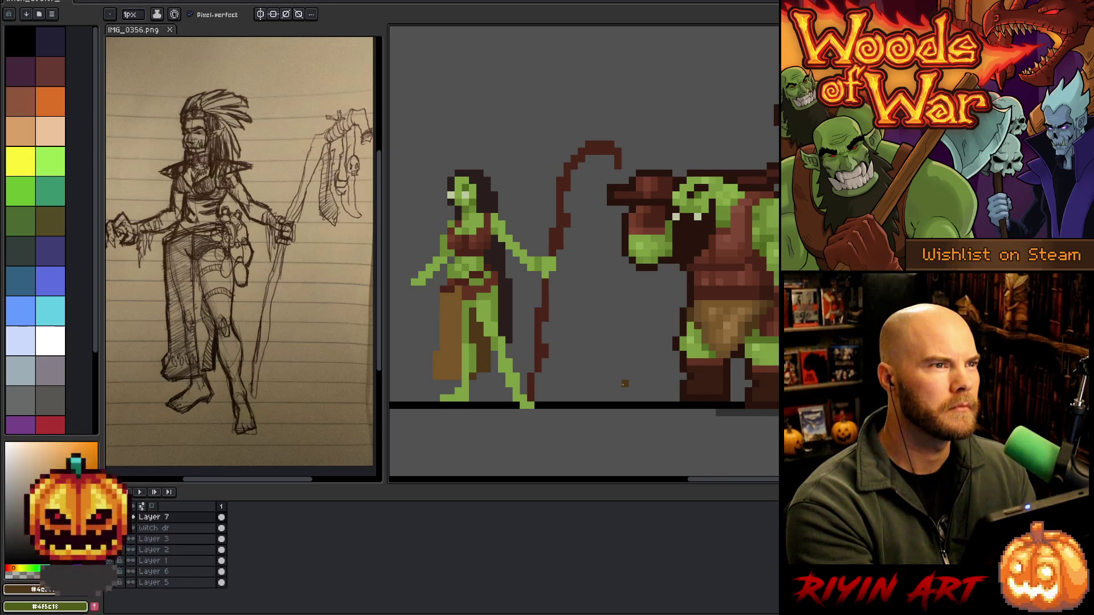
left_click(154, 582)
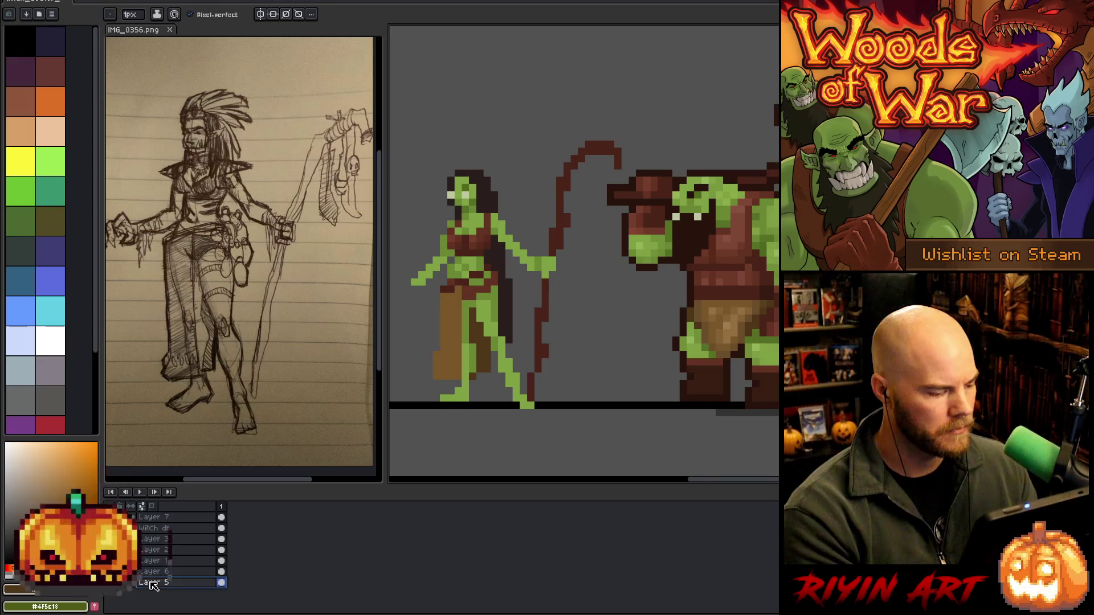
Apply a Hue/Saturation lightness of 9 to Layer 5's grey background
key("ctrl+u")
left_click(596, 440)
left_click(596, 444)
left_click_drag(592, 442, 589, 445)
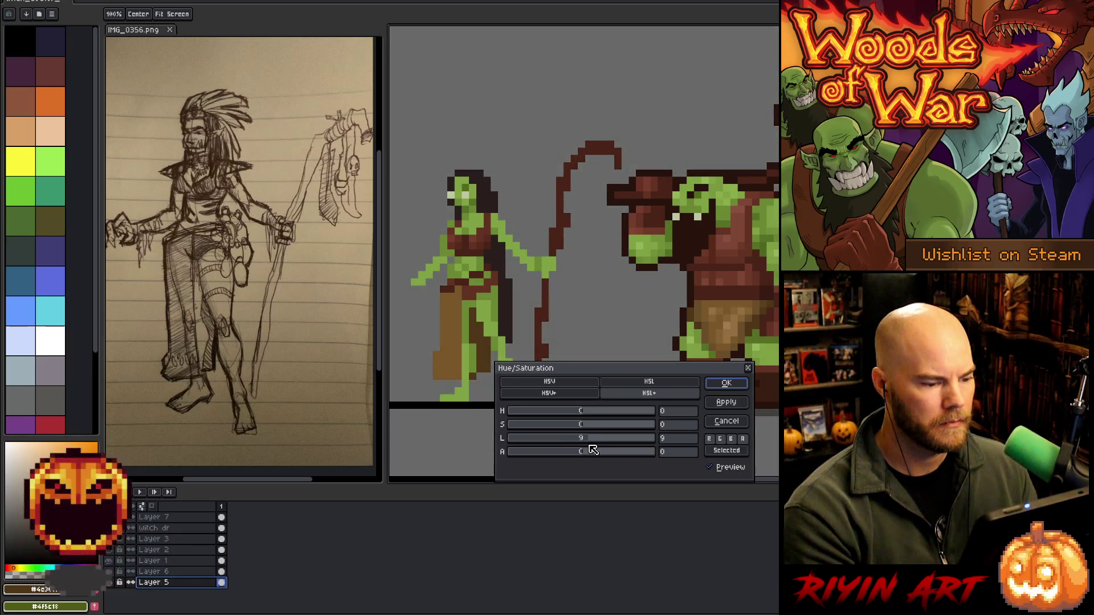
left_click(727, 384)
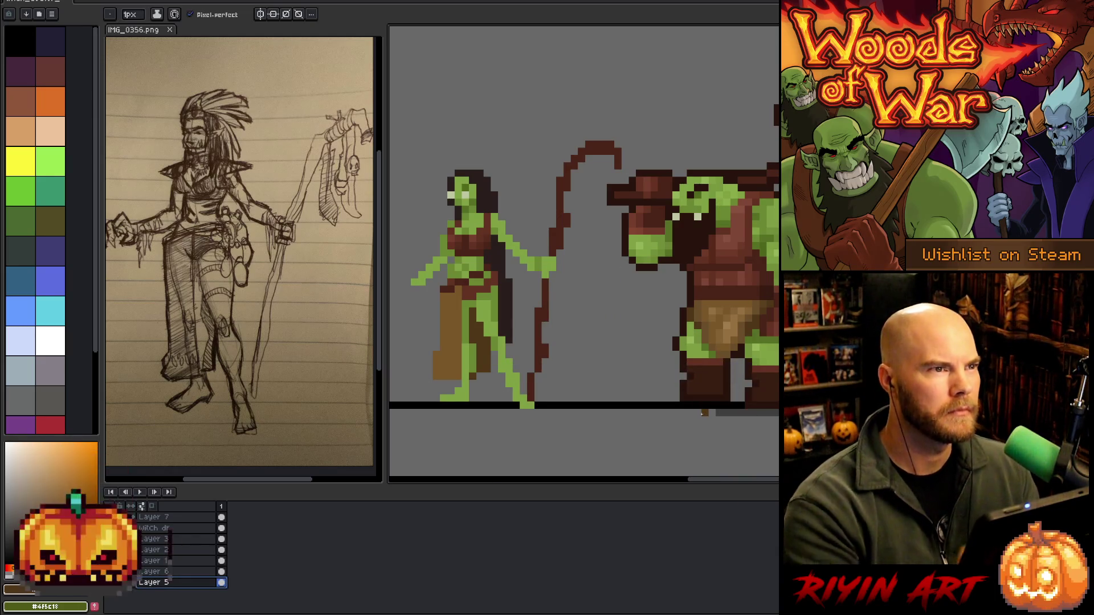
left_click(184, 519)
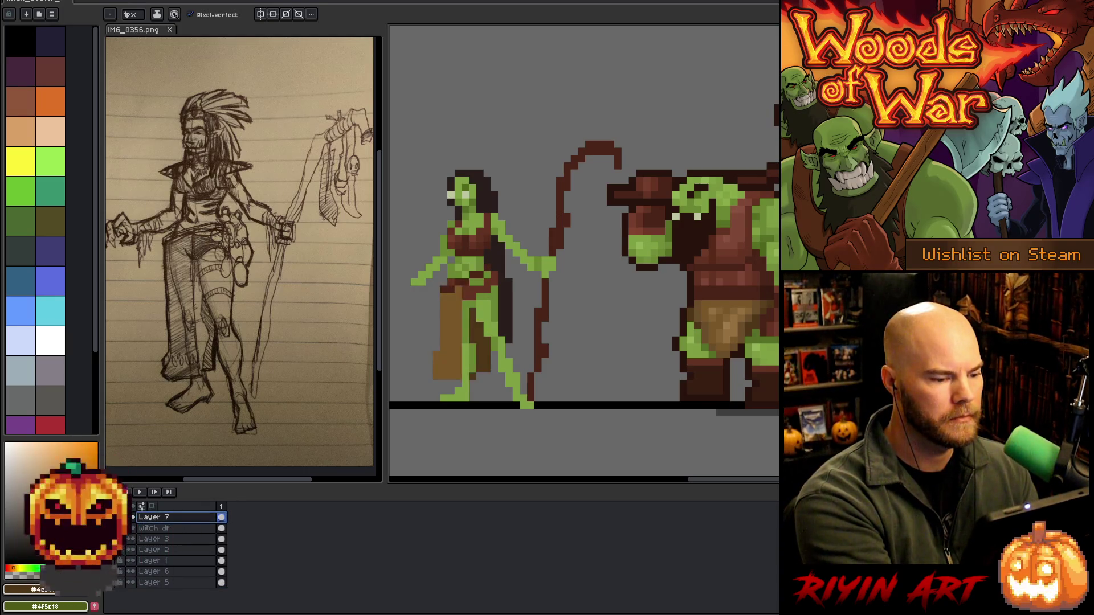
Erase the loincloth's left pixel column
key("i")
left_click(493, 356)
key("b")
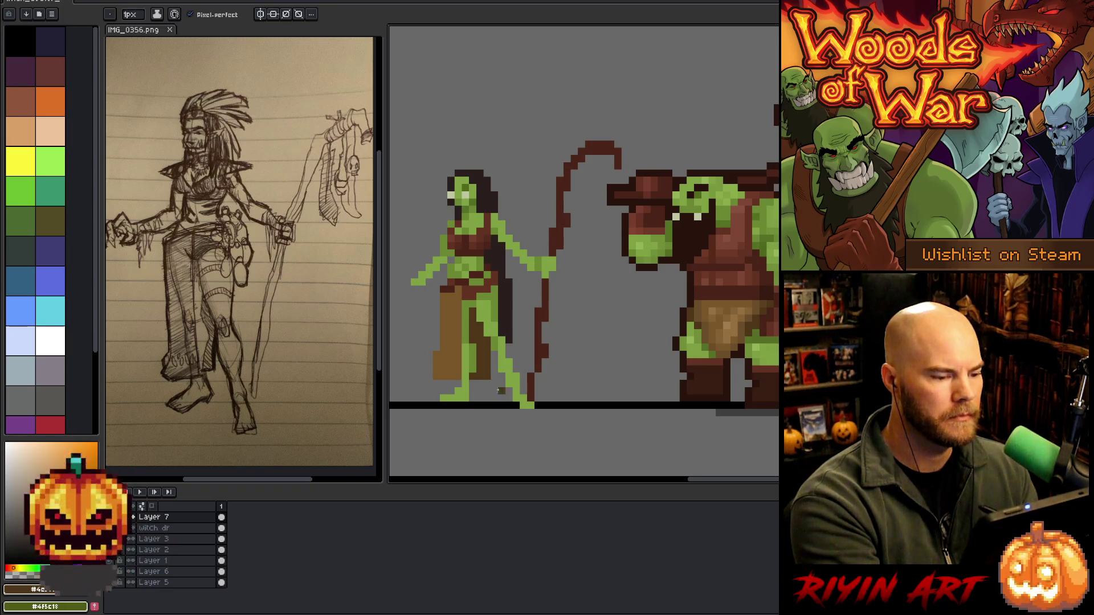
key("e")
mouse_move(436, 377)
left_mouse_down()
mouse_move(444, 355)
mouse_move(444, 375)
mouse_move(466, 378)
left_mouse_up()
key("b")
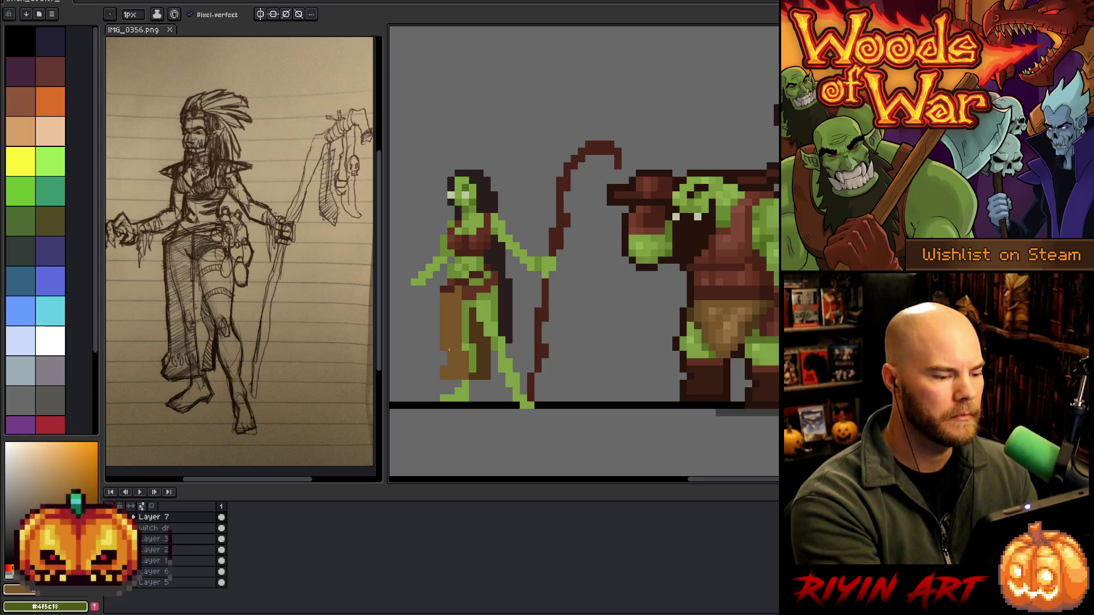
Shade the loincloth's lower part with a darker brown sampled from the figure
key("e")
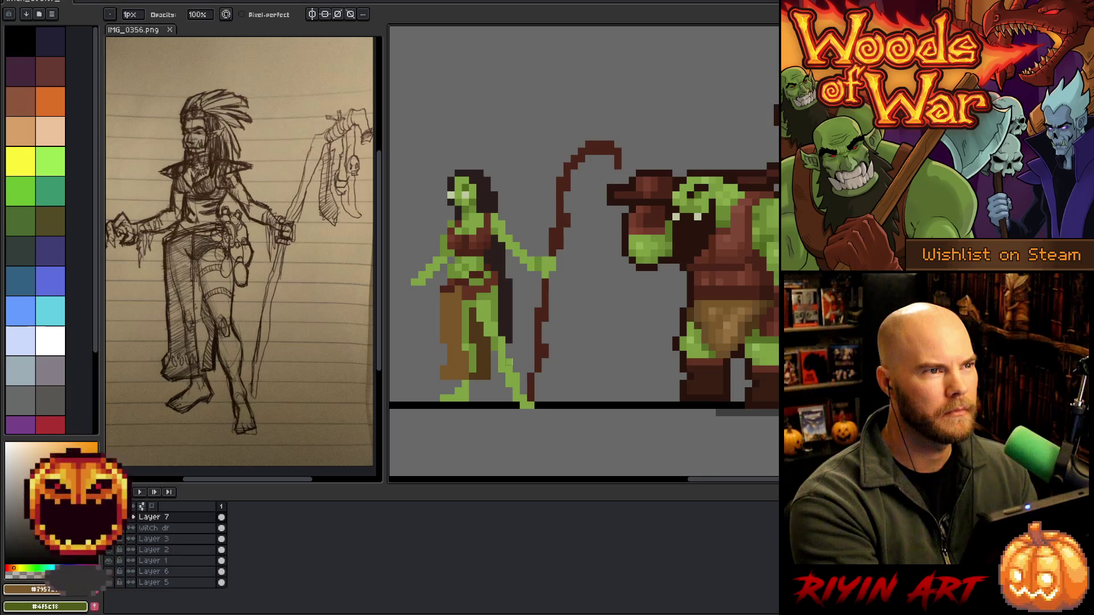
key("b")
left_click(494, 363, "alt")
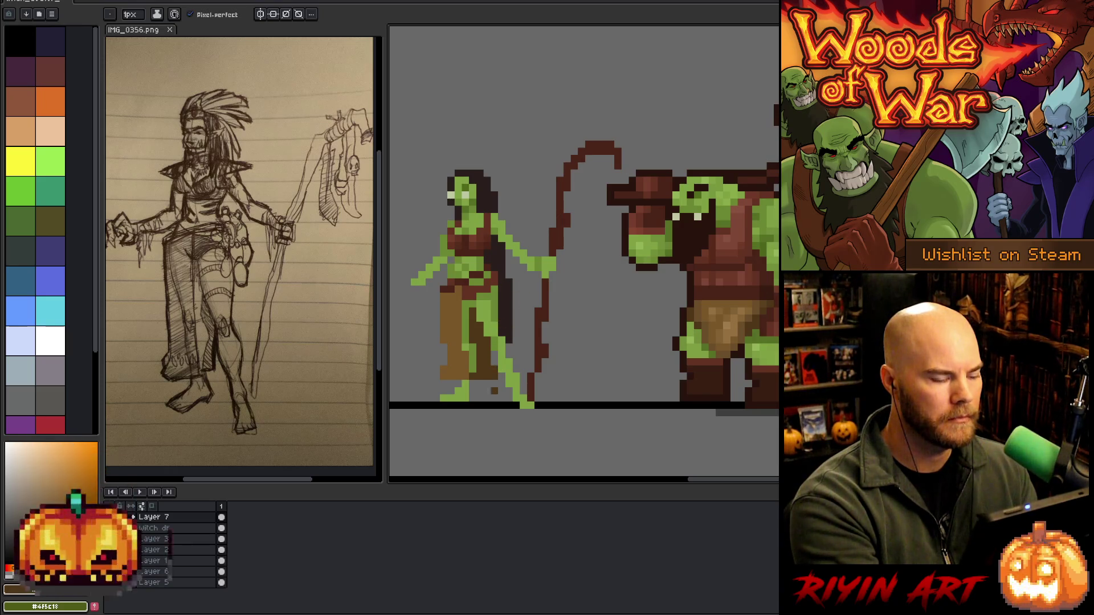
key("e")
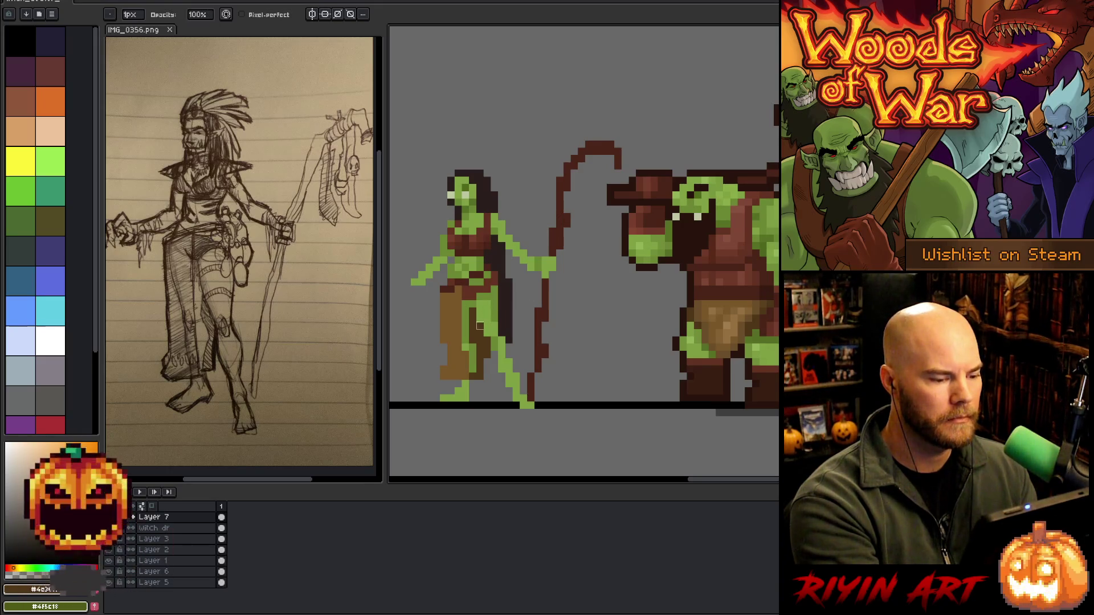
key("b")
left_click(462, 374, "alt")
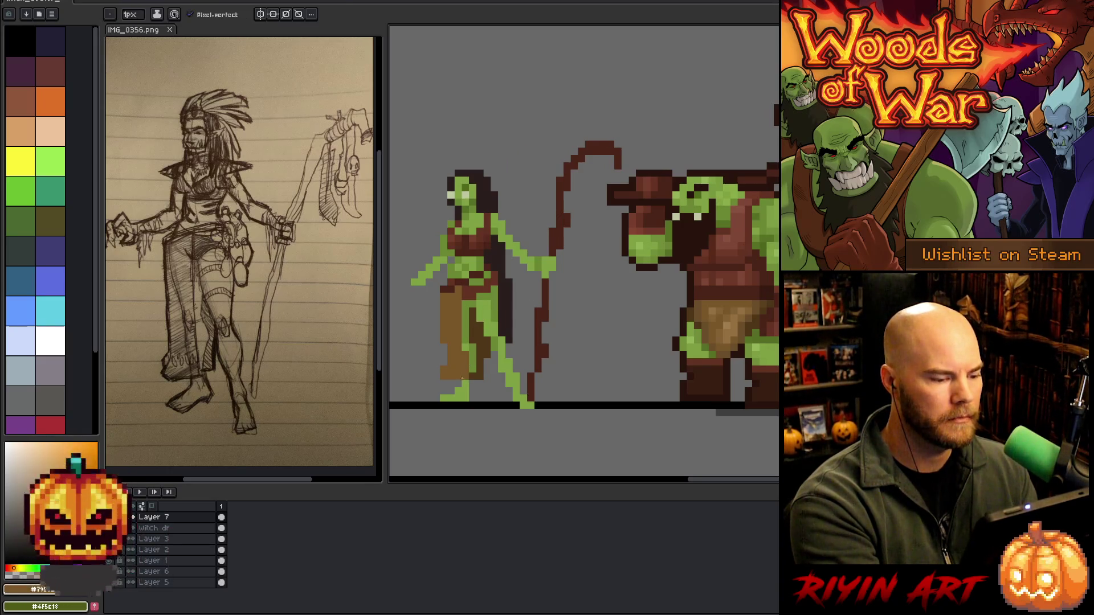
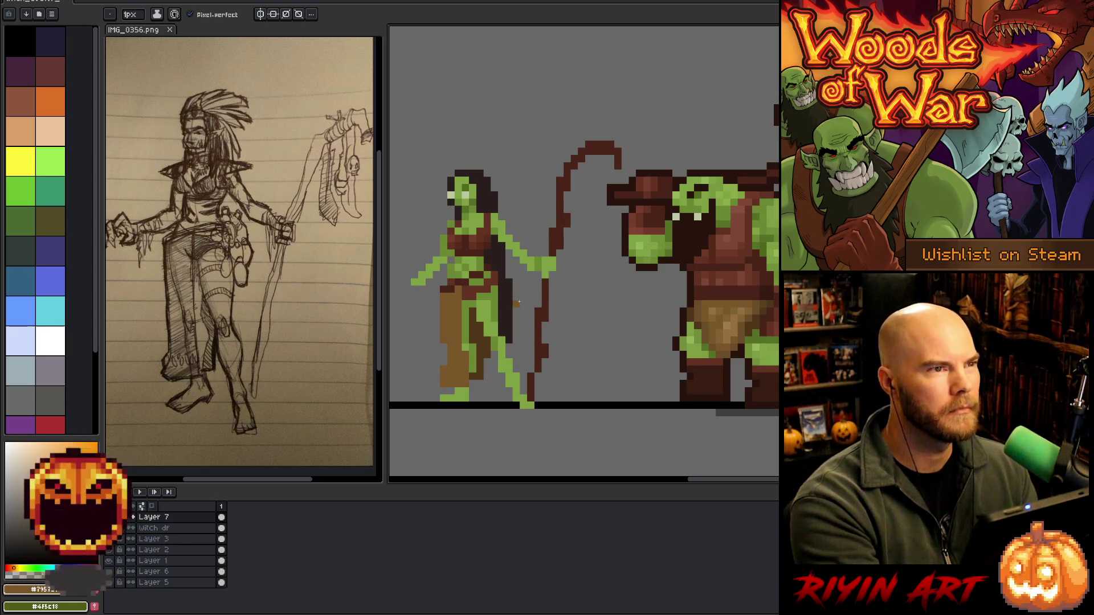
Sample the witch's skin green and trouser brown, then undo the brown trousers
left_click(480, 211, "alt")
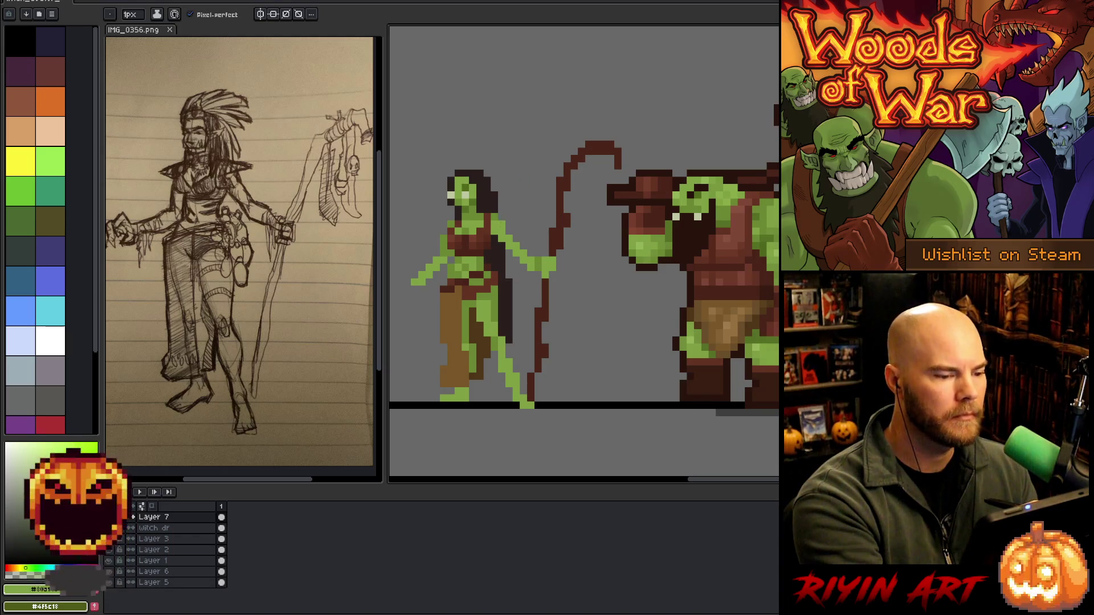
left_click(499, 226, "alt")
left_click(499, 217, "alt")
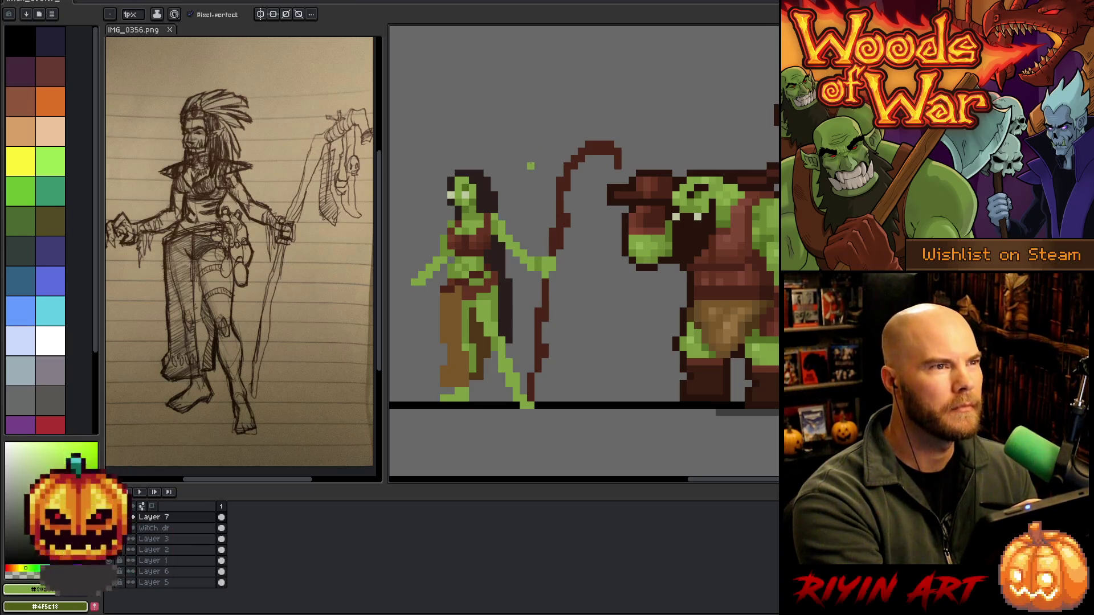
left_click(505, 223, "alt")
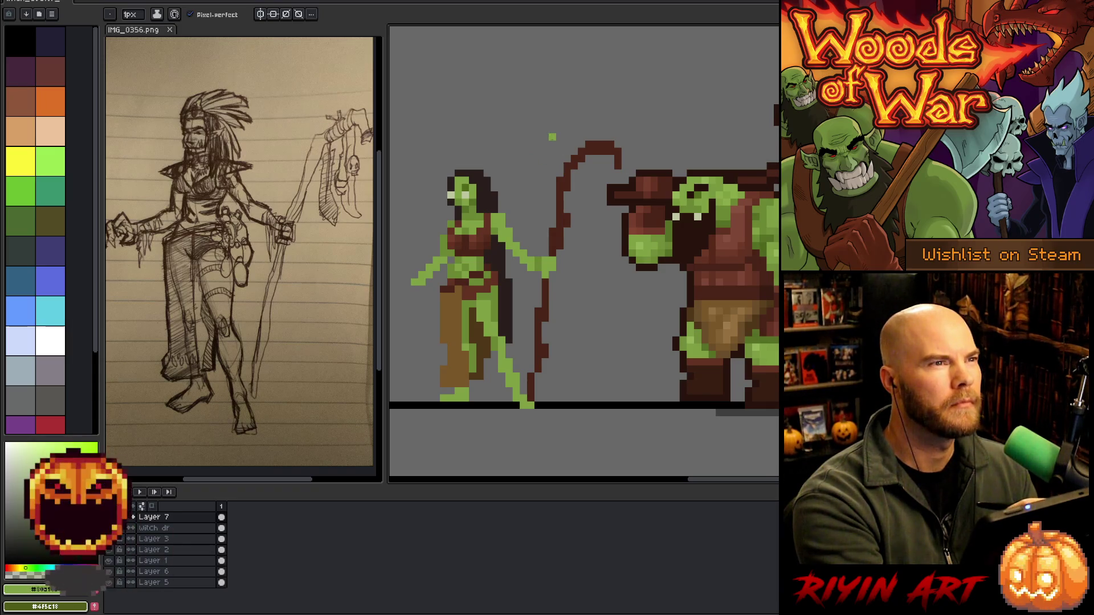
left_click(445, 225, "alt")
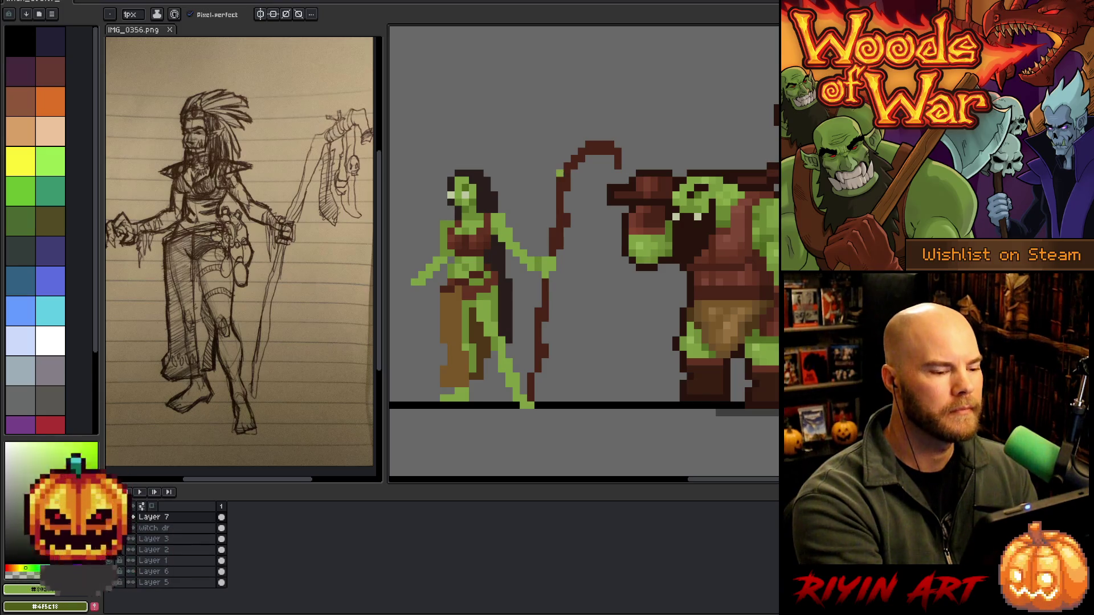
left_click(530, 202, "alt")
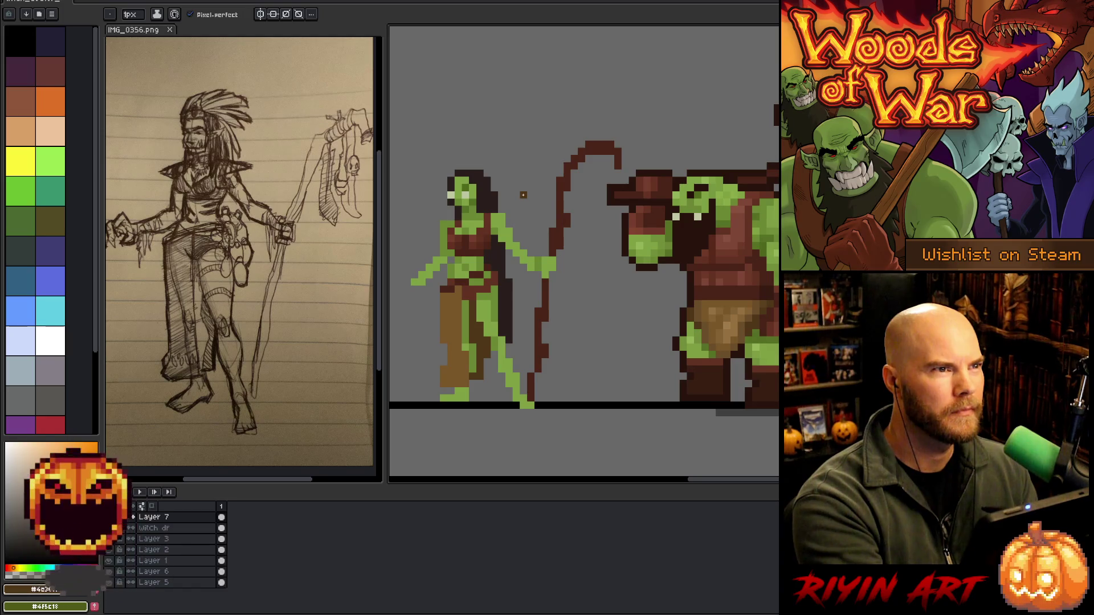
key("ctrl+z")
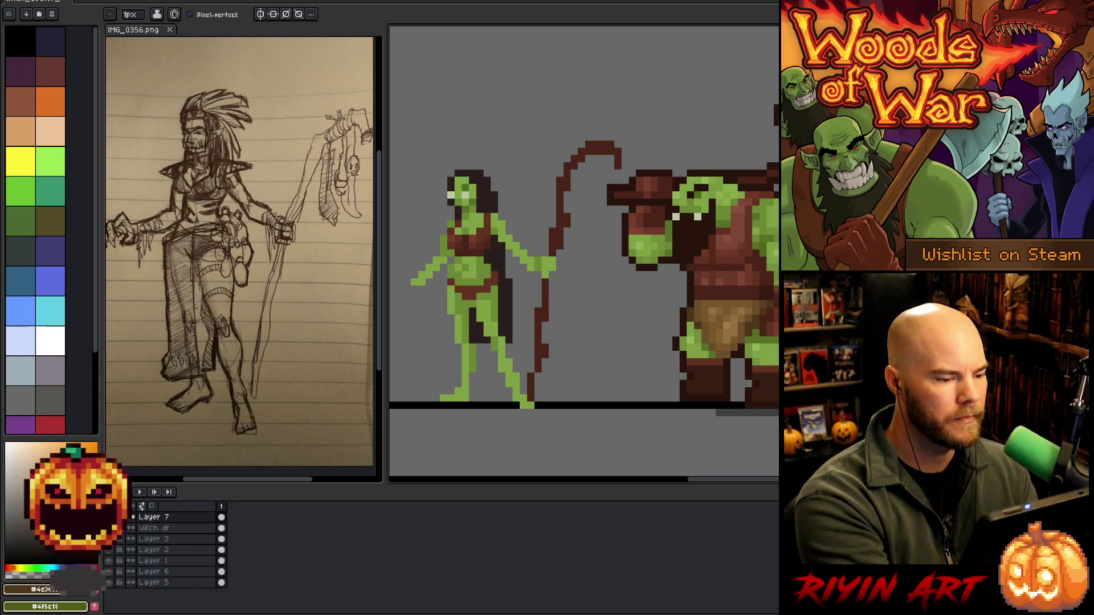
Restore the witch's brown trousers after comparing the sprite with and without them
key("ctrl+y")
key("ctrl+z")
key("ctrl+y")
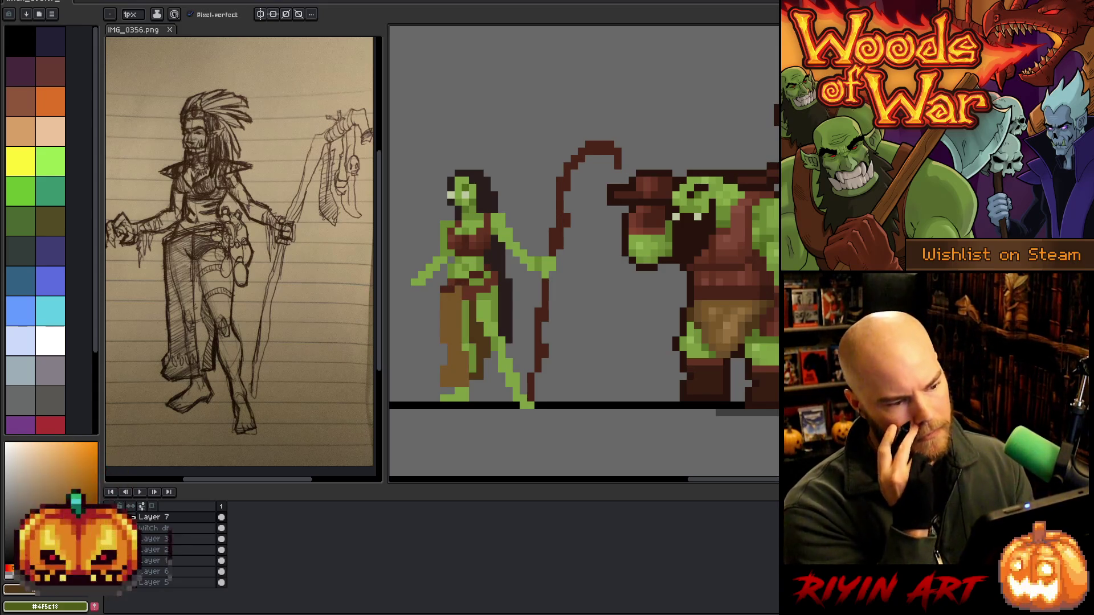
key("e")
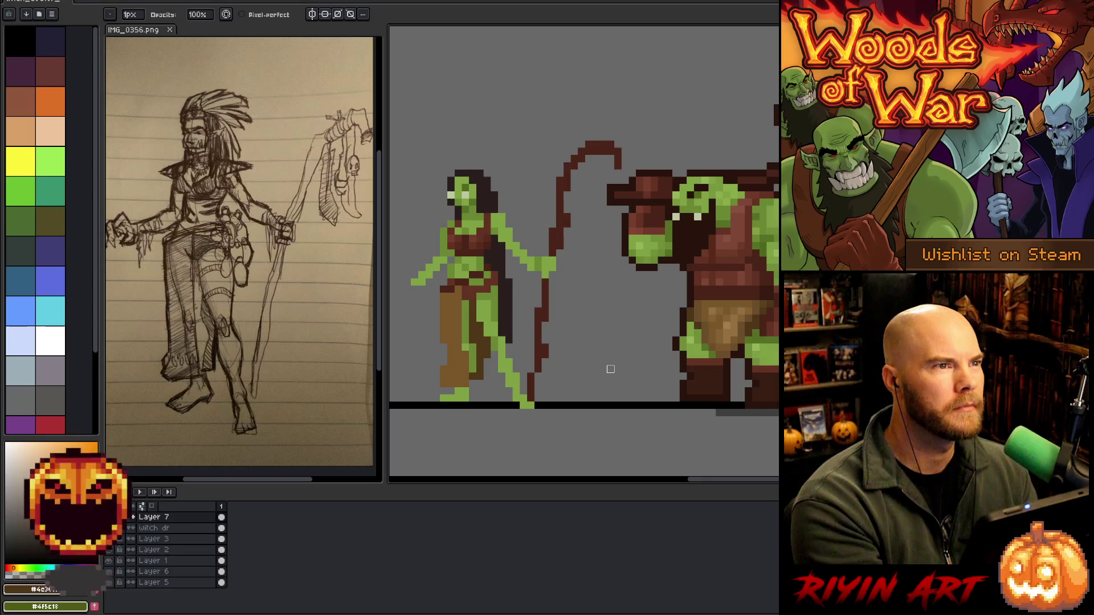
key("b")
Darken a couple of pixels on the witch's left foot on Layer 7
left_click(478, 344, "alt")
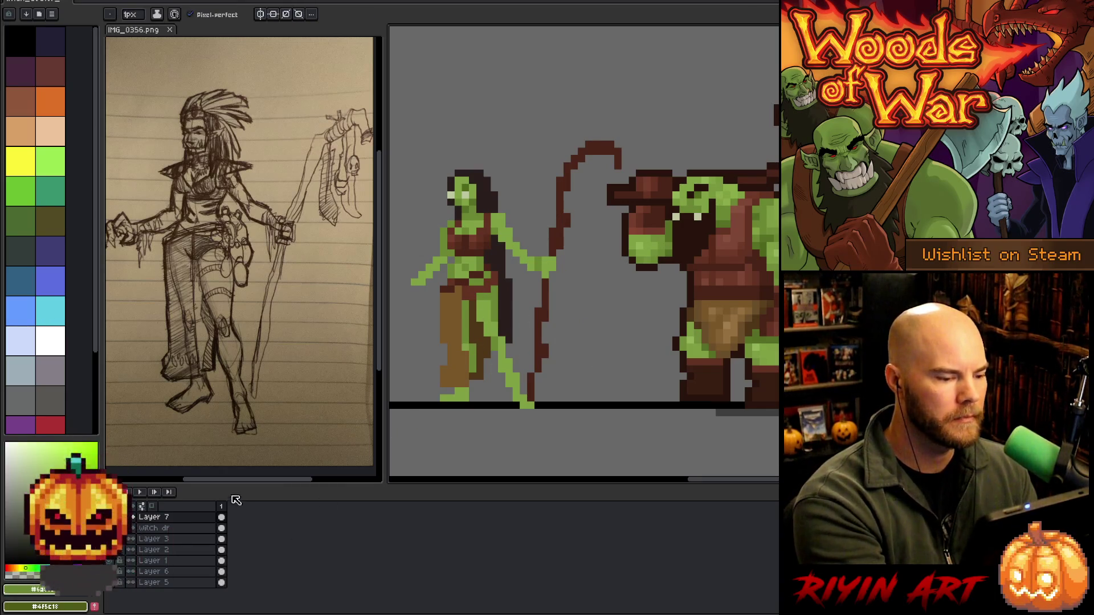
left_click(171, 528)
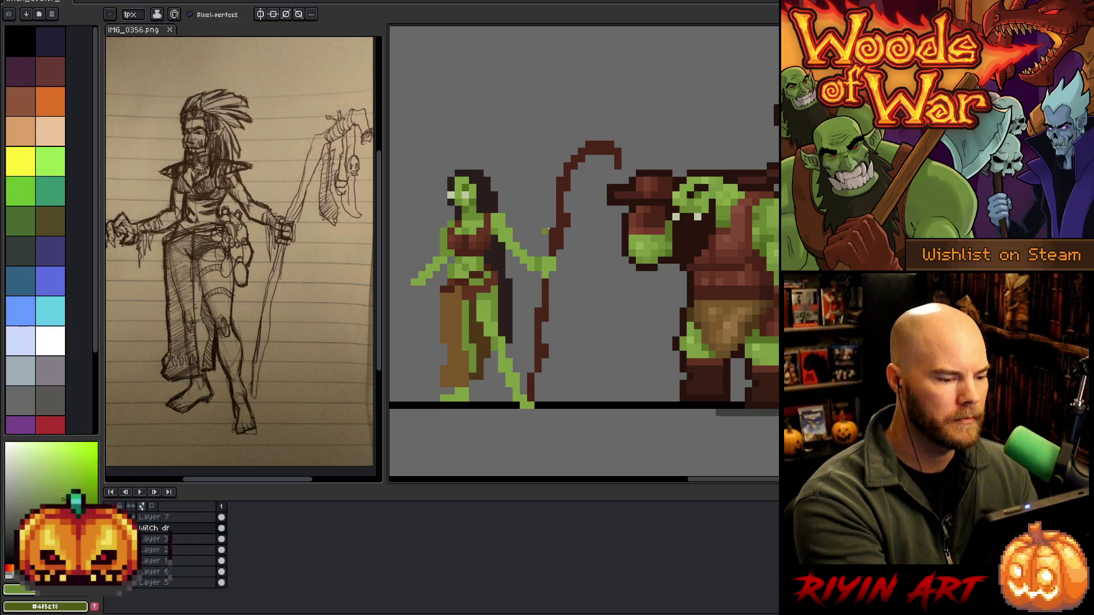
left_click(182, 518)
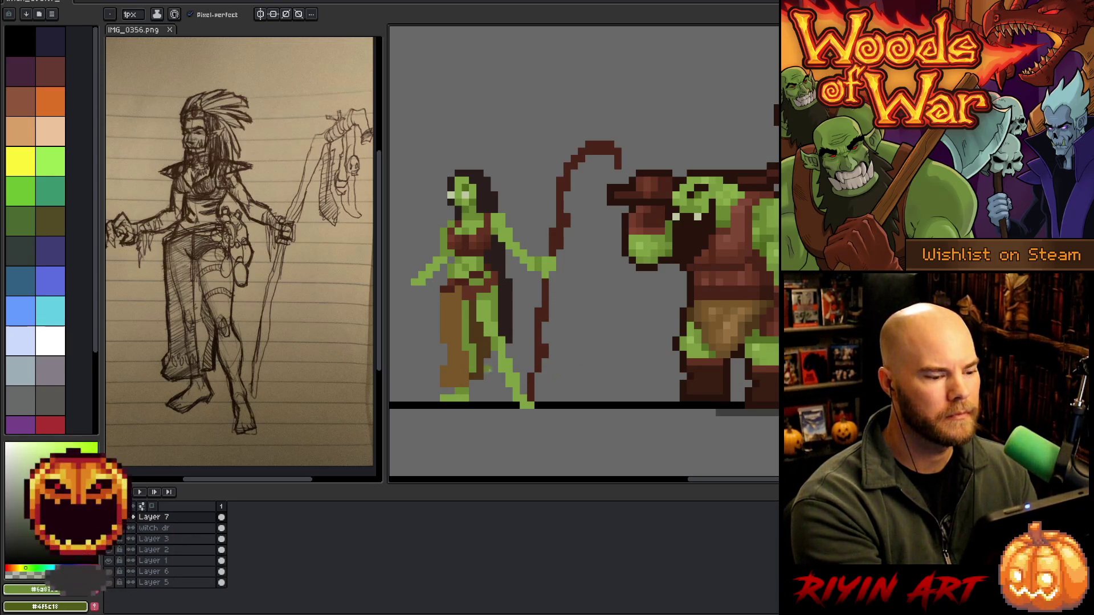
left_click_drag(460, 398, 451, 398)
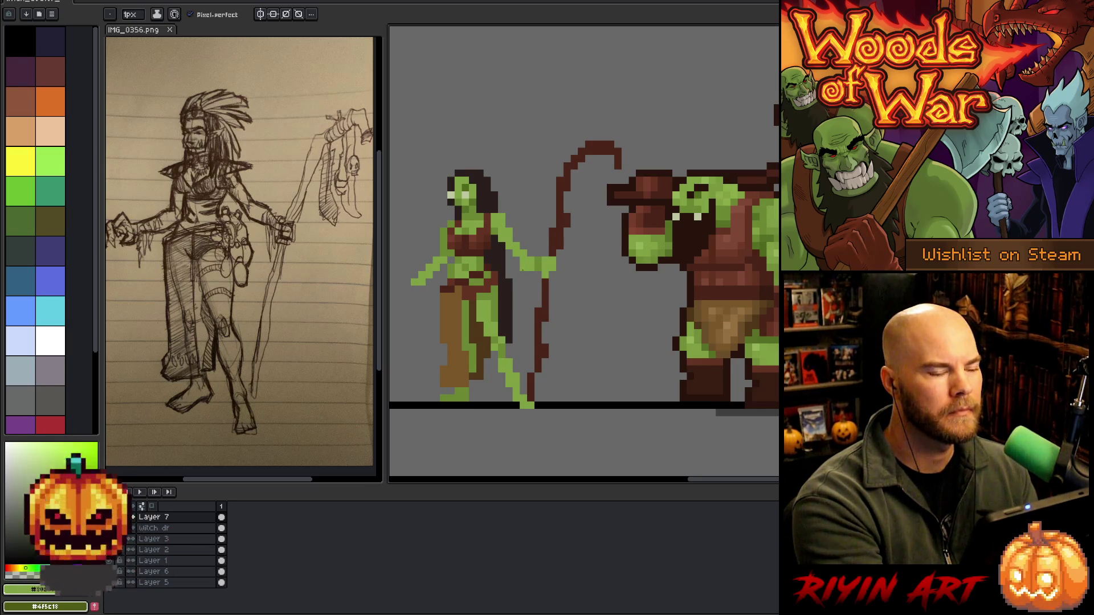
Sample greens from the sprite, make the witch layer active, and remove Layer 7
key("i")
key("b")
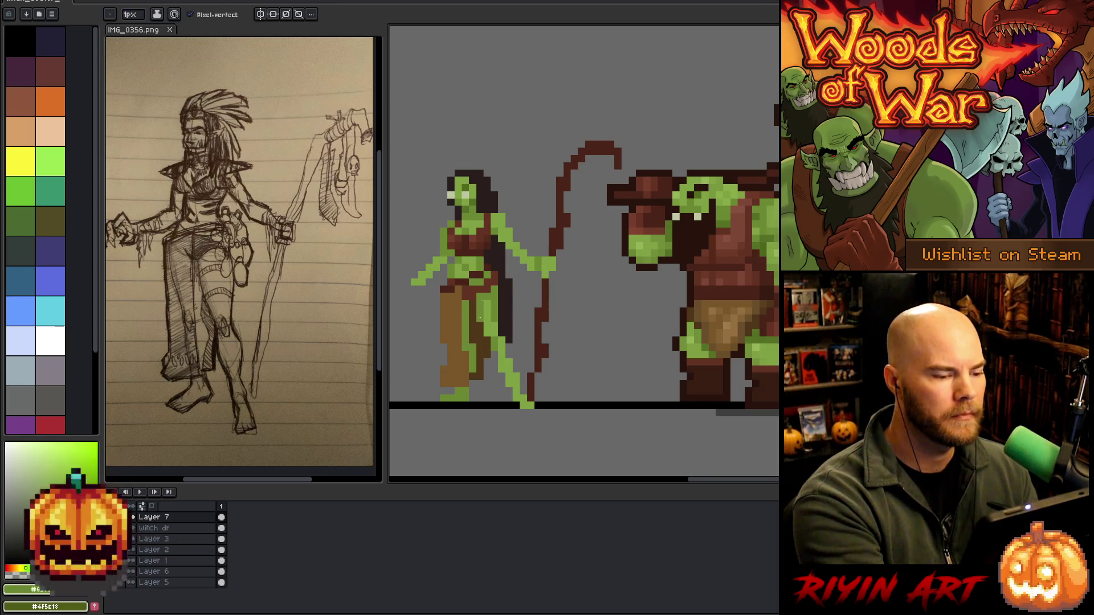
left_click(501, 296, "alt")
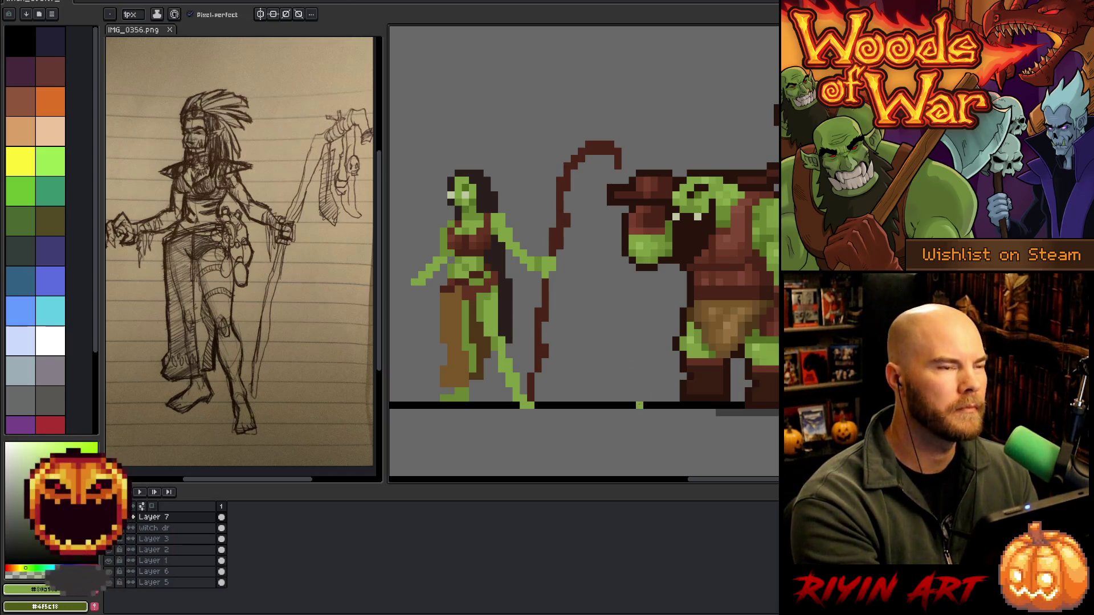
key("alt")
left_click(488, 308, "alt")
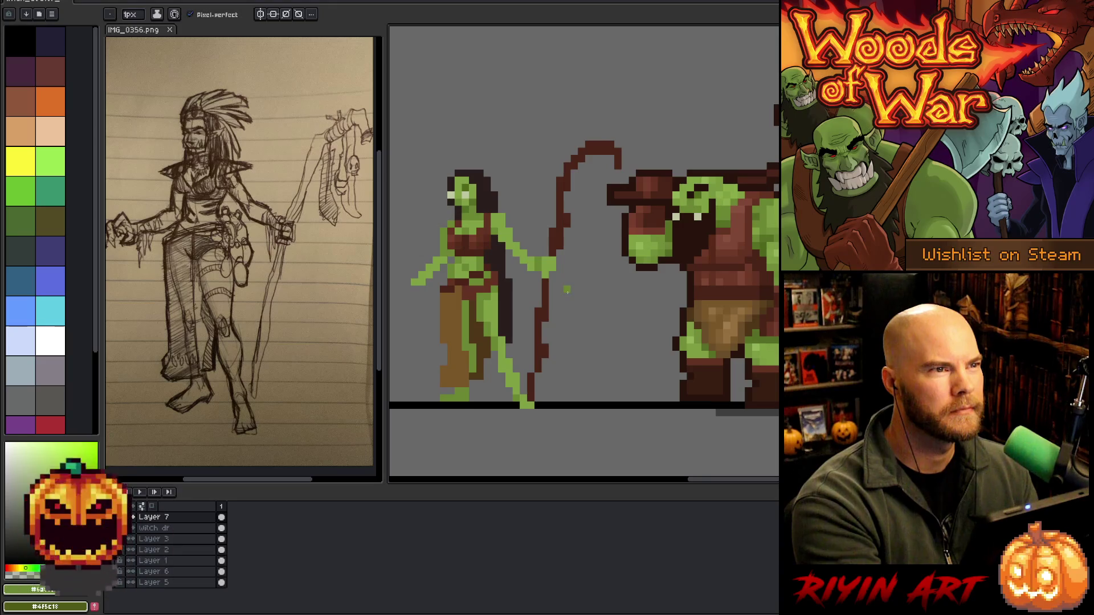
key("e")
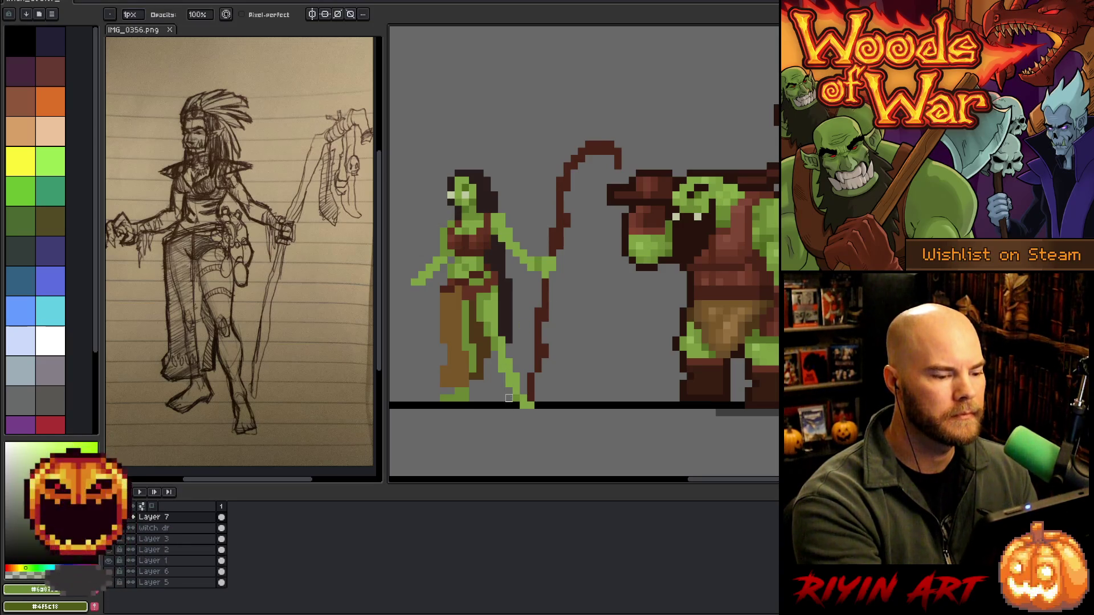
key("alt+Down")
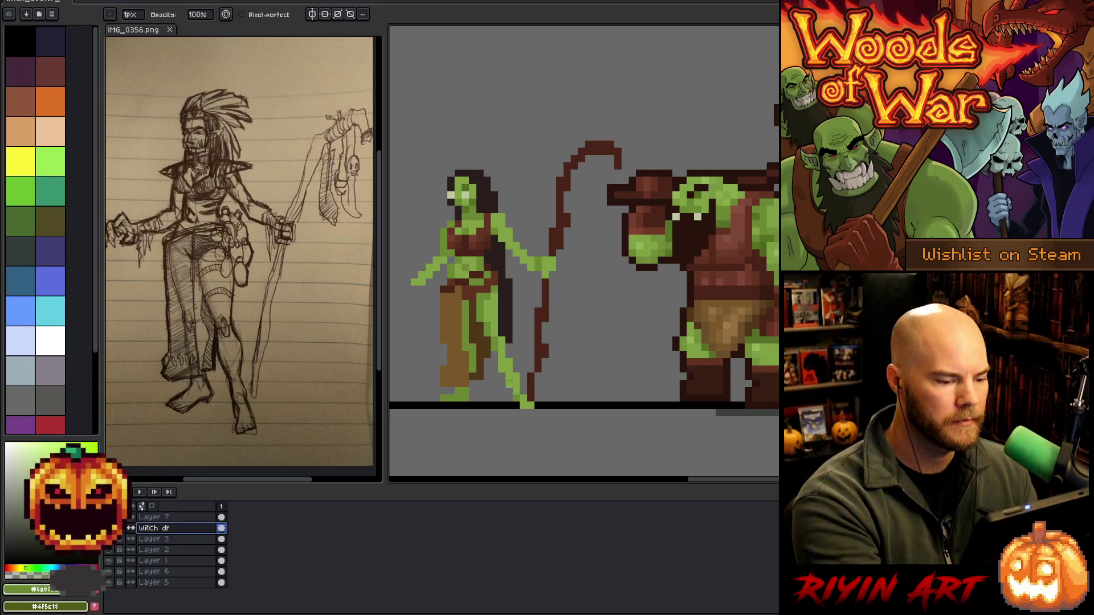
key("b")
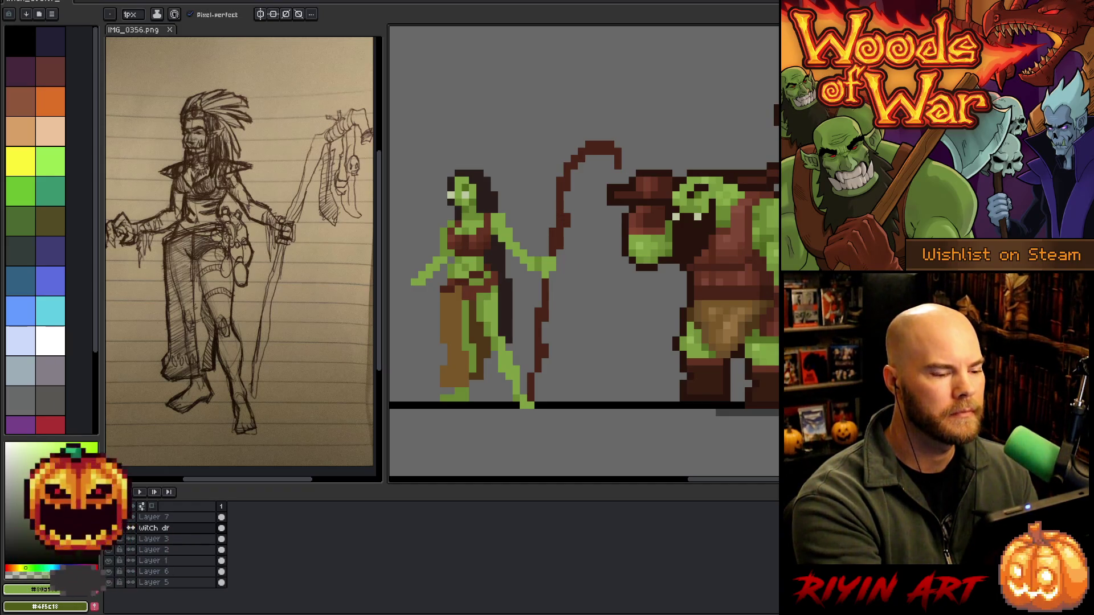
left_click(481, 319, "alt")
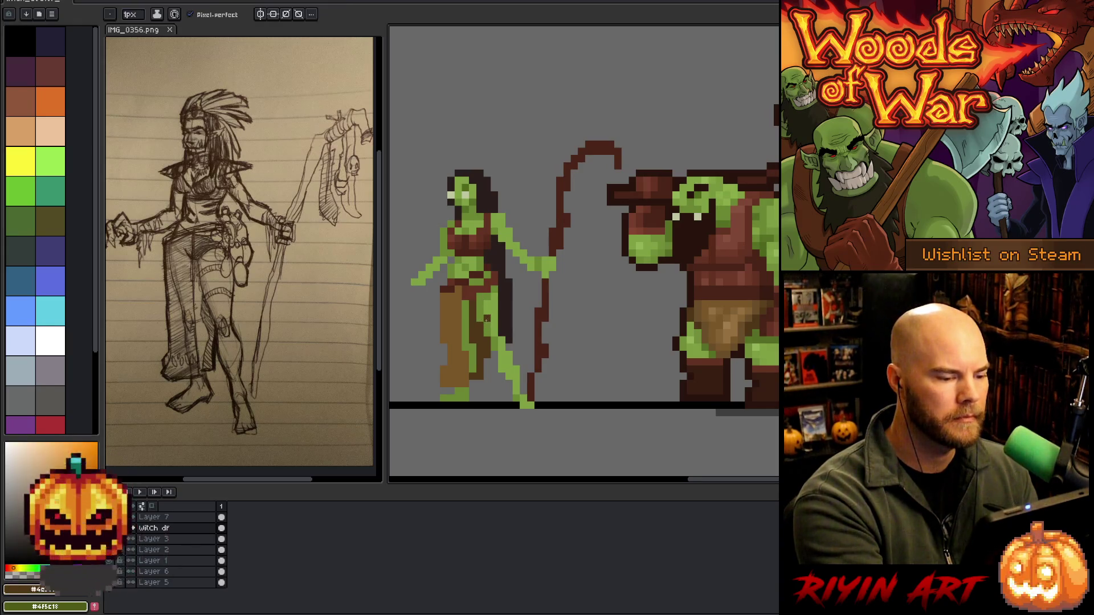
key("ctrl+z")
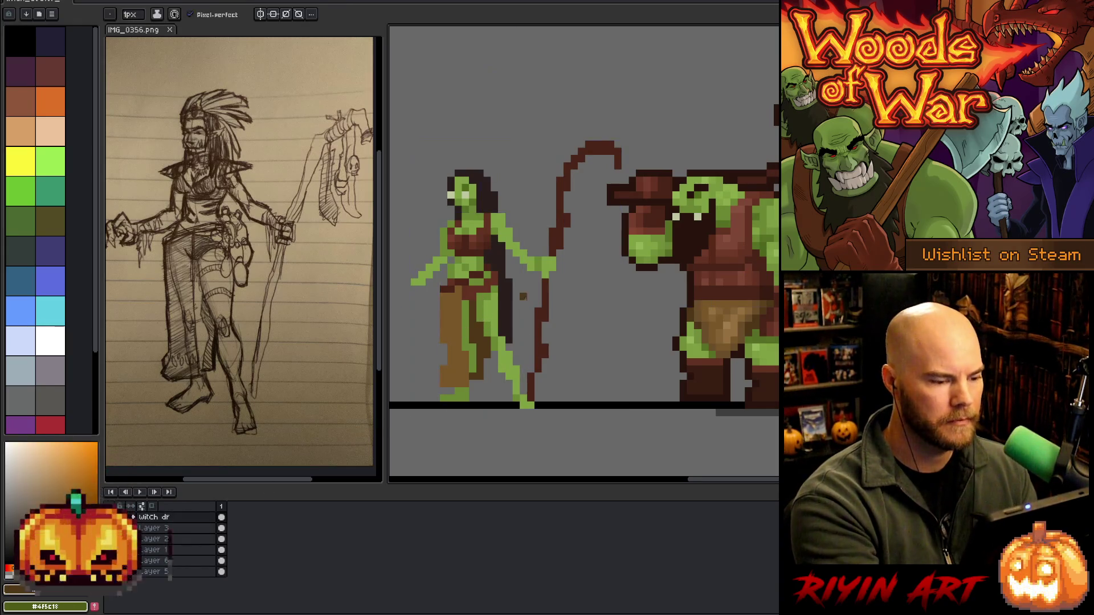
Sample colours from the sprite and touch up a short vertical strip along the witch's leg
left_click(522, 239, "alt")
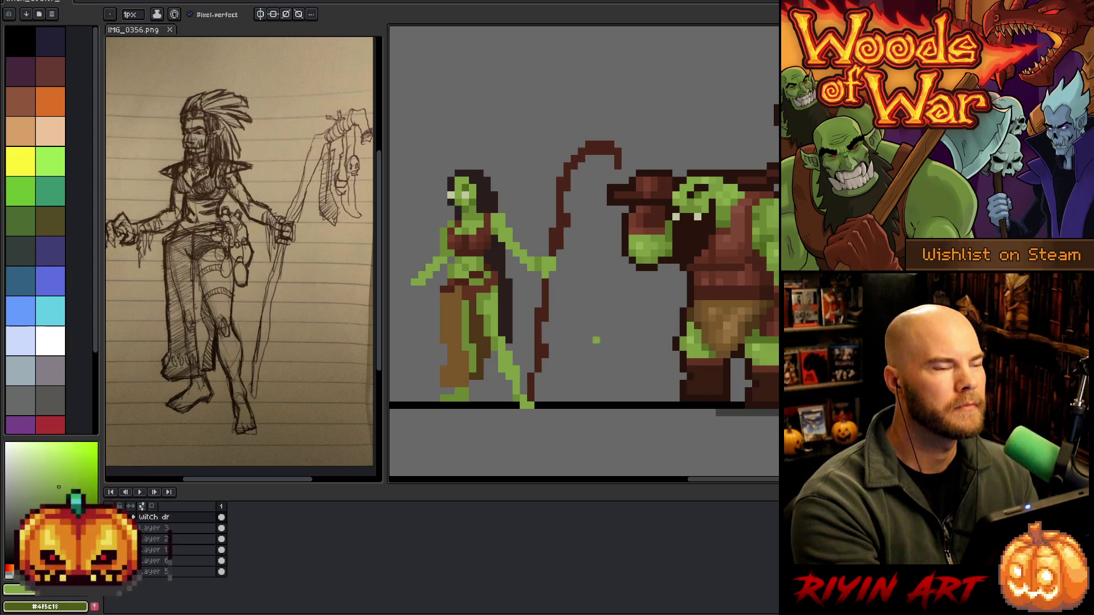
key("i")
left_click(500, 288, "alt")
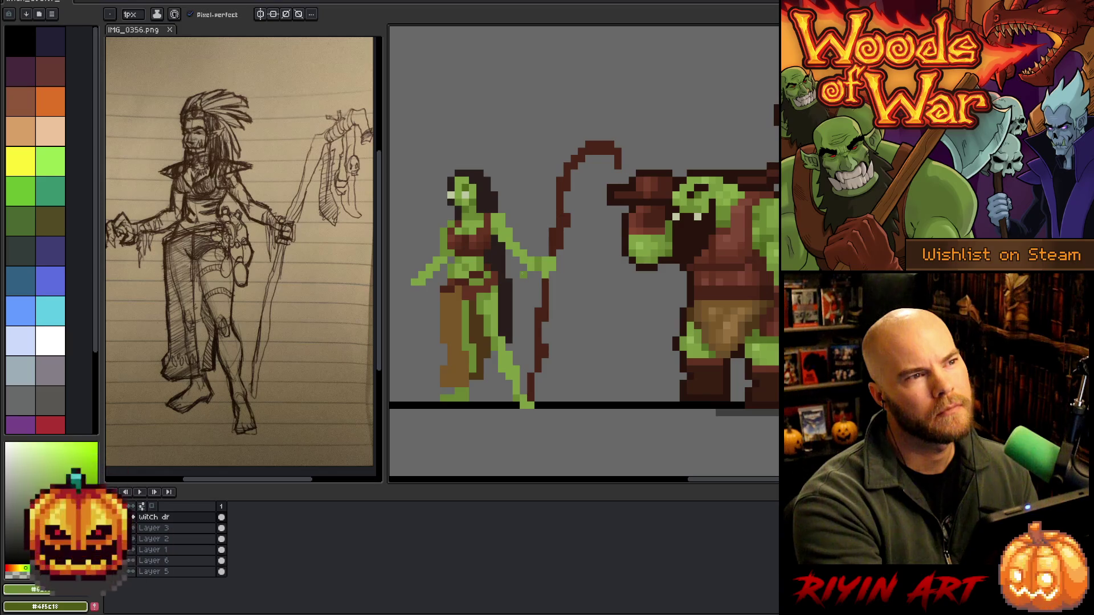
key("e")
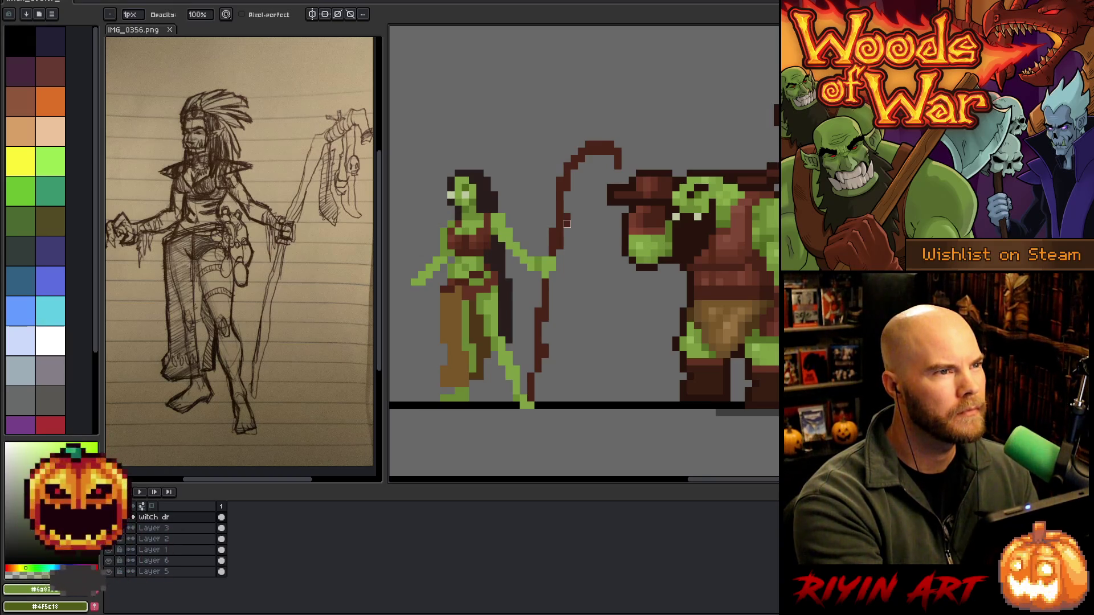
left_click_drag(466, 350, 465, 388)
key("e")
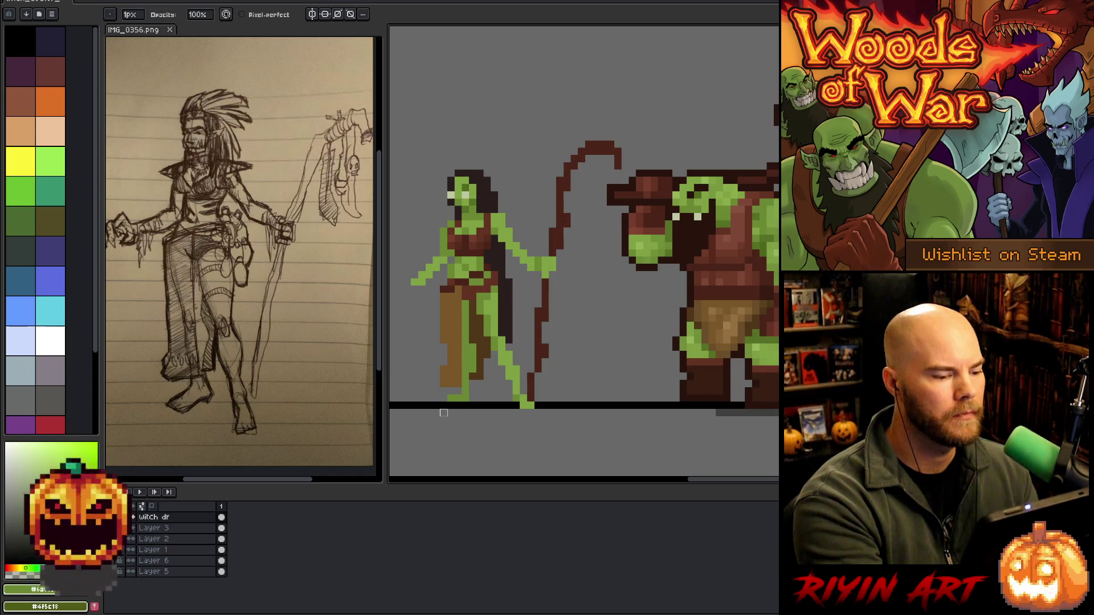
Add a green pixel to widen the witch's foot and sample the leg greens and trouser brown
key("b")
left_click(443, 396)
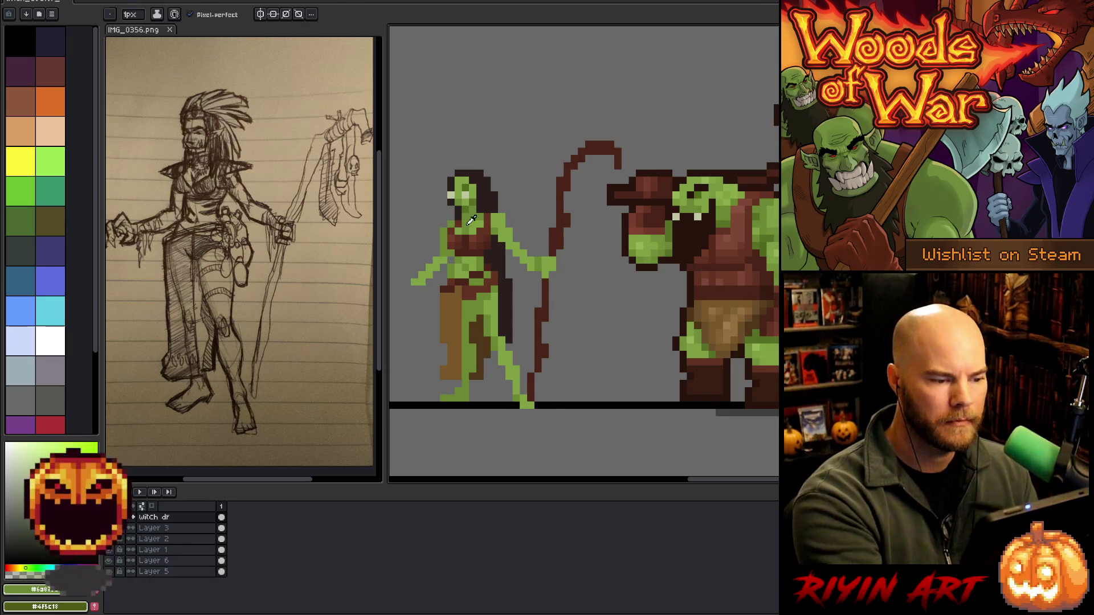
left_click(475, 306, "alt")
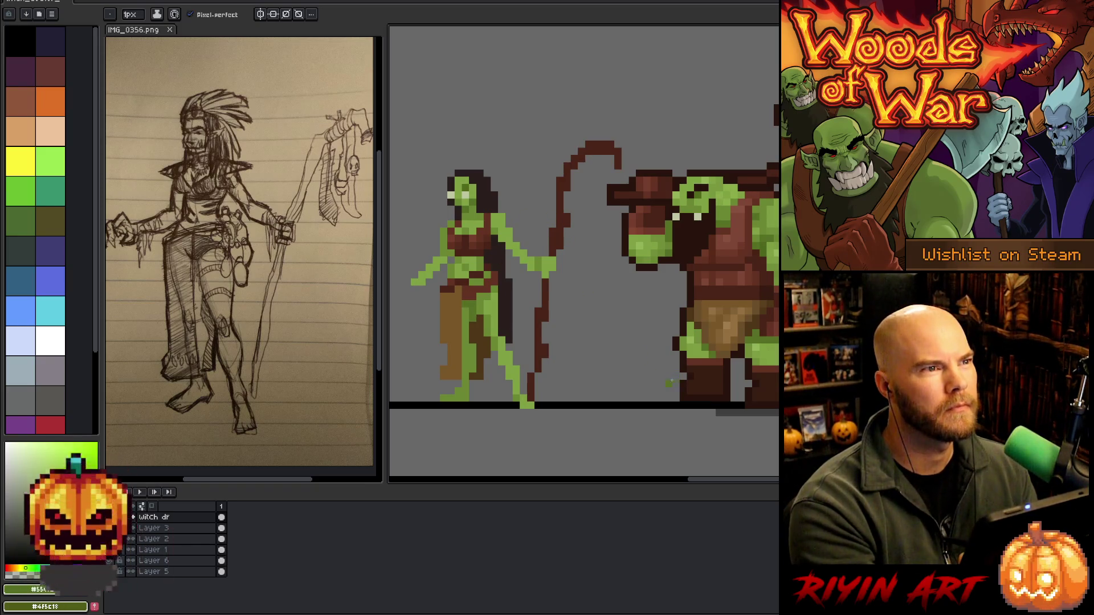
left_click(475, 373, "alt")
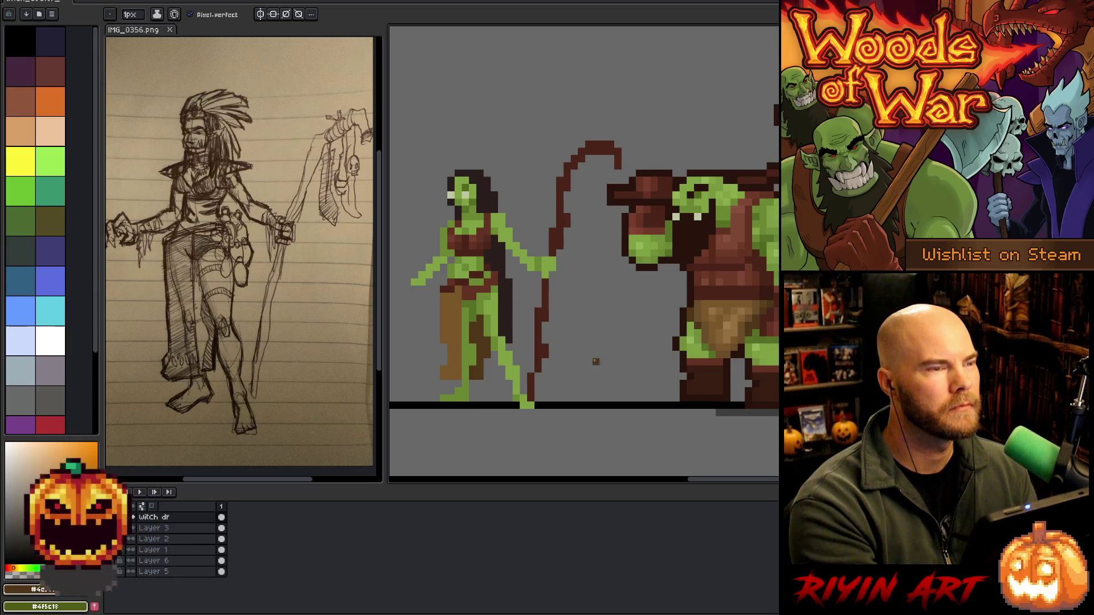
left_click(471, 331, "alt")
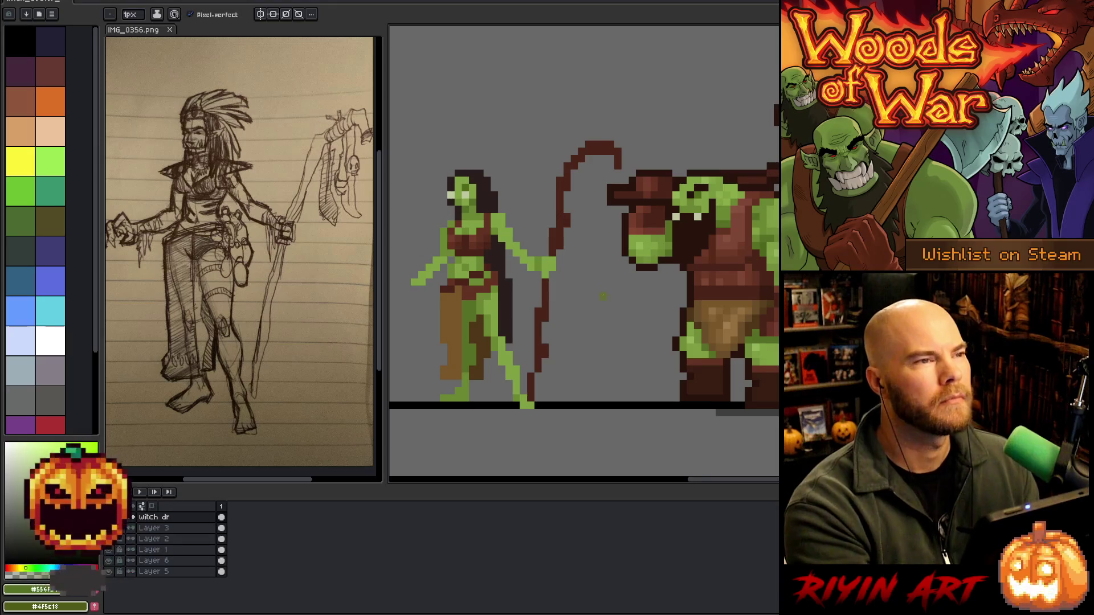
key("i")
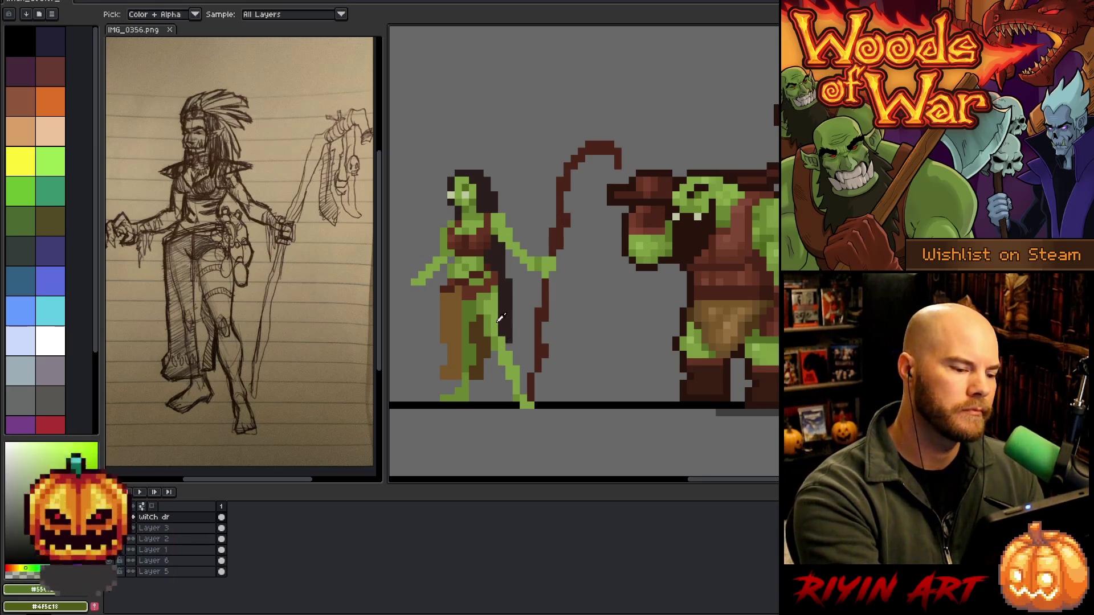
key("b")
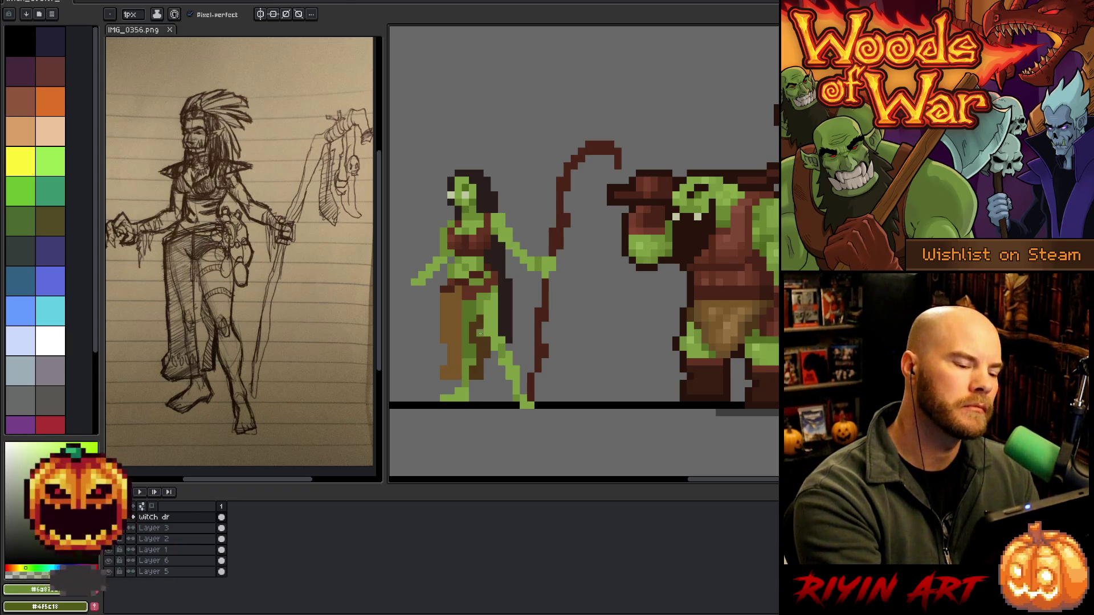
Fill a gap in the leg green and redraw the green line down the witch's leg
key("g")
left_click(471, 337)
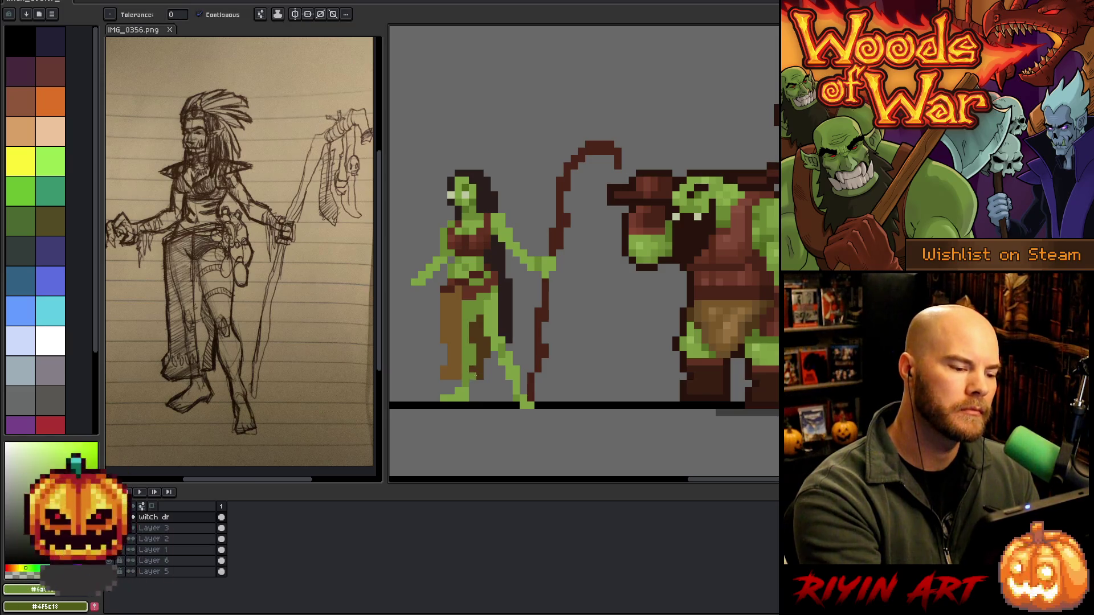
key("b")
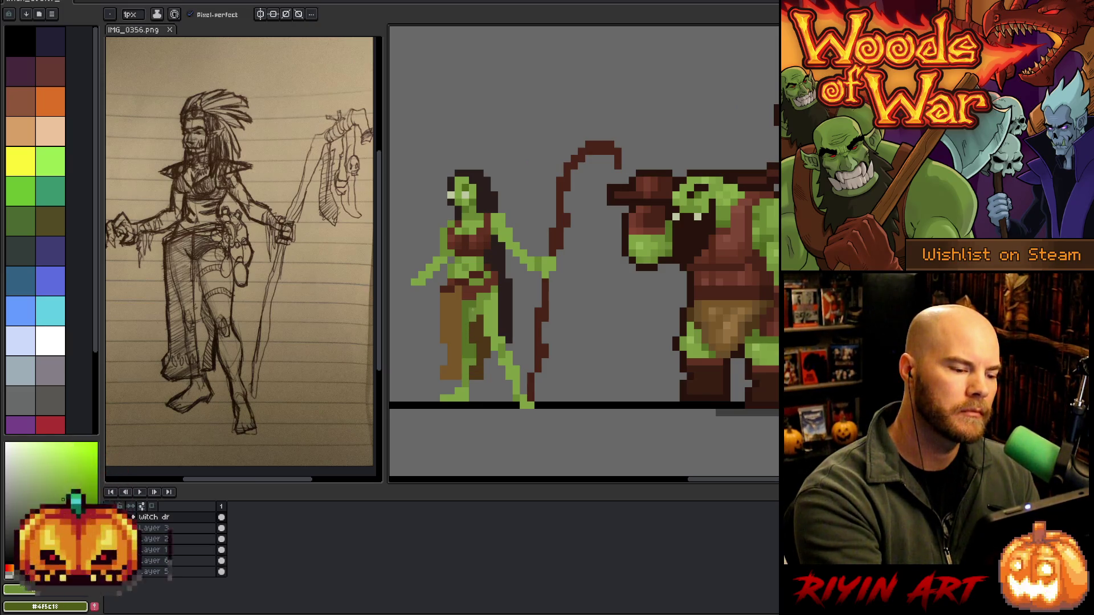
left_click_drag(466, 310, 464, 353)
key("ctrl+z")
left_click_drag(465, 315, 466, 345)
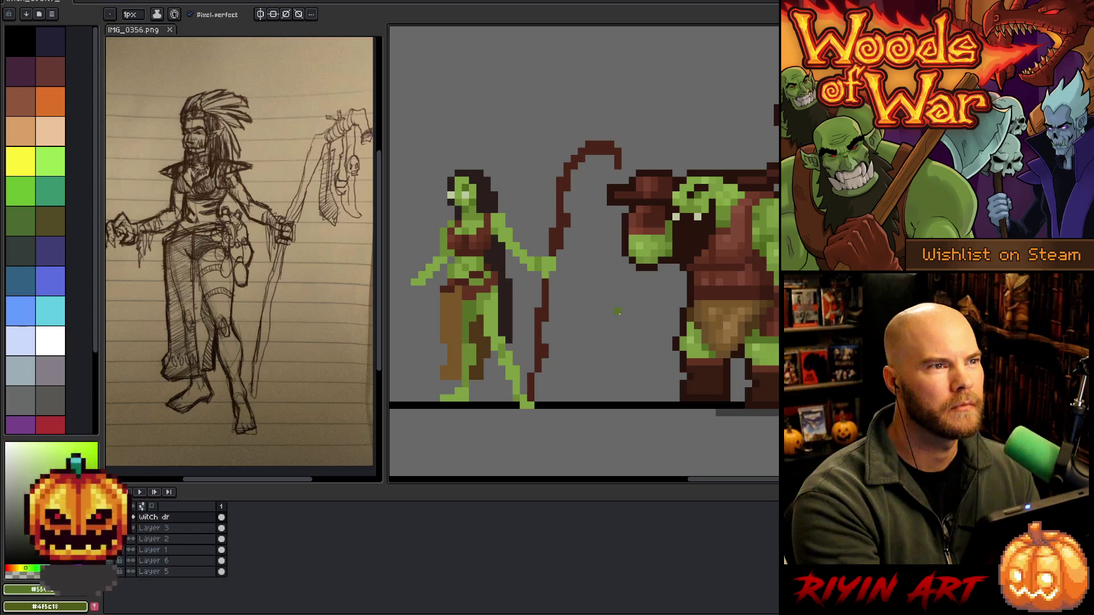
Pick the leg cloth's brown and extend the cloth further out to the left
key("i")
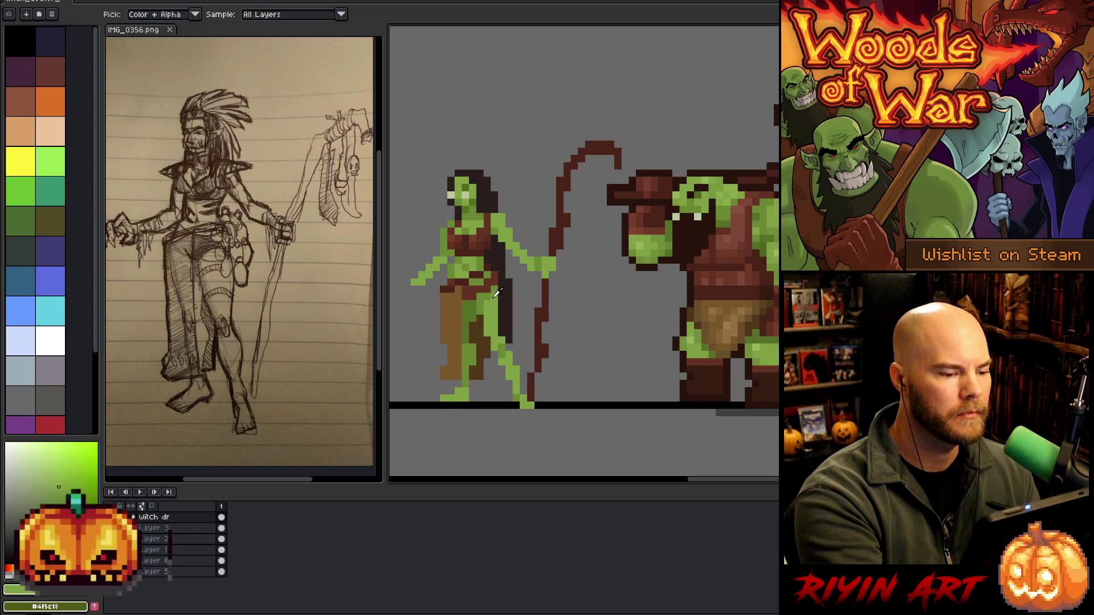
key("b")
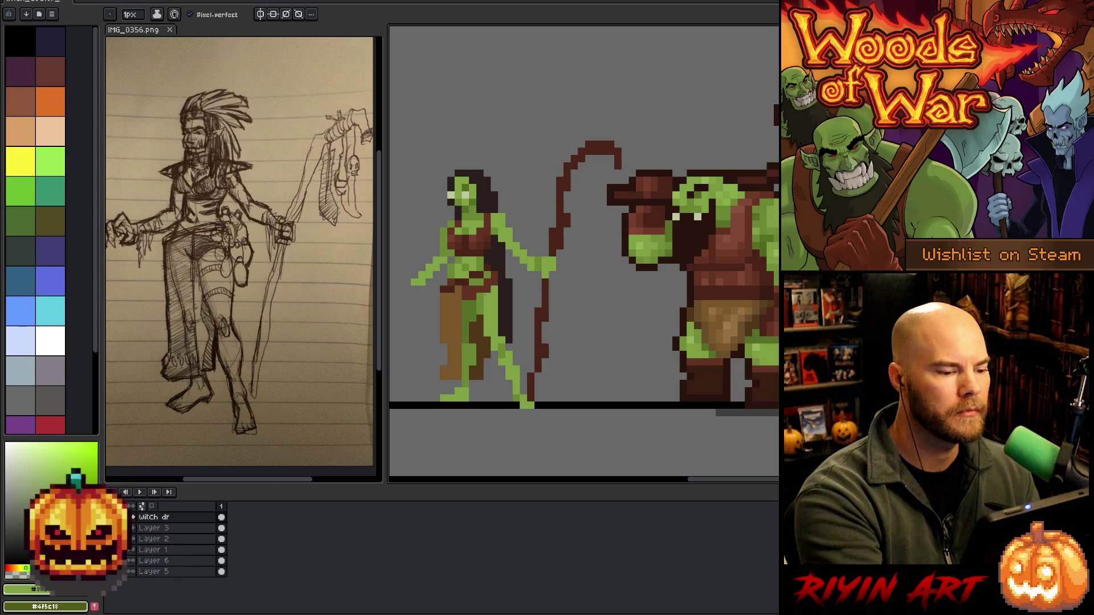
left_click(486, 319, "alt")
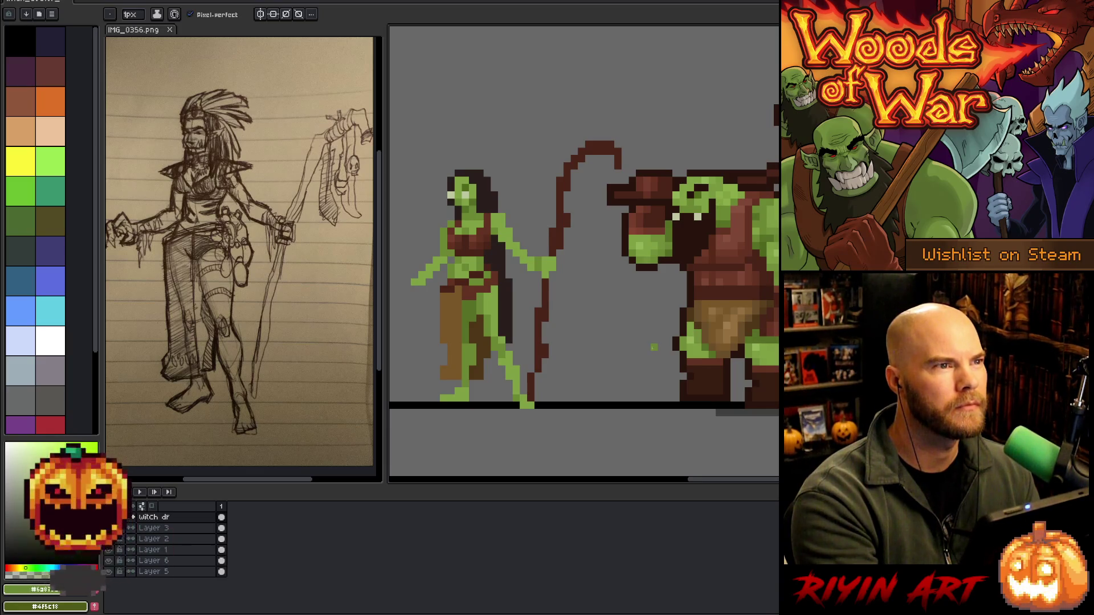
left_click(490, 339, "alt")
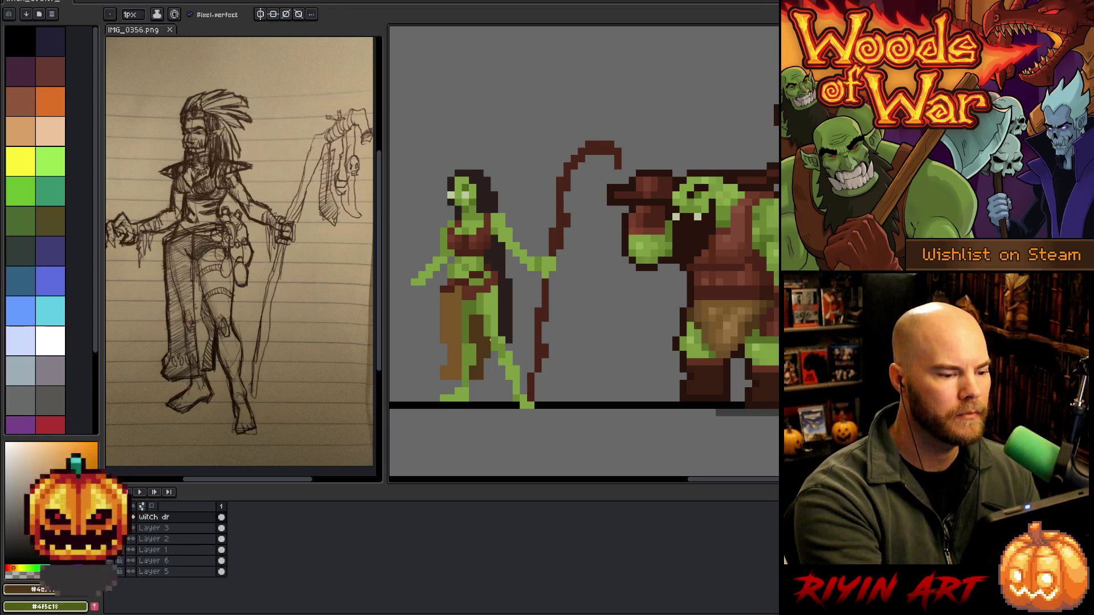
left_click(472, 304, "alt")
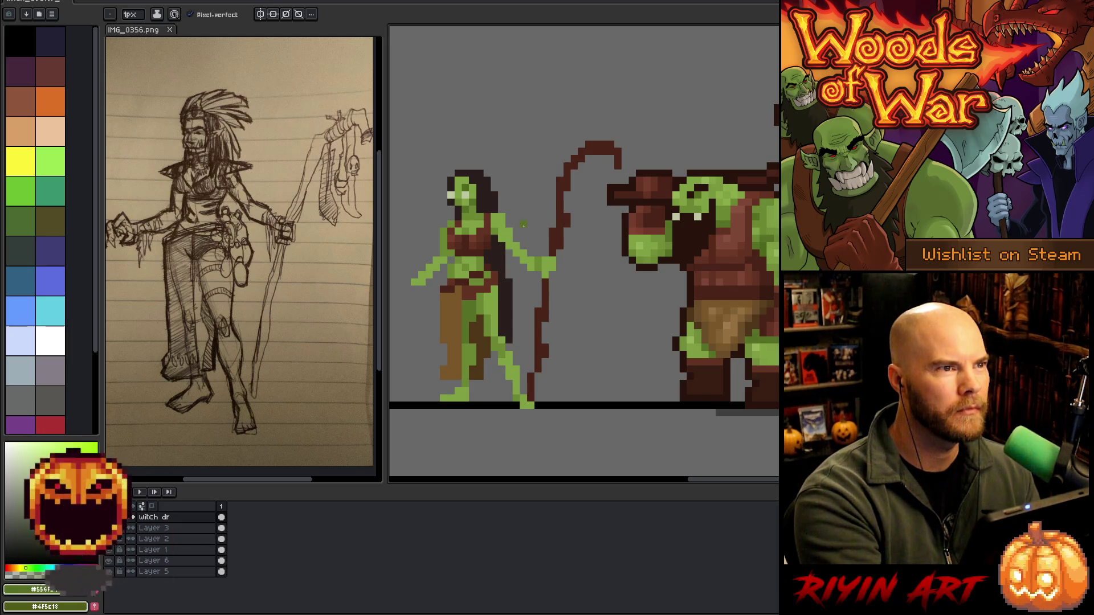
left_click(461, 336, "alt")
left_click(462, 336, "alt")
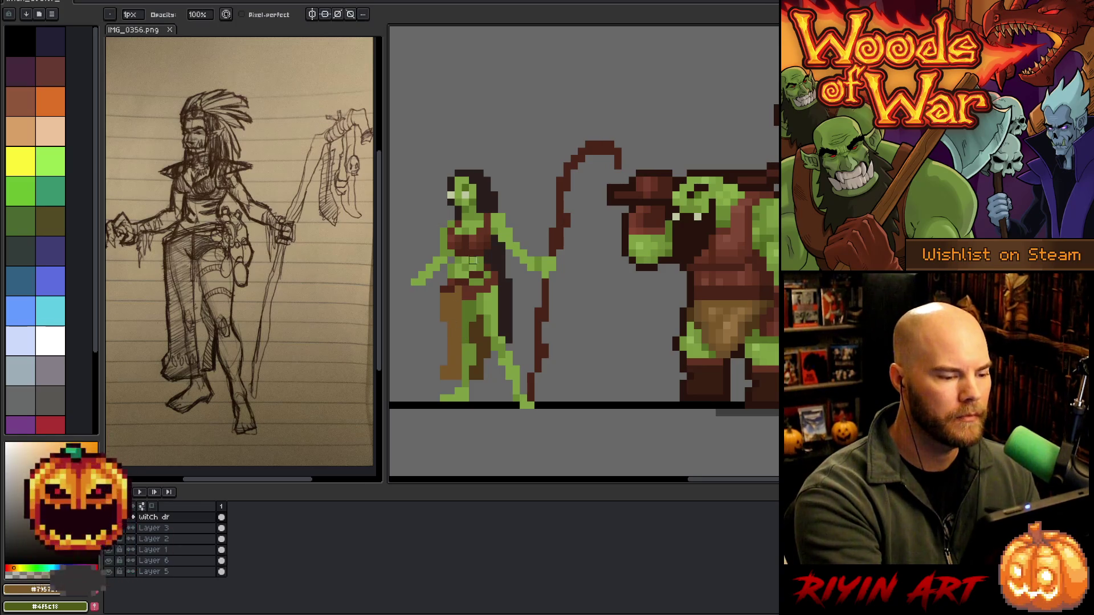
key("e")
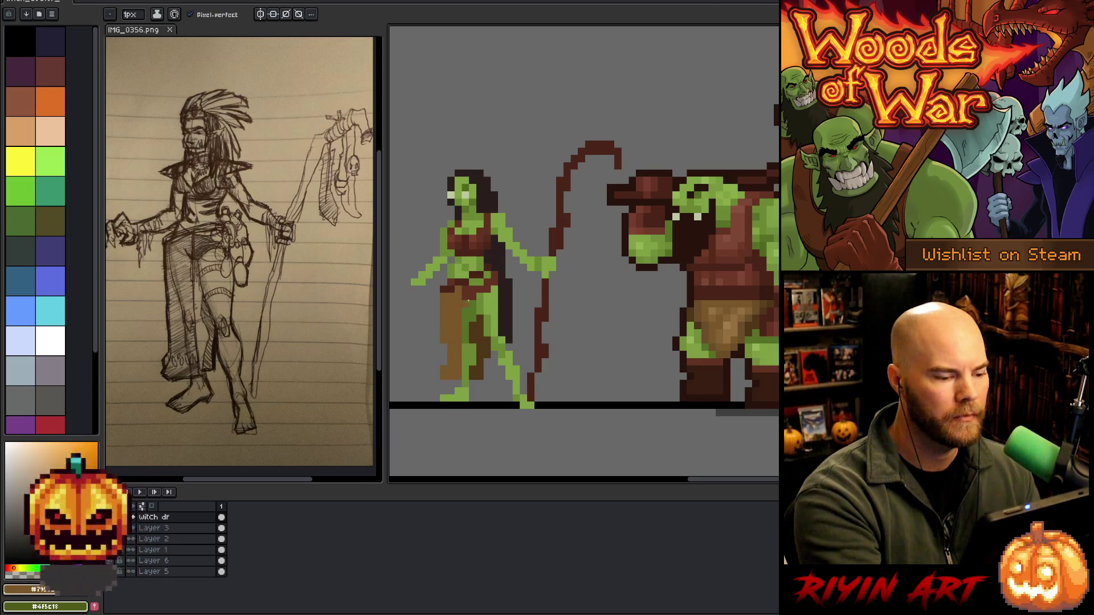
left_click_drag(436, 352, 435, 374)
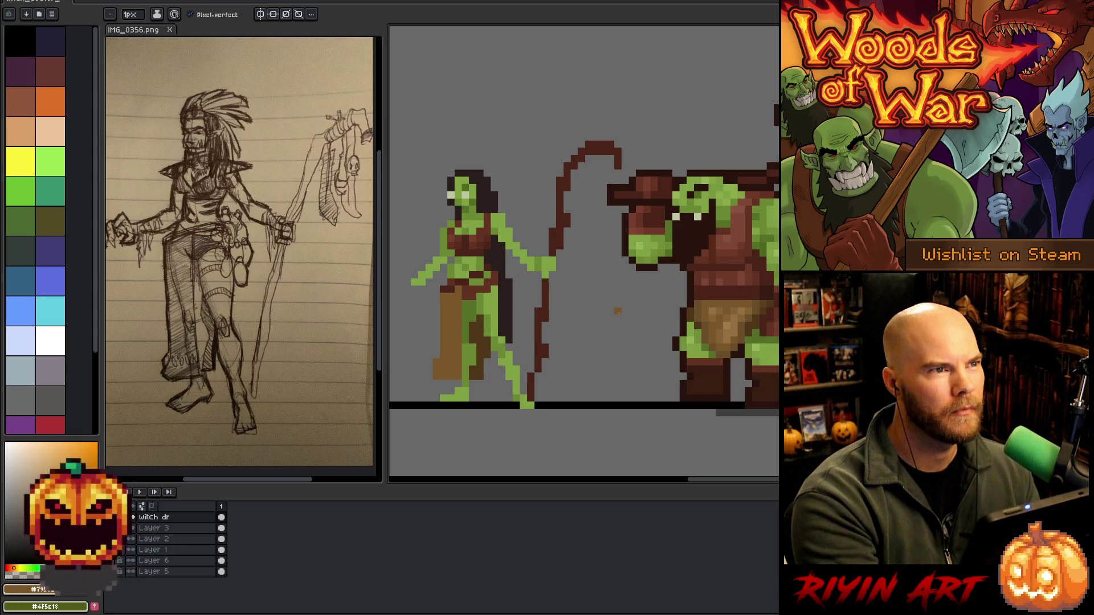
Sample the witch's green skin and a lighter green for further touch-ups
left_click(477, 208, "alt")
left_click(463, 265, "alt")
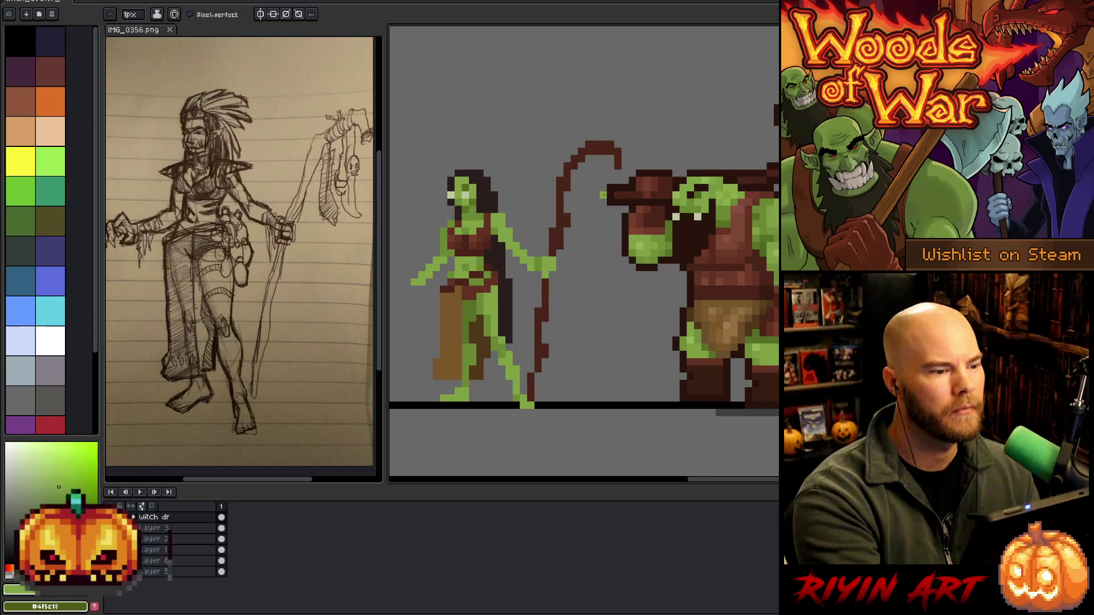
key("e")
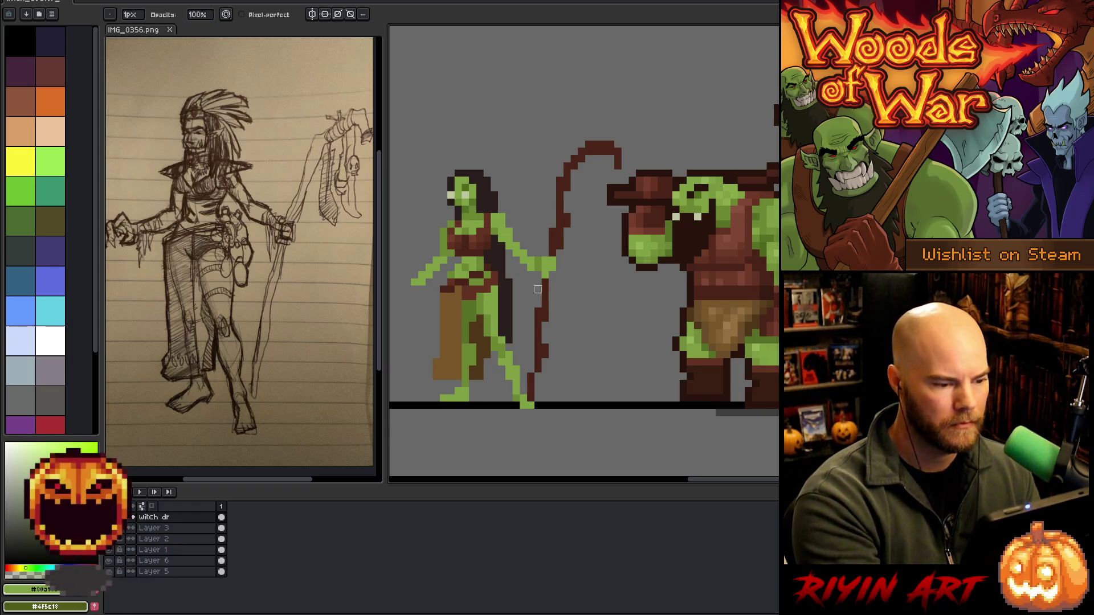
key("m")
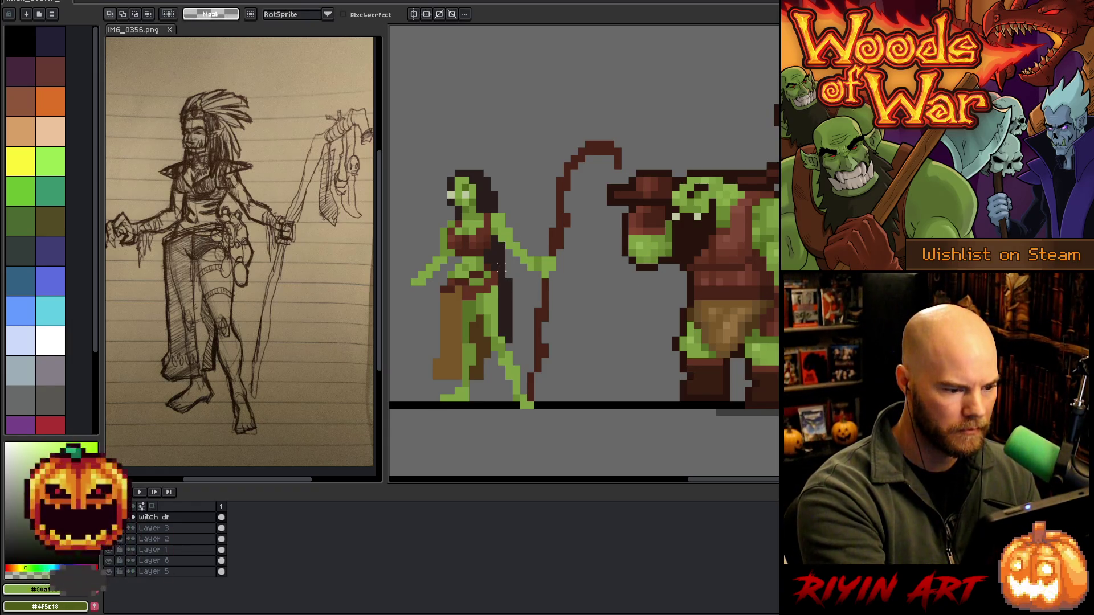
Select the witch's waist area, then clear that selection
key("b")
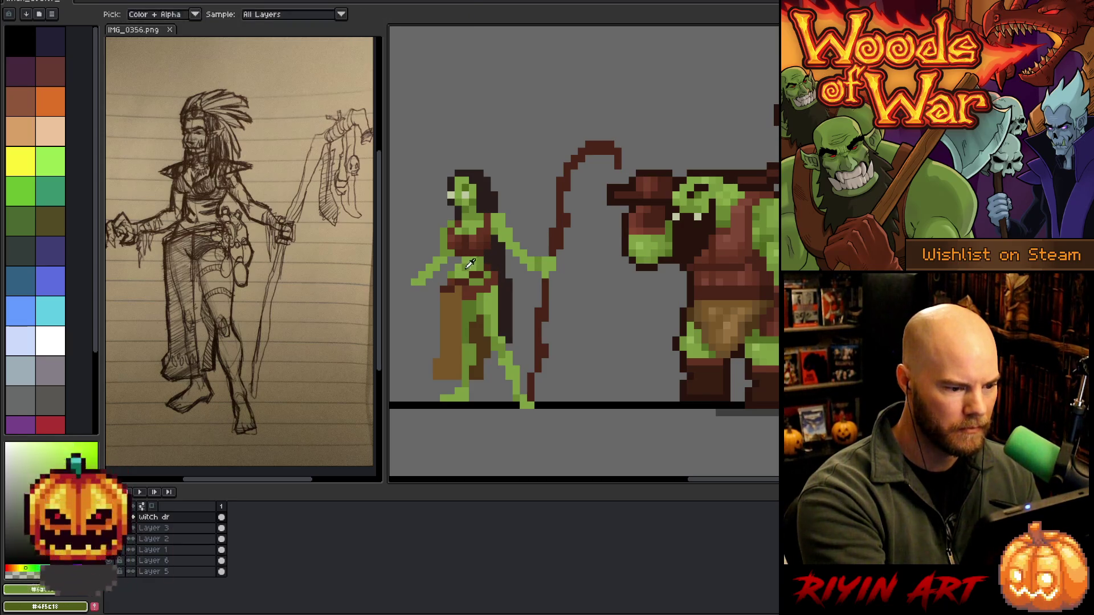
key("m")
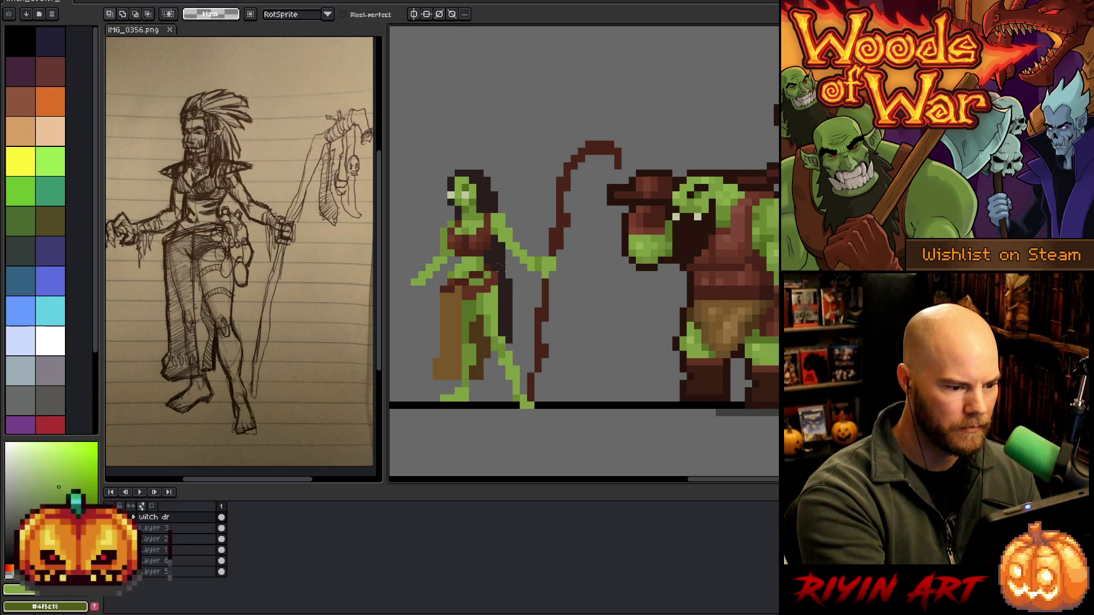
mouse_move(508, 273)
left_mouse_down()
mouse_move(451, 254)
mouse_move(421, 384)
mouse_move(484, 378)
mouse_move(493, 390)
left_mouse_up()
key("ctrl+d")
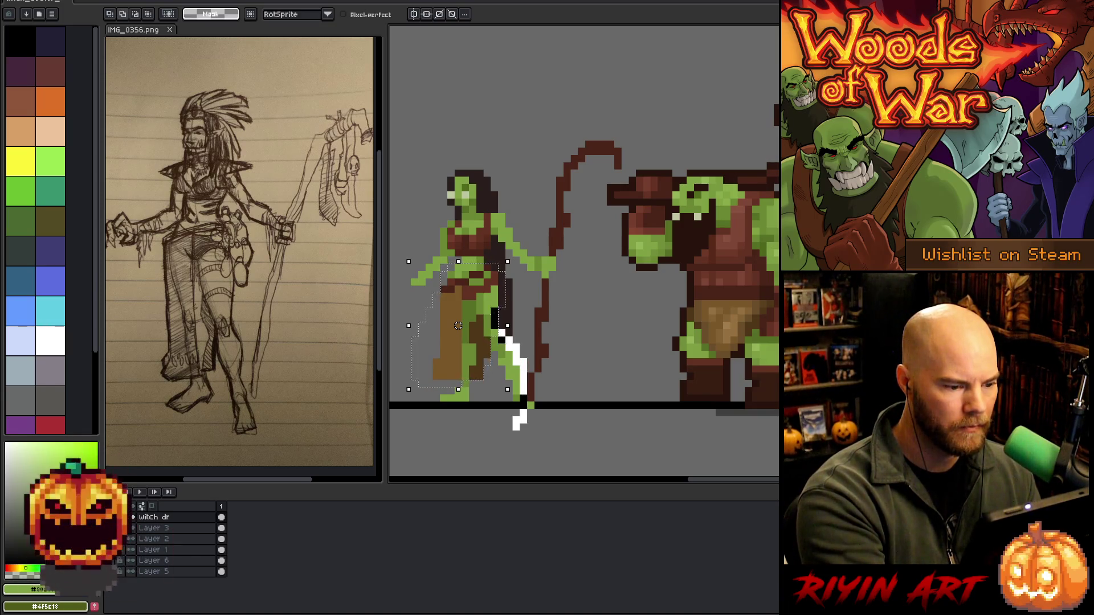
Scale up the witch's legs slightly, nudge them into place above the ground line, and apply
left_click_drag(507, 389, 529, 432)
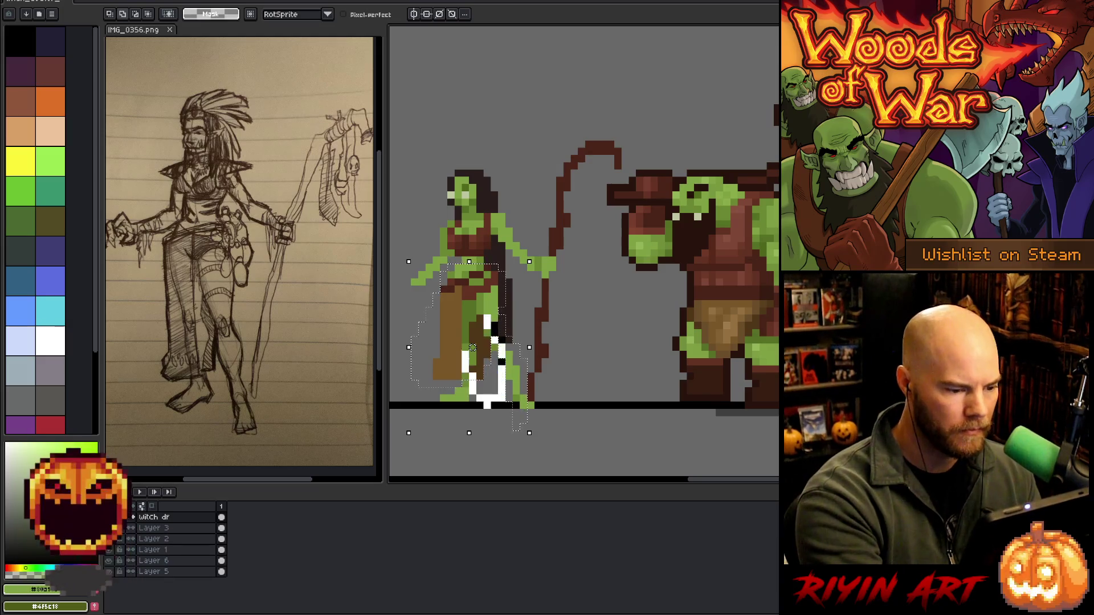
key("Up")
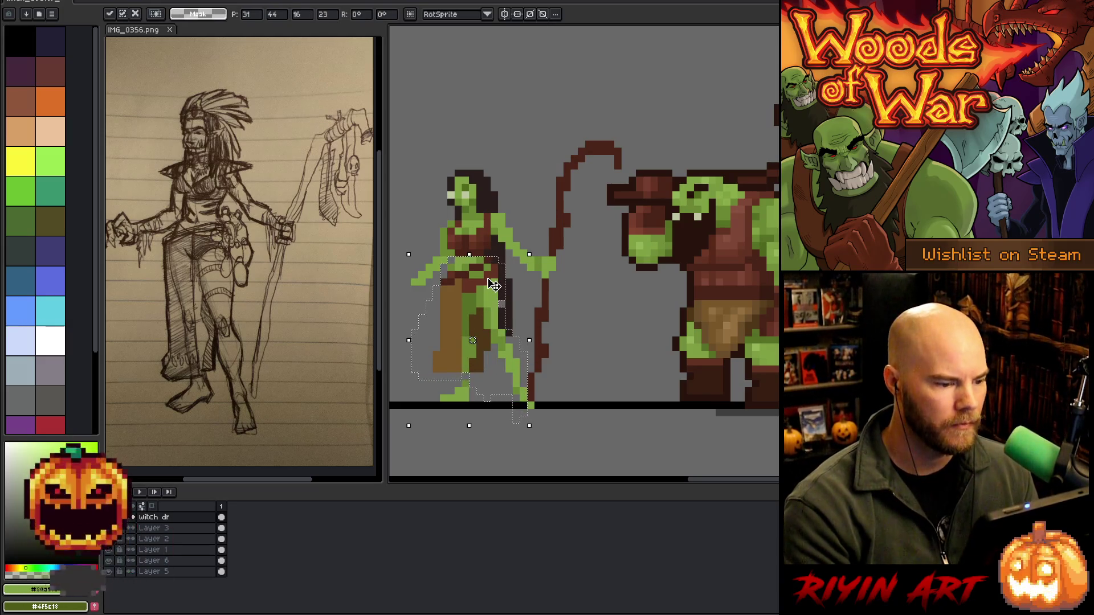
key("ctrl+d")
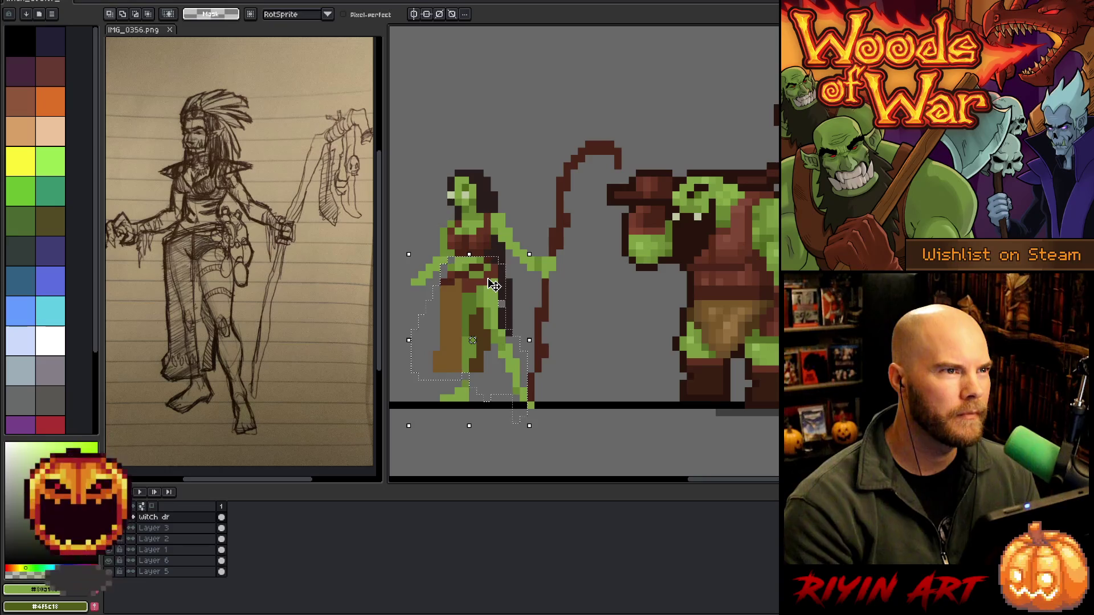
key("Down")
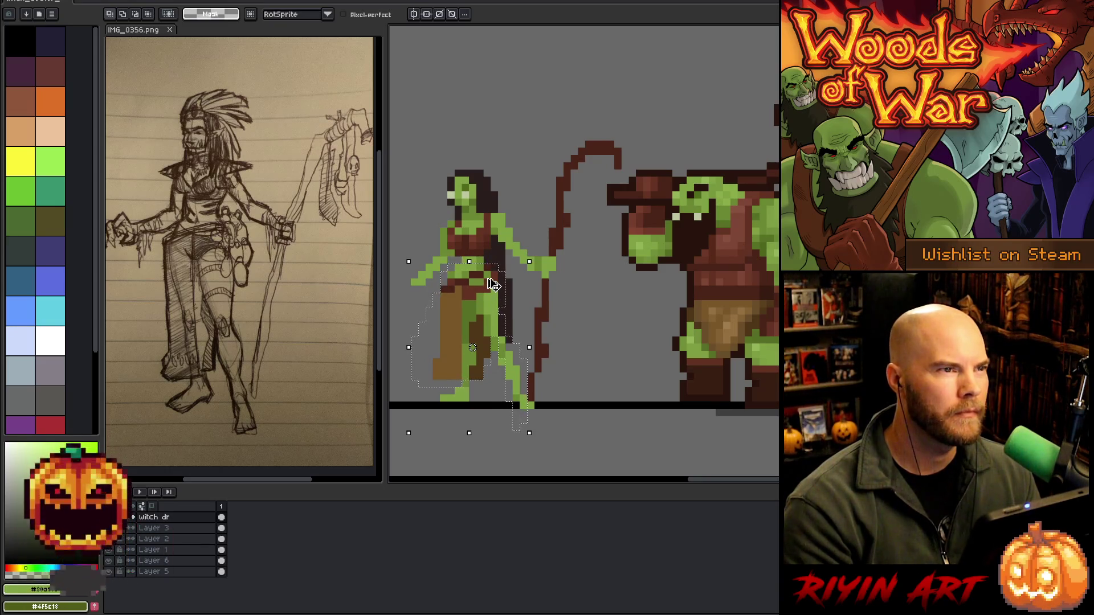
key("Up")
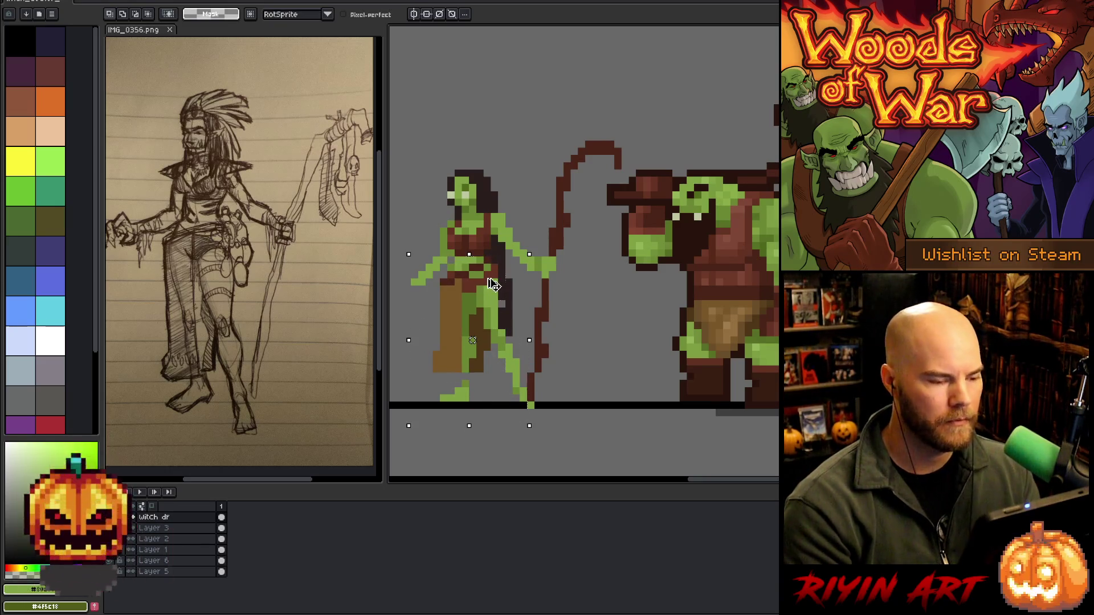
key("ctrl+d")
key("i")
key("b")
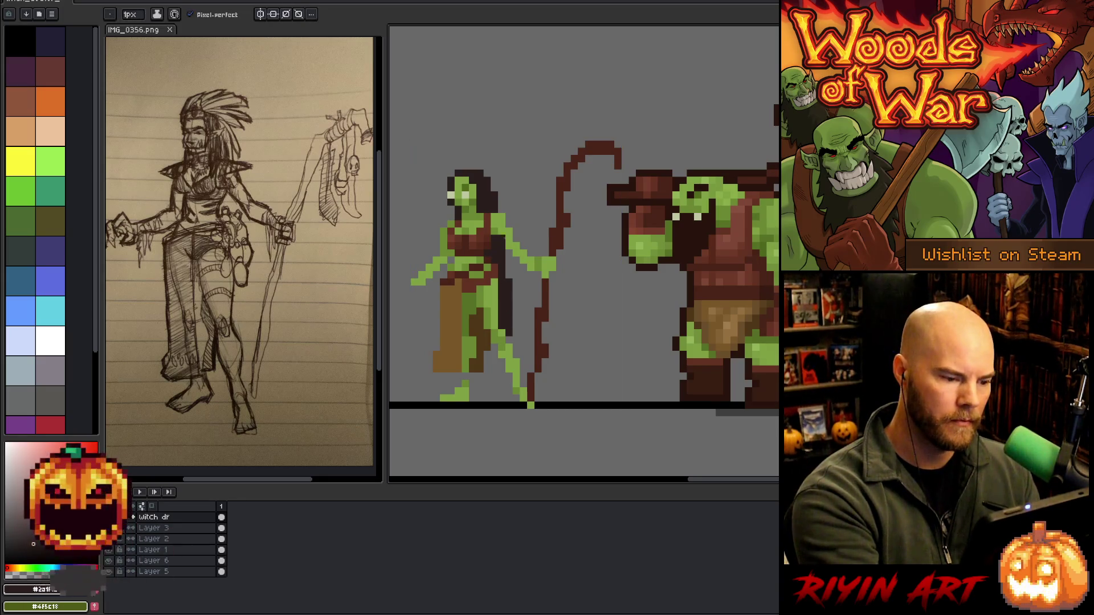
Sample the foot green and add a pixel extending the rear foot below the ground line
left_click(466, 369, "alt")
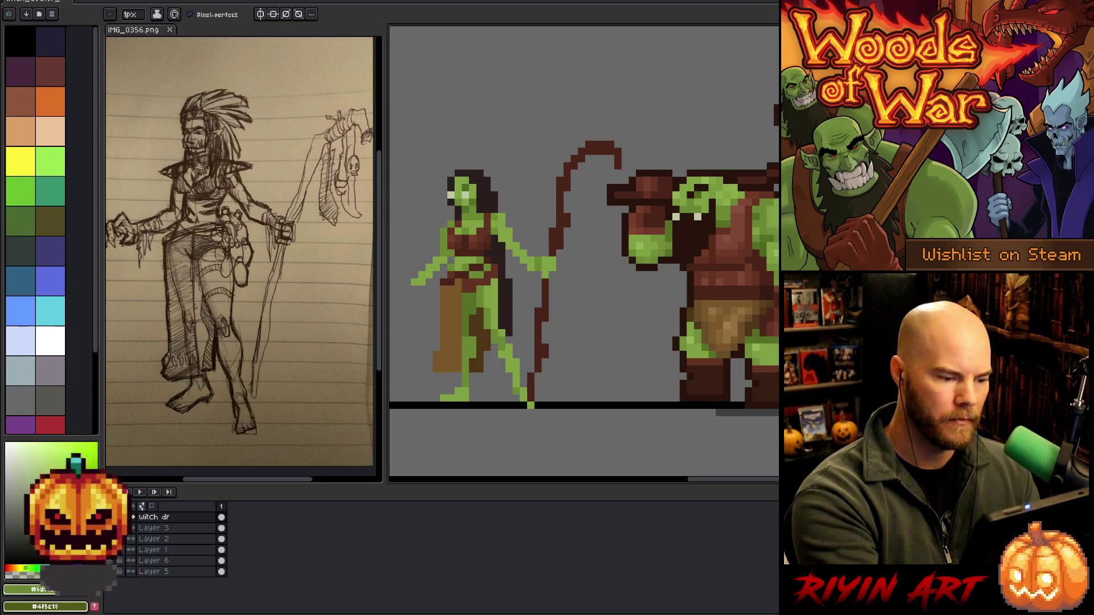
left_click(441, 375, "alt")
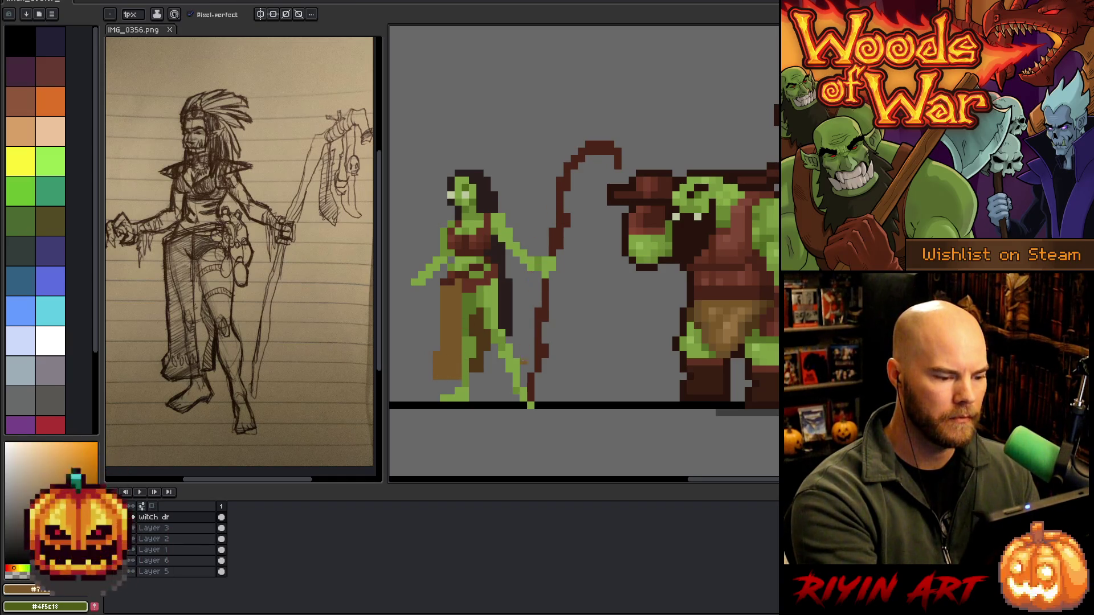
left_click(521, 395, "alt")
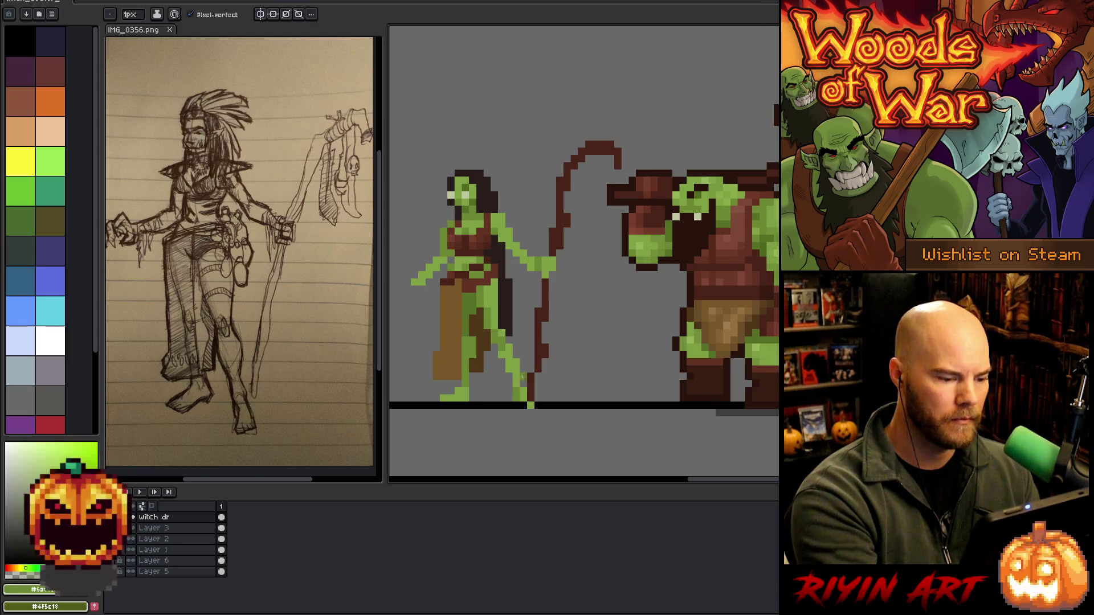
left_click(538, 318)
key("ctrl+z")
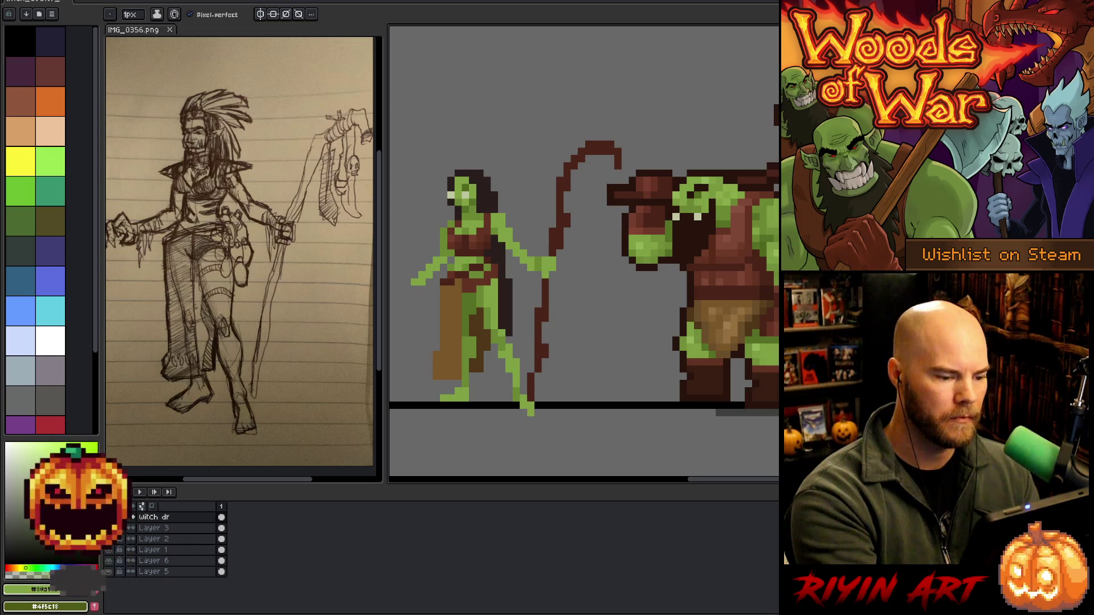
left_click(530, 412)
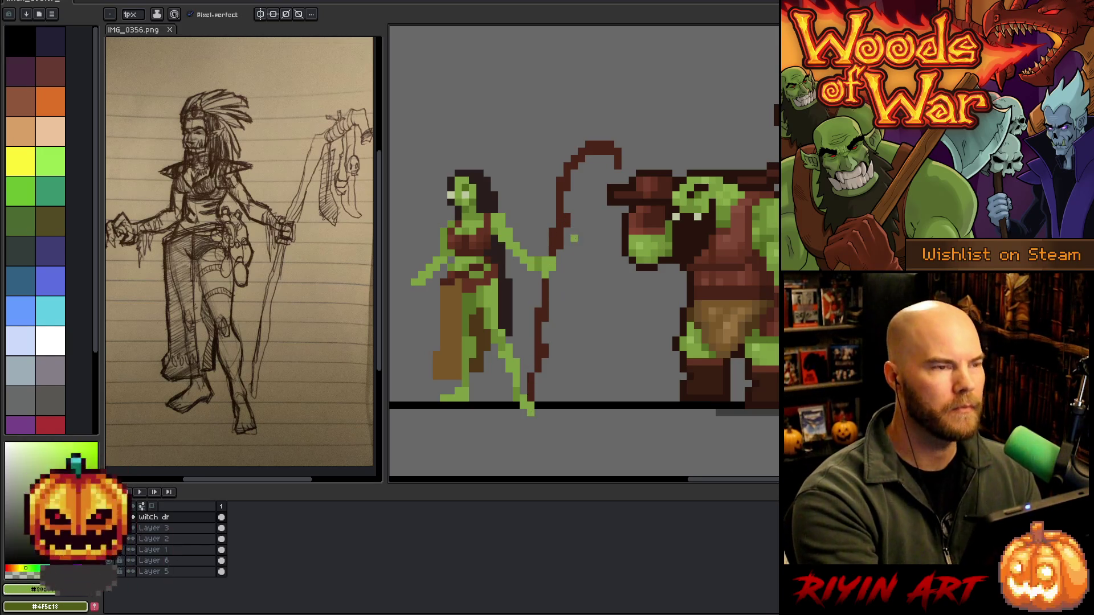